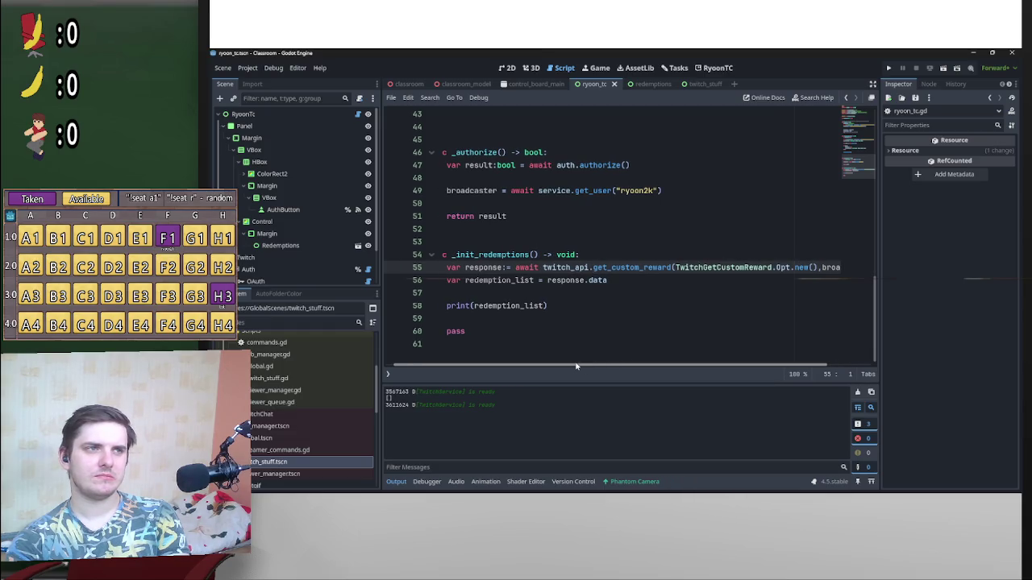
- Drag editor elements and scroll the Scene tree to reach the OAuth node
left_click_drag(576, 366, 572, 362)
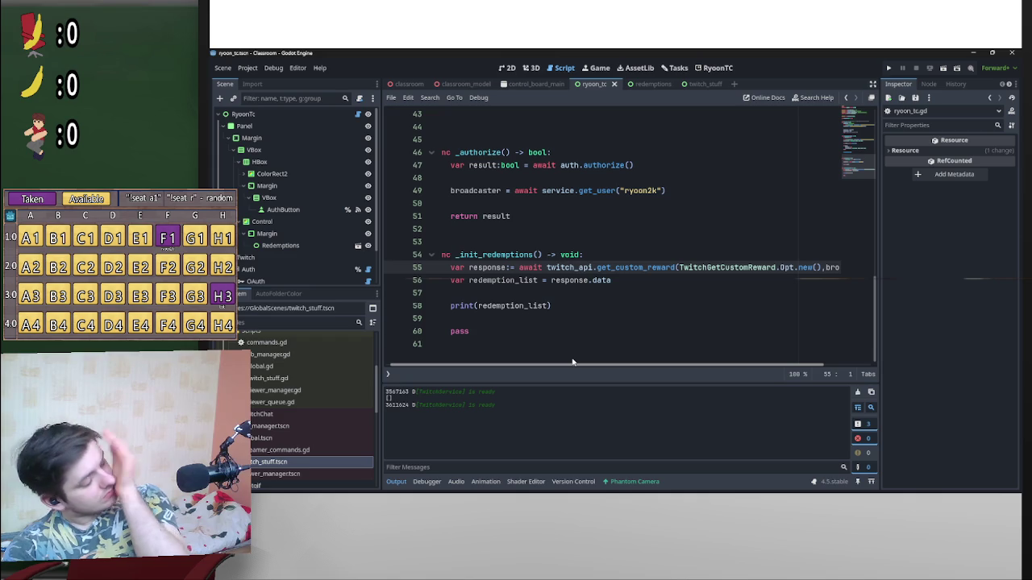
left_click_drag(572, 362, 571, 360)
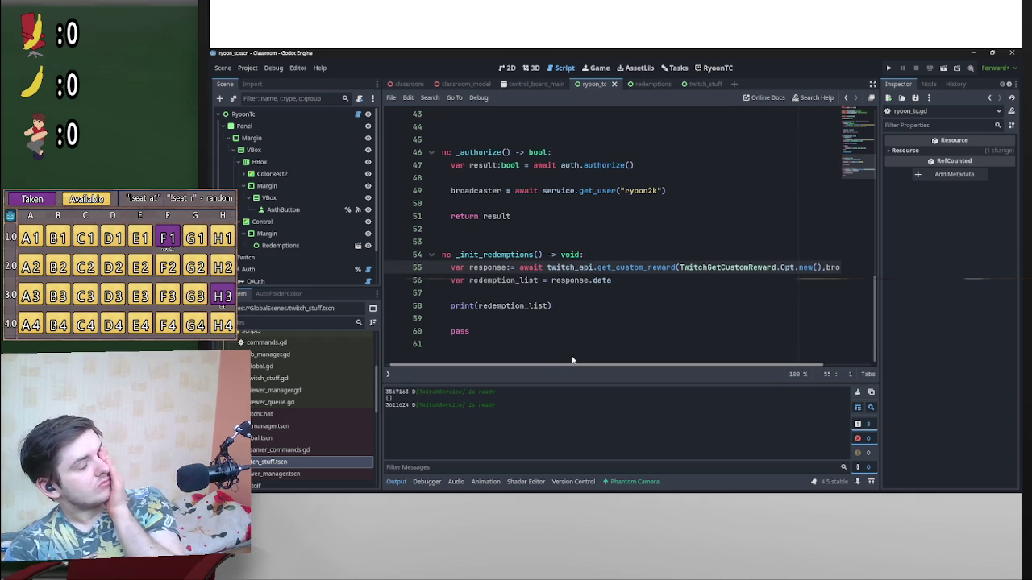
left_click_drag(572, 361, 566, 360)
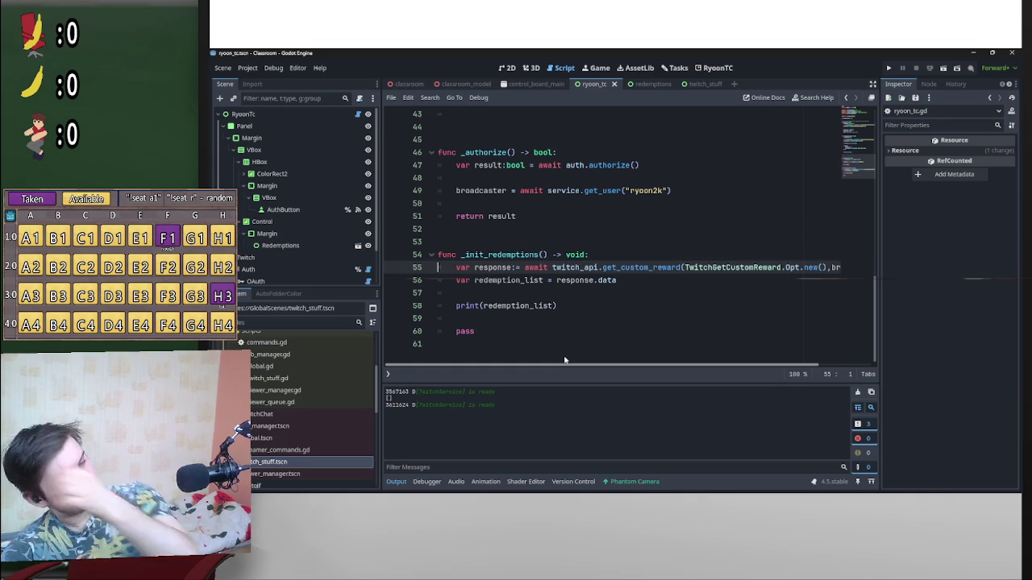
mouse_move(572, 367)
left_mouse_down()
mouse_move(604, 367)
mouse_move(594, 365)
left_mouse_up()
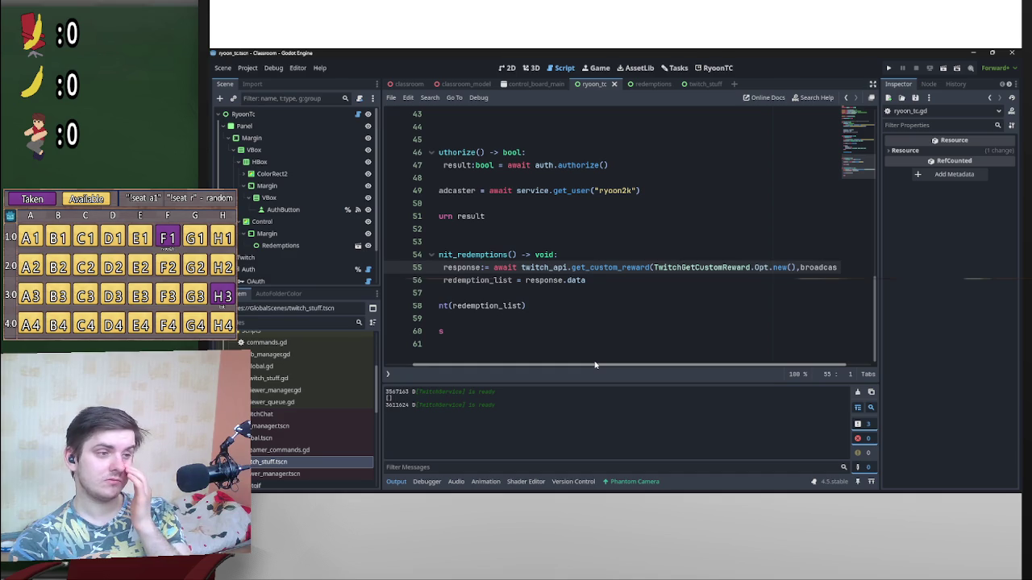
left_click_drag(595, 365, 285, 295)
scroll(305, 269, "down", 2)
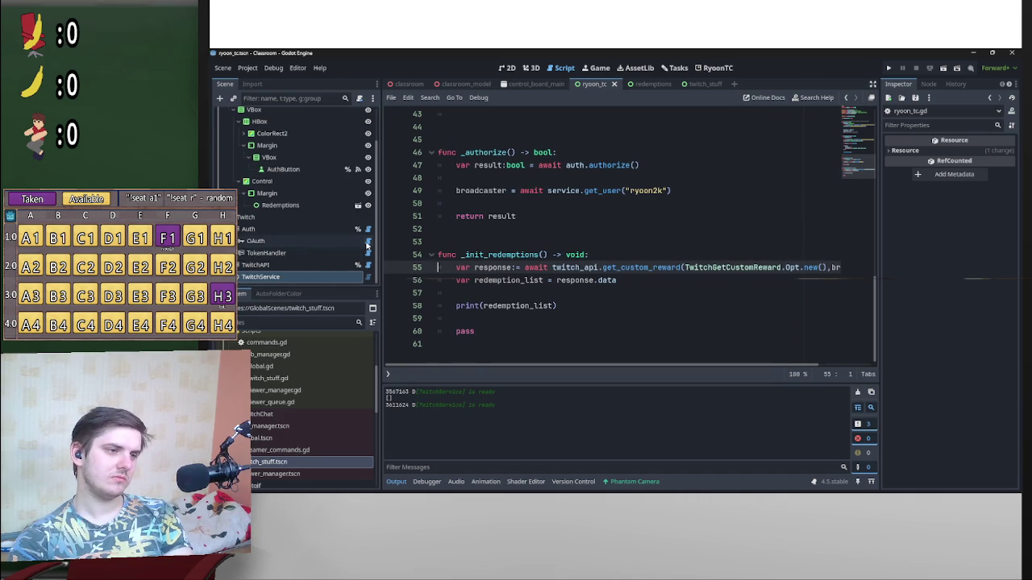
- Expand the OAuth node's Scopes and review the enabled Twitch scopes, including the redemption and moderator scopes
left_click(323, 240)
left_click(971, 164)
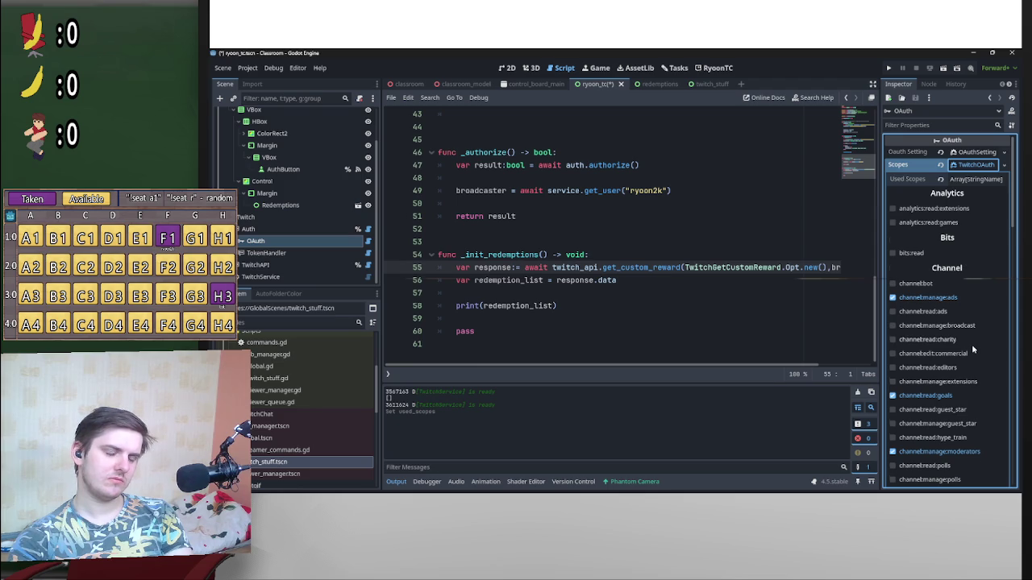
scroll(971, 344, "down", 3)
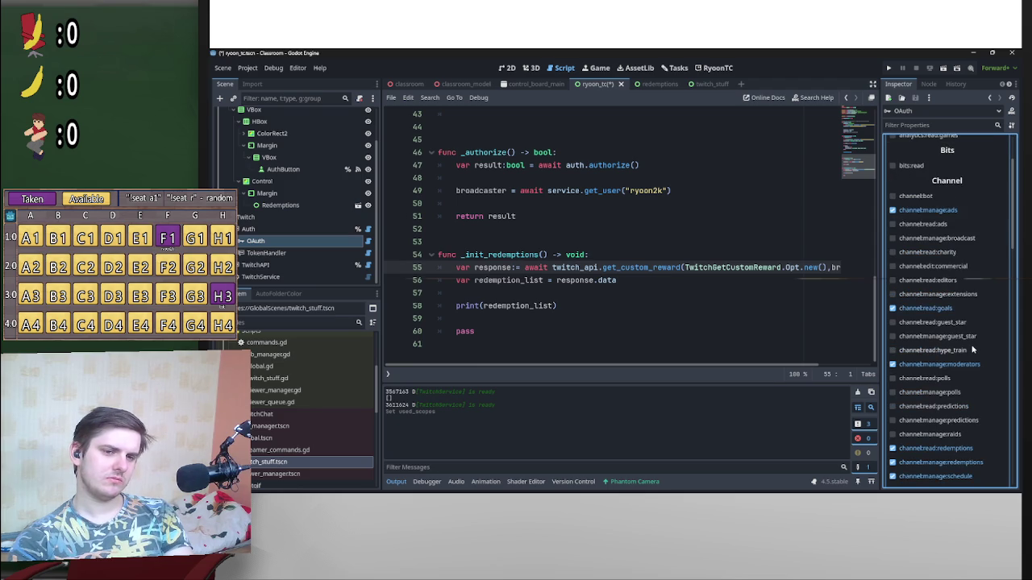
scroll(972, 382, "down", 3)
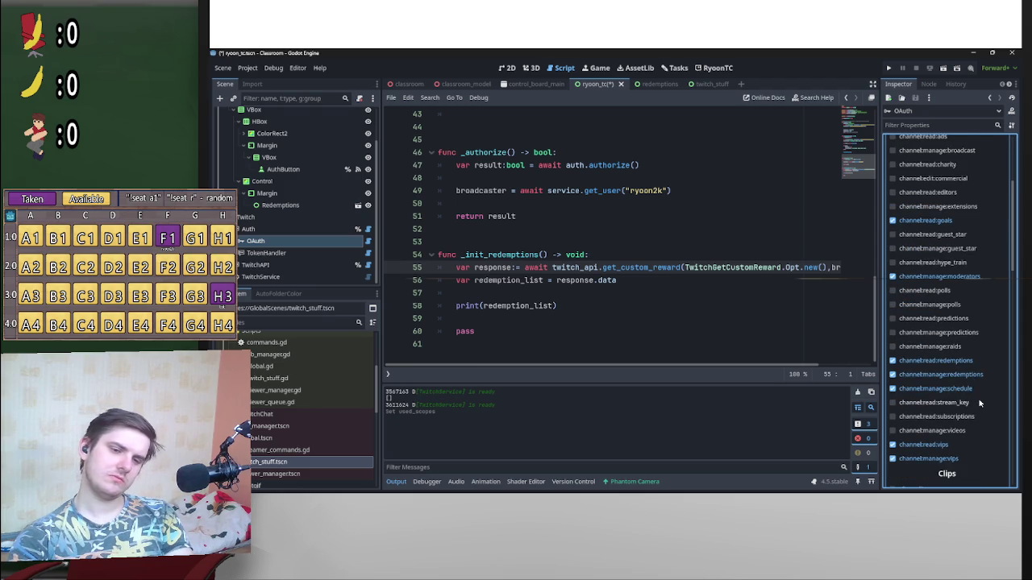
scroll(974, 424, "down", 6)
scroll(975, 425, "down", 7)
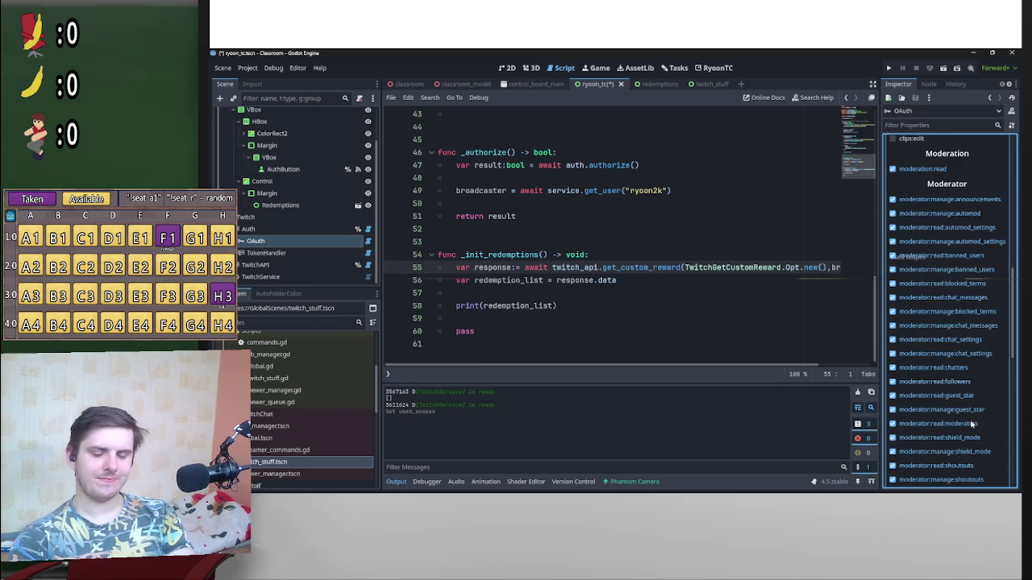
scroll(971, 425, "up", 11)
scroll(972, 386, "up", 6)
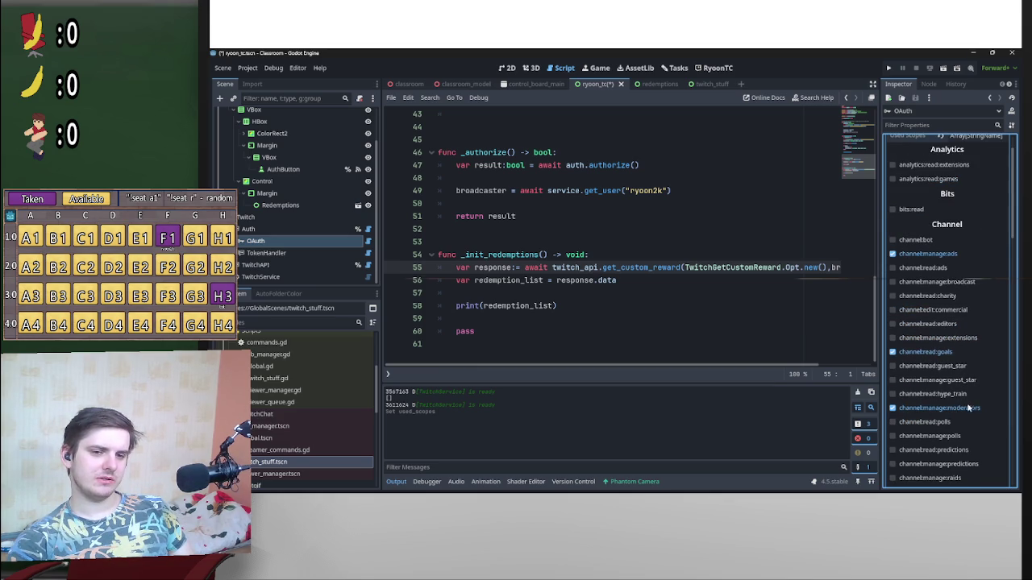
scroll(968, 405, "down", 3)
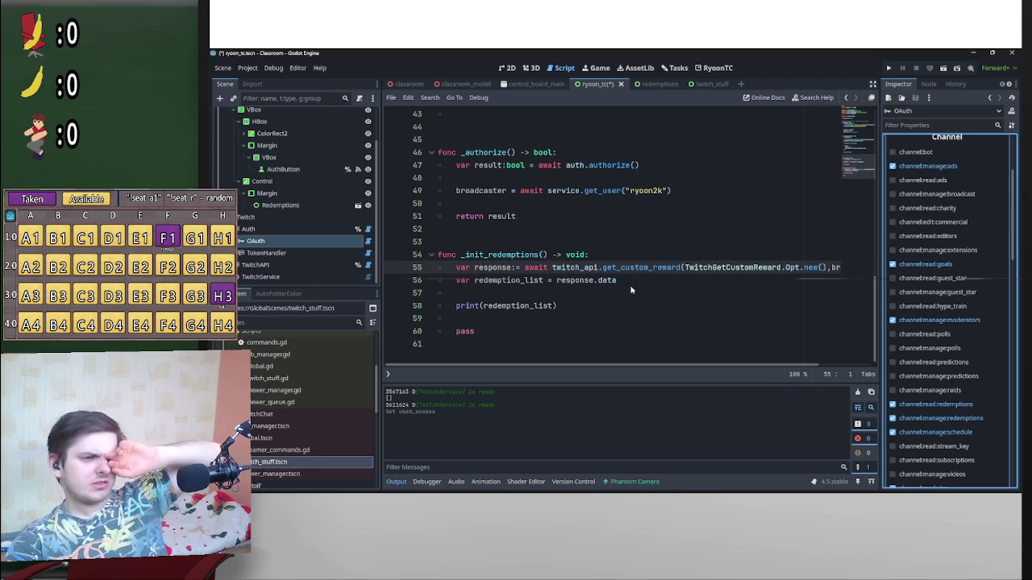
mouse_move(619, 266)
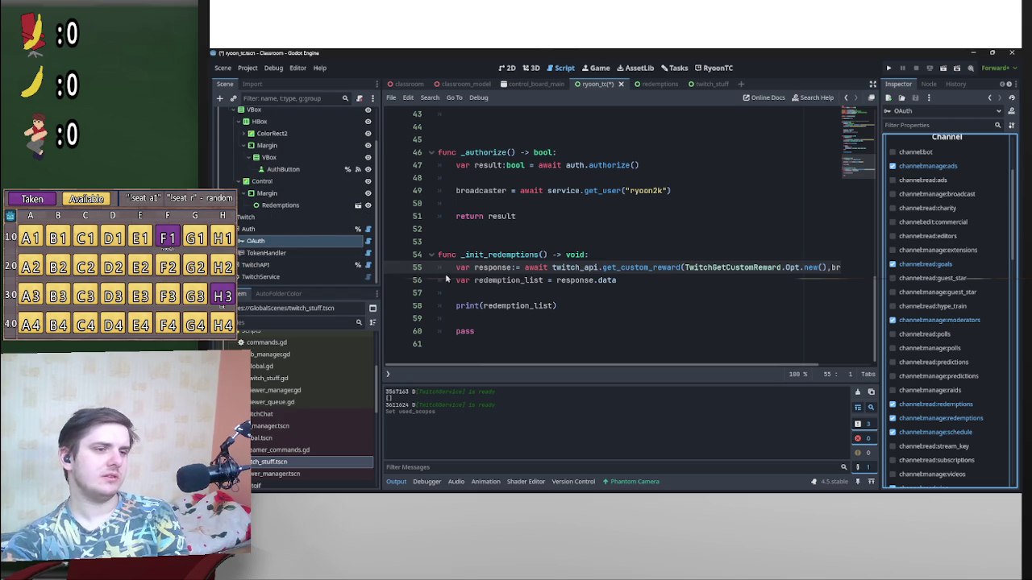
mouse_move(680, 366)
left_mouse_down()
mouse_move(756, 367)
mouse_move(634, 373)
left_mouse_up()
left_click_drag(830, 383, 639, 372)
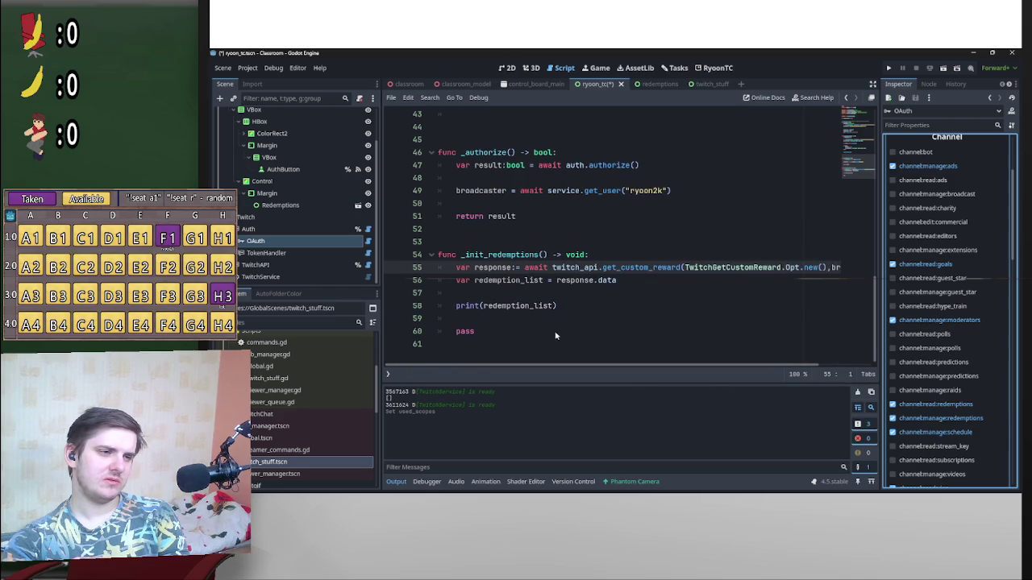
left_click_drag(564, 364, 635, 368)
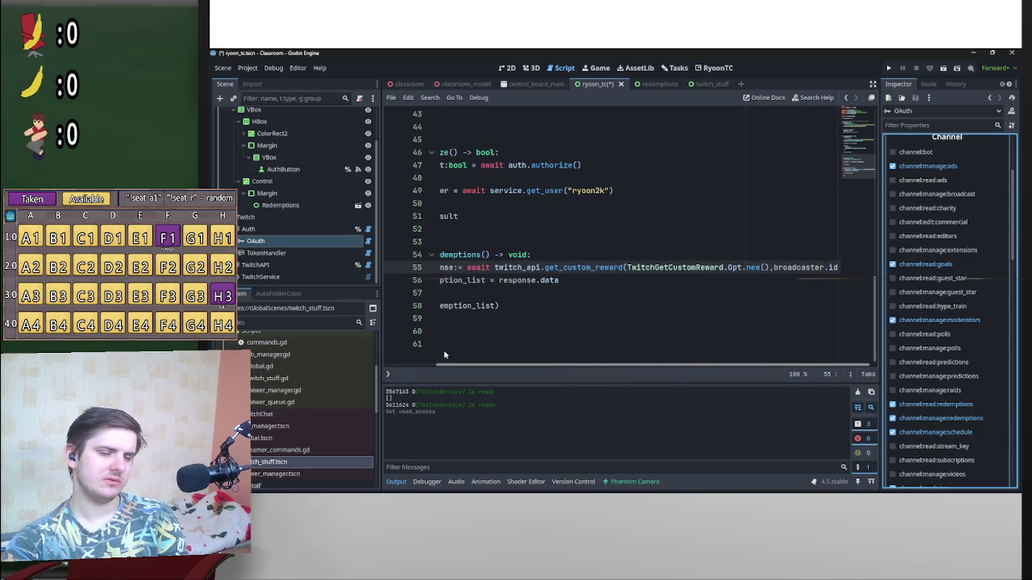
scroll(458, 356, "left", 5)
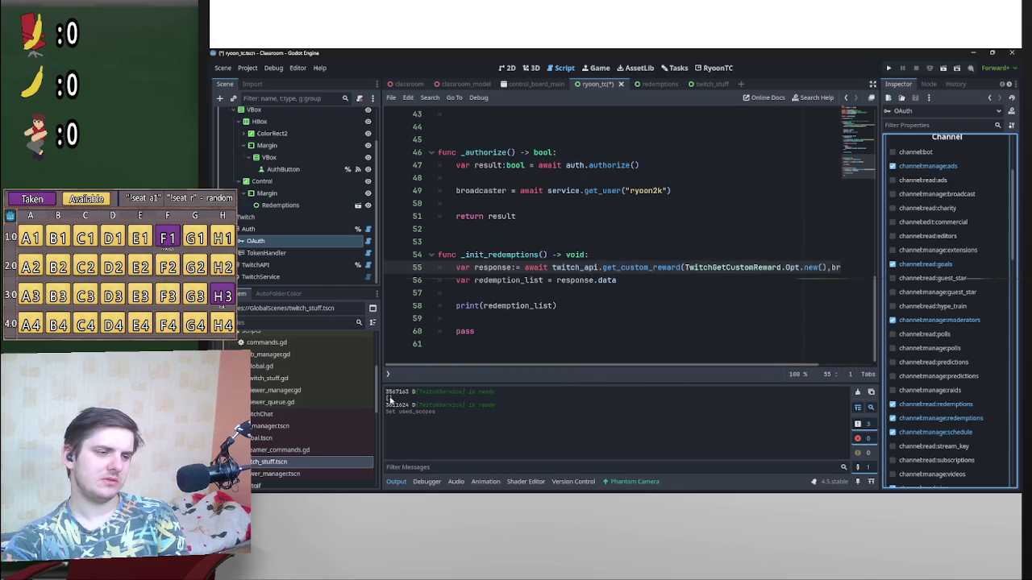
left_click(387, 398)
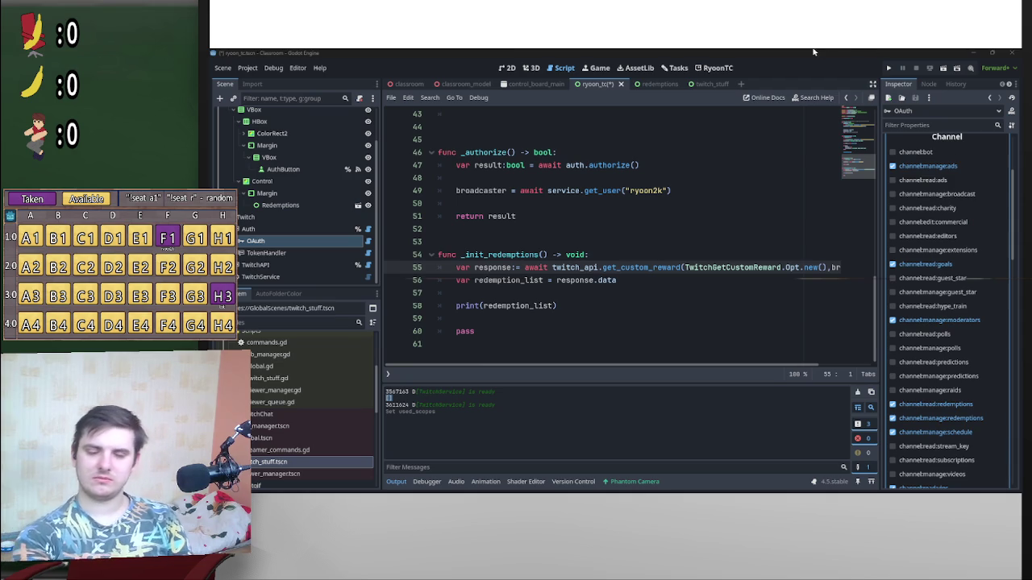
left_click(640, 230)
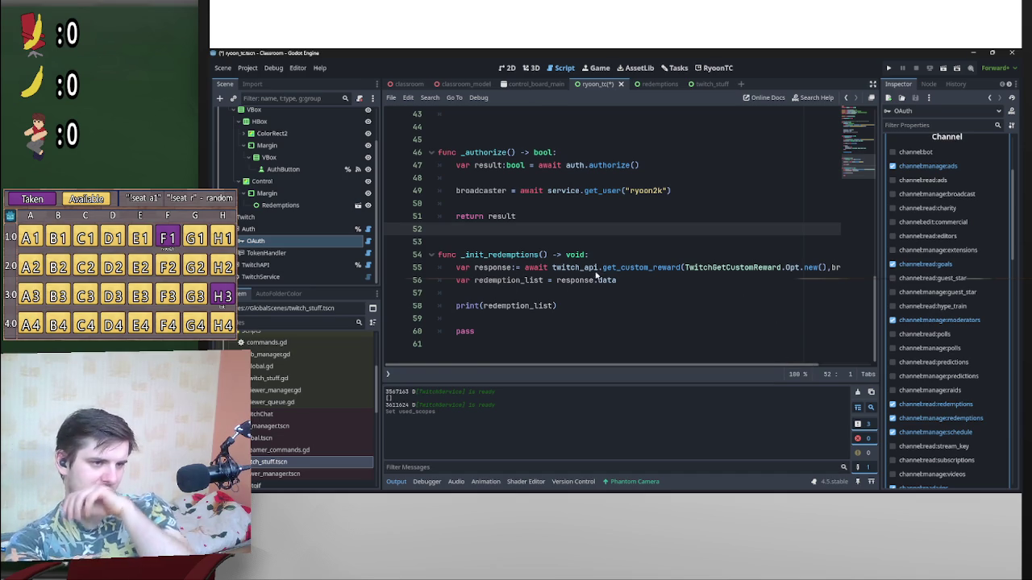
- Review the OAuth connection settings and encryption key provider, then collapse the OAuth settings and scopes
left_click(300, 247)
scroll(993, 307, "up", 5)
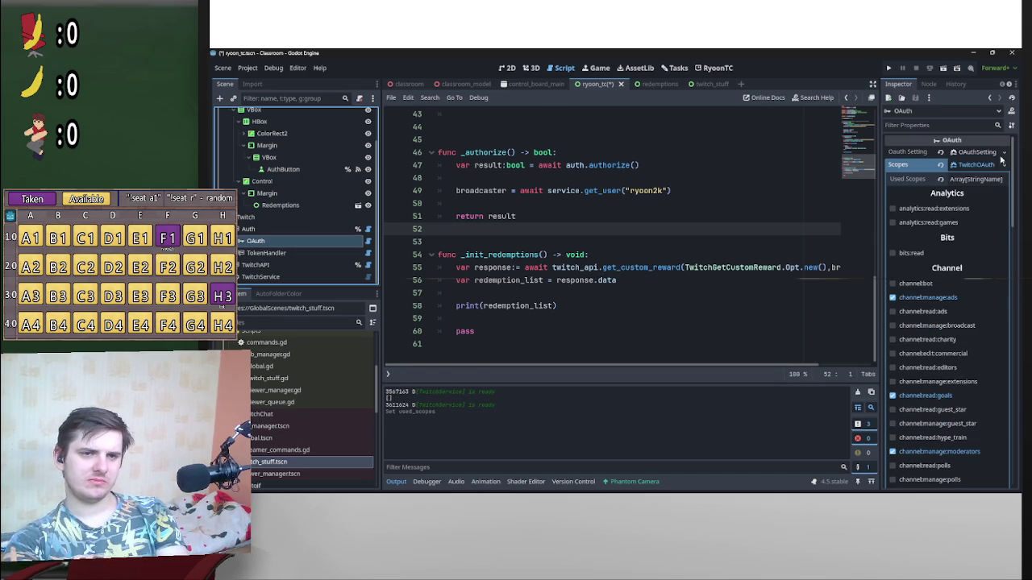
left_click(977, 151)
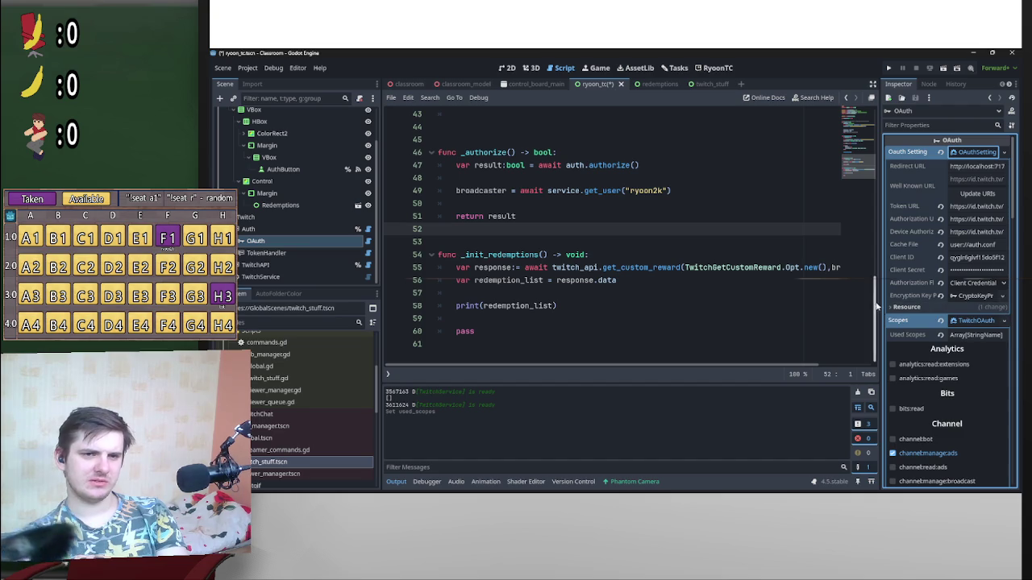
left_click_drag(879, 314, 761, 313)
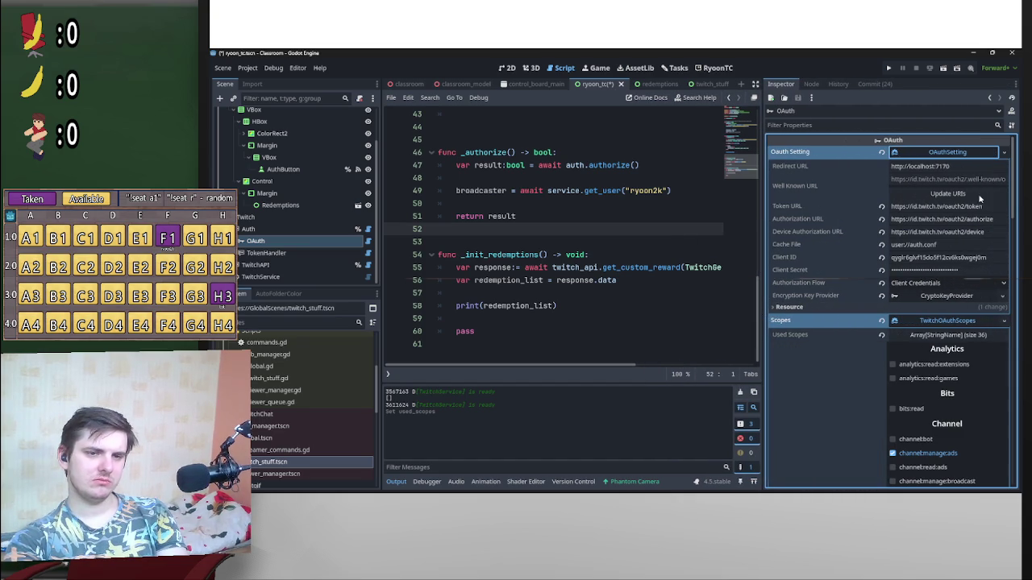
left_click(961, 297)
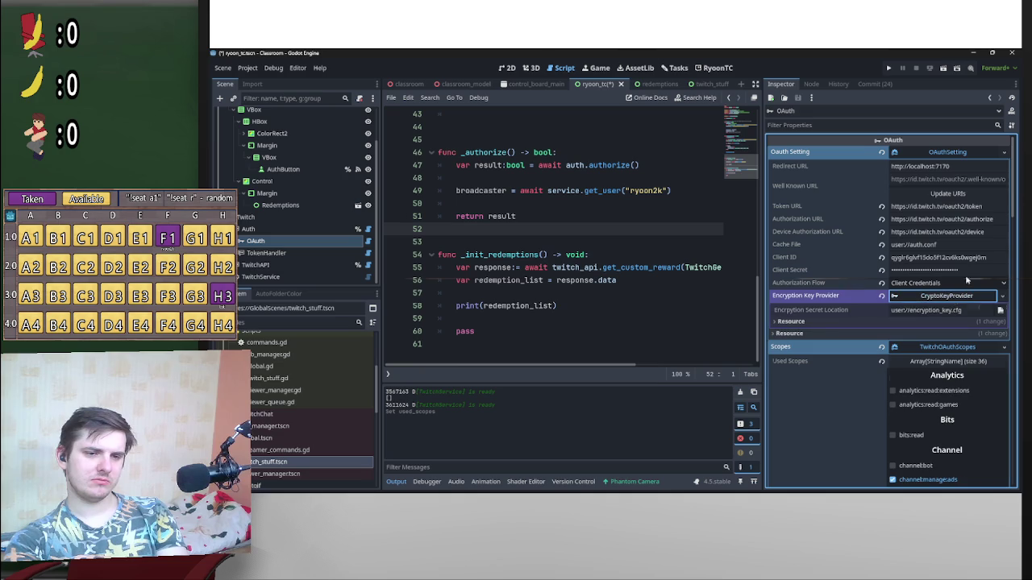
left_click(948, 152)
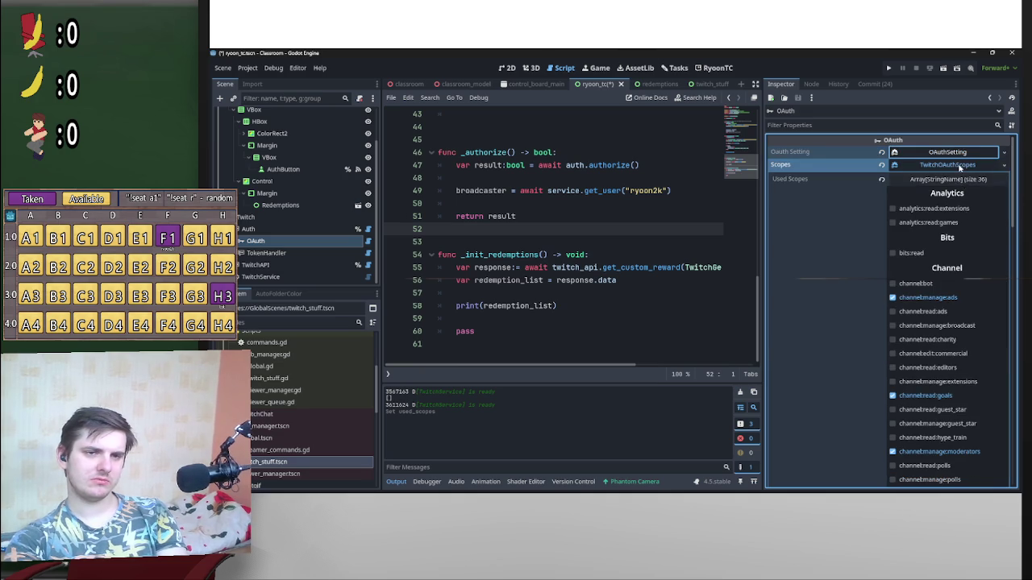
left_click(955, 165)
left_click(958, 179)
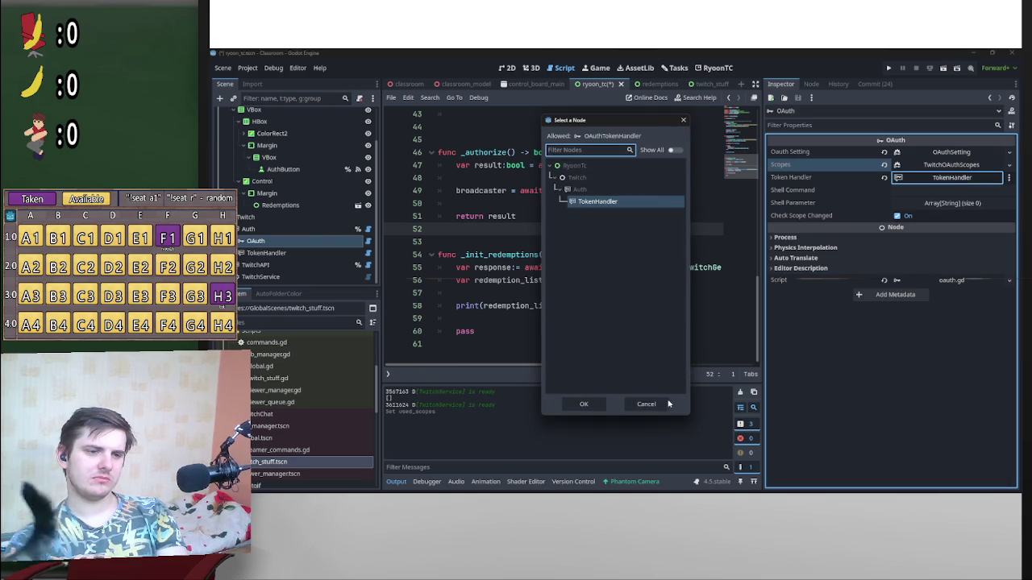
left_click(646, 403)
- Set TokenHandler's OAuthSetting Authorization Flow to Authorization Code Flow and save
left_click(309, 252)
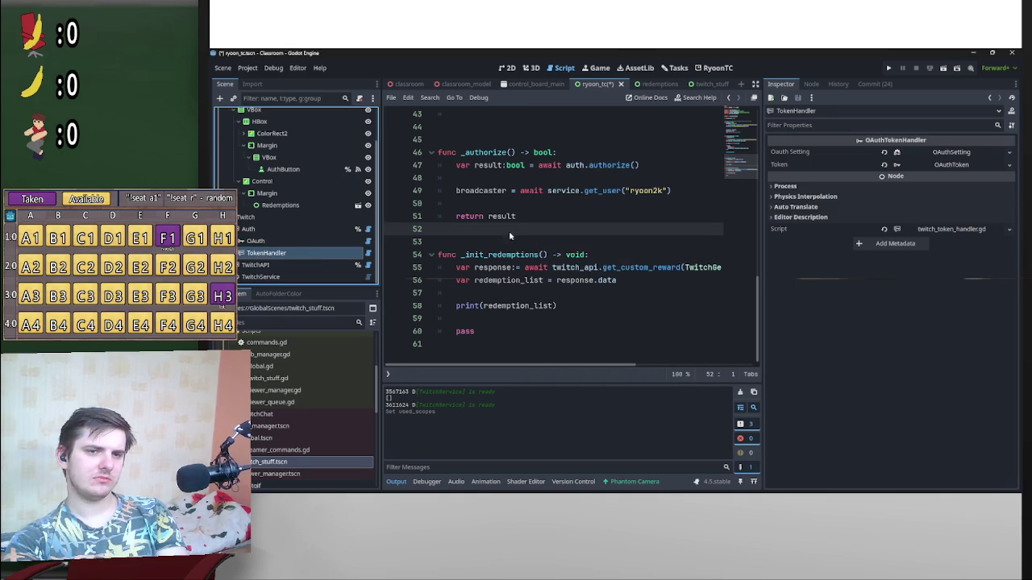
left_click(953, 152)
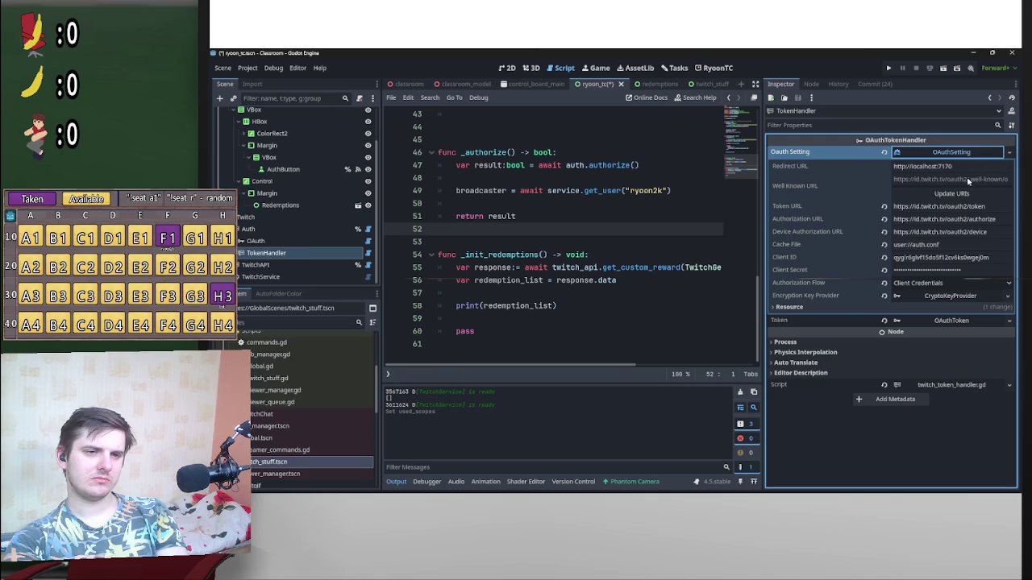
left_click(977, 284)
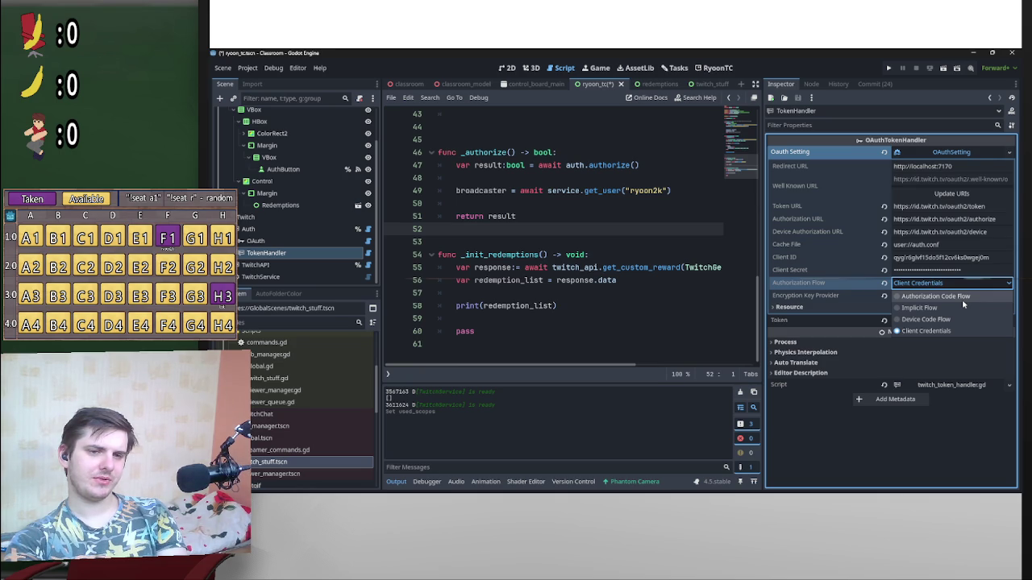
left_click(961, 300)
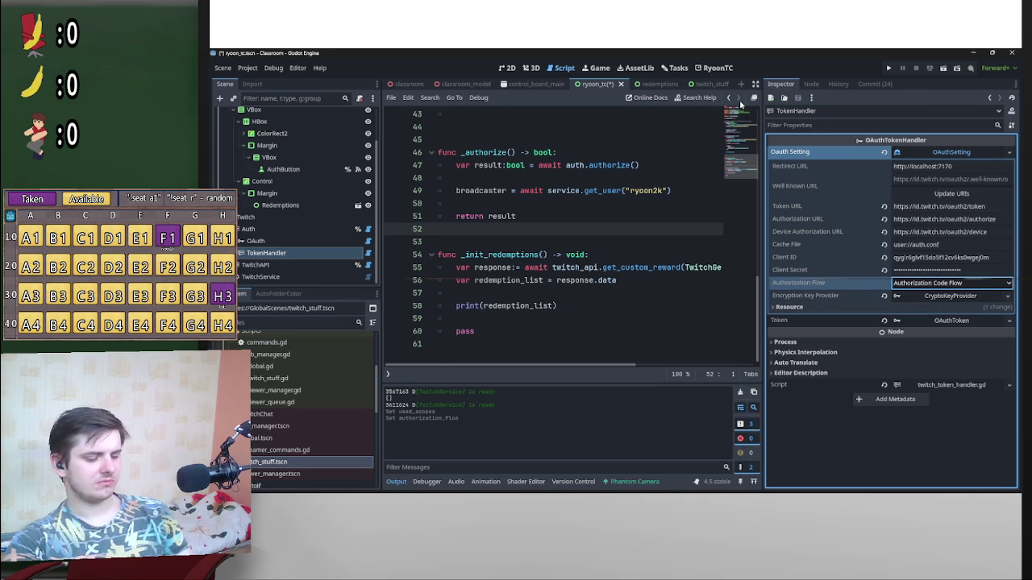
key("ctrl+s")
- Toggle the RyoonTC plugin off and on in Project Settings, then open its panel in twitch_stuff
left_click(244, 68)
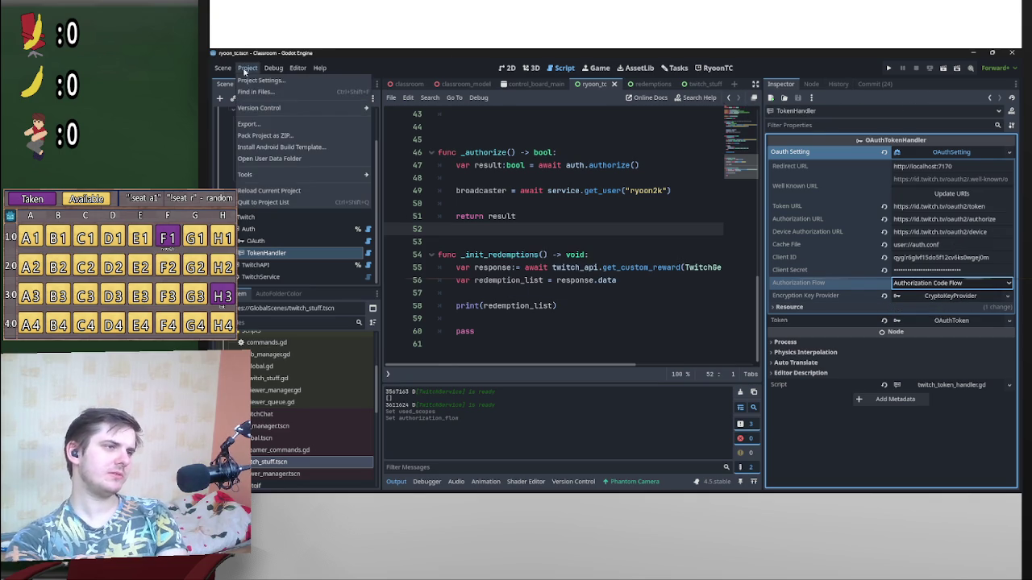
left_click(260, 80)
left_click(365, 302)
left_click(364, 302)
left_click(587, 446)
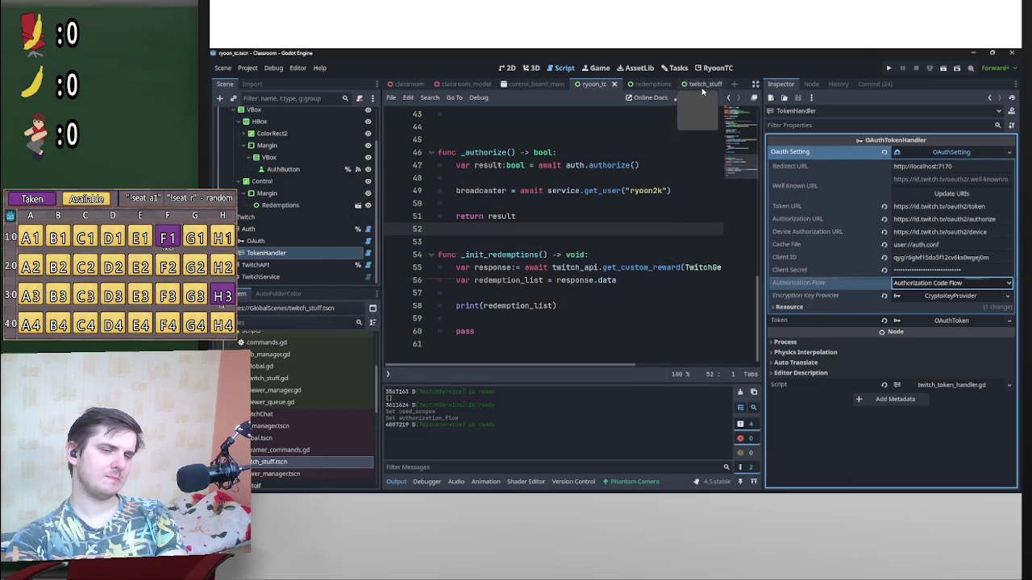
left_click(704, 85)
left_click(716, 68)
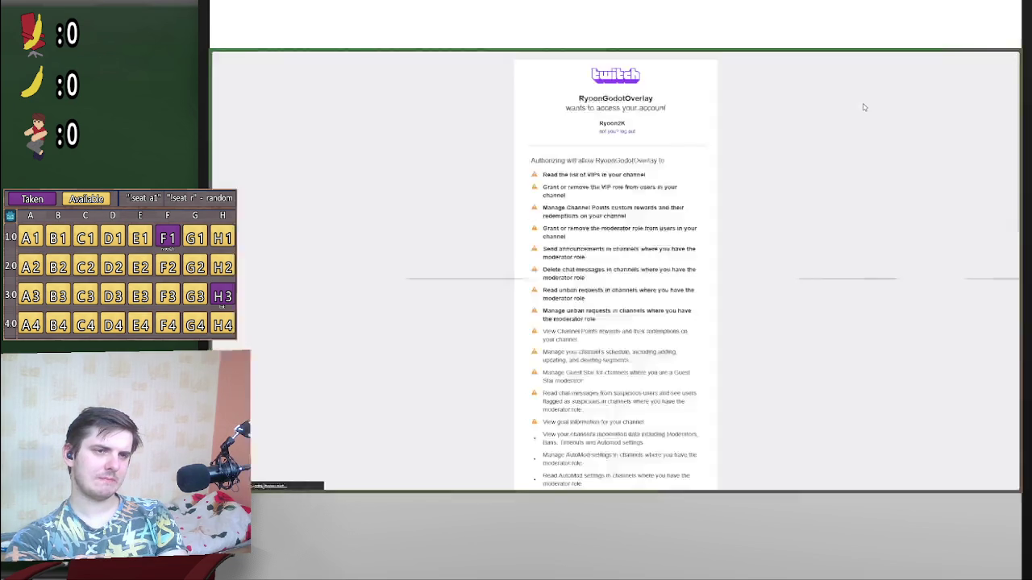
- Approve RyoonGodotOverlay's Twitch access request and close the Login Success page
scroll(623, 236, "down", 5)
scroll(622, 237, "down", 5)
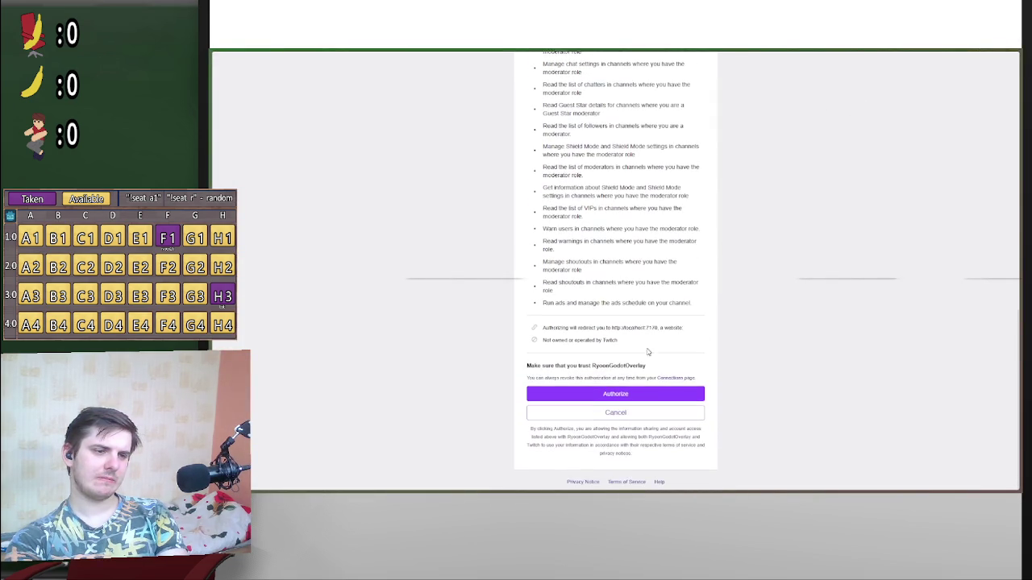
left_click(651, 394)
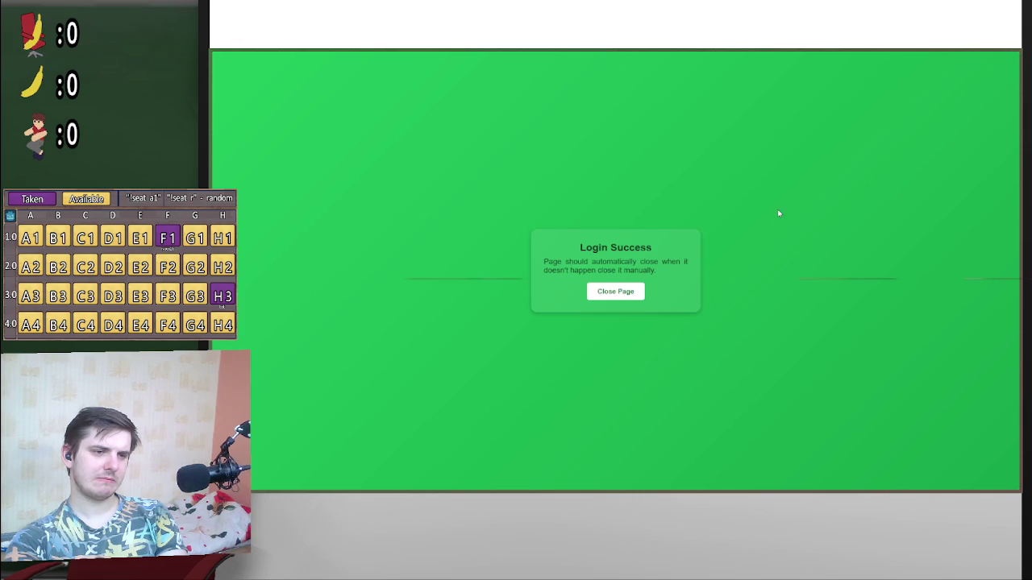
mouse_move(970, 50)
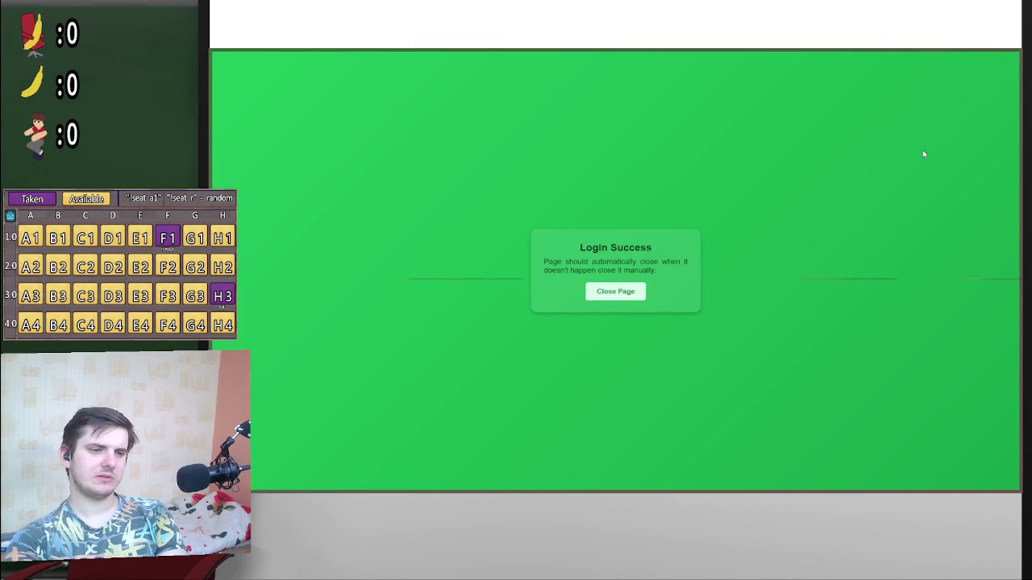
left_click(1011, 55)
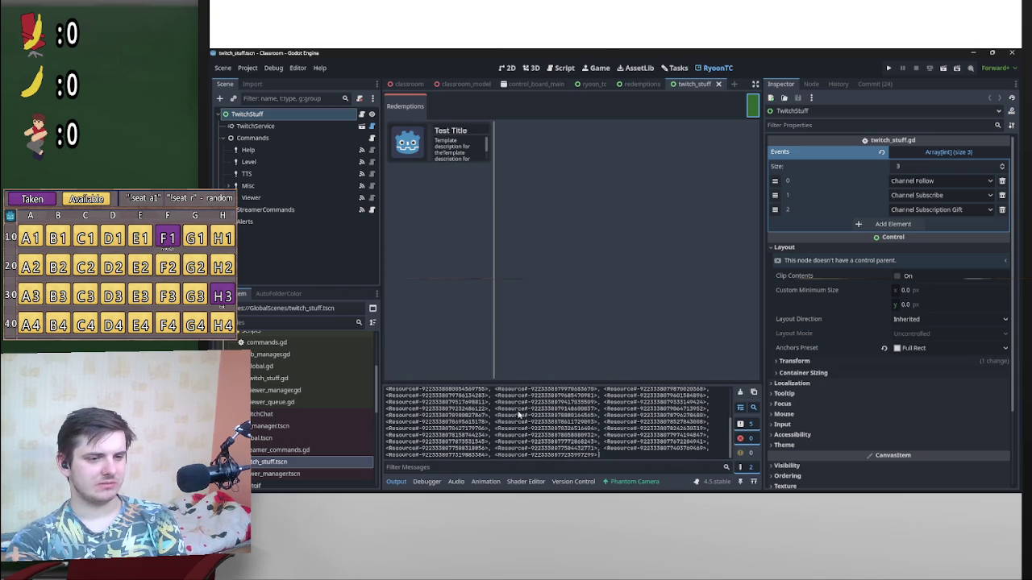
- Widen the scene view and collapse the Events array in the Inspector
scroll(604, 419, "up", 10)
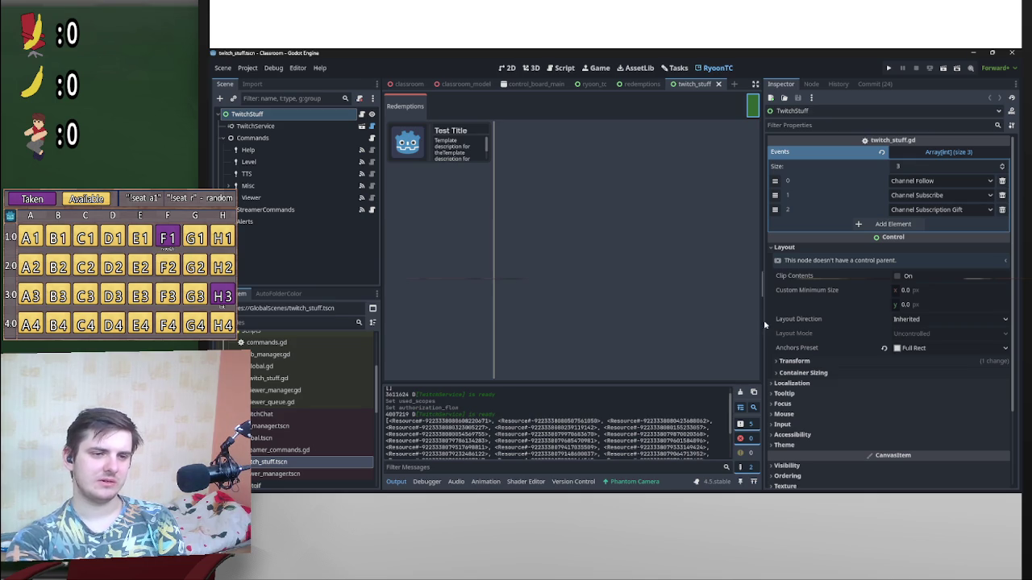
left_click_drag(762, 325, 833, 324)
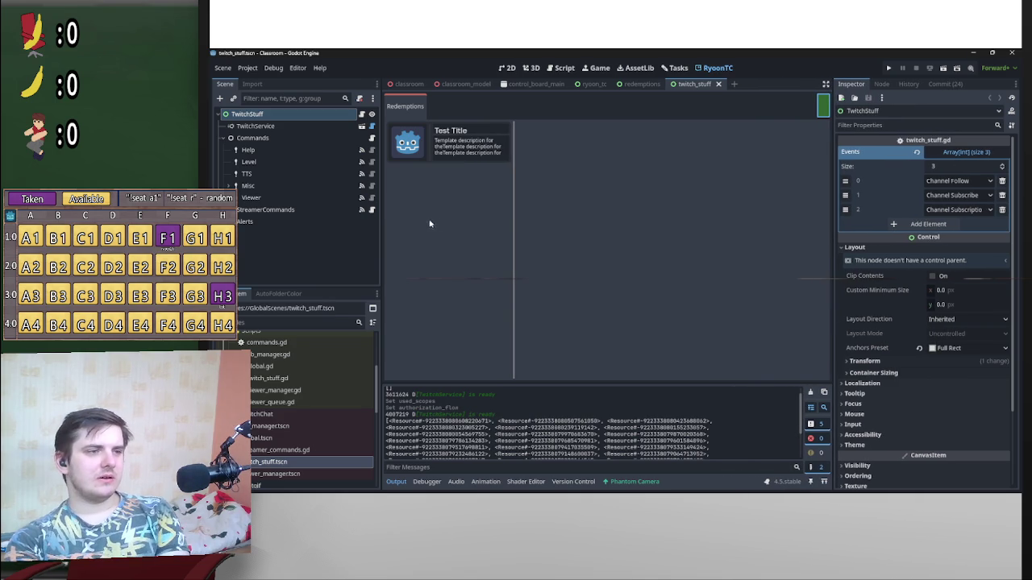
left_click(972, 153)
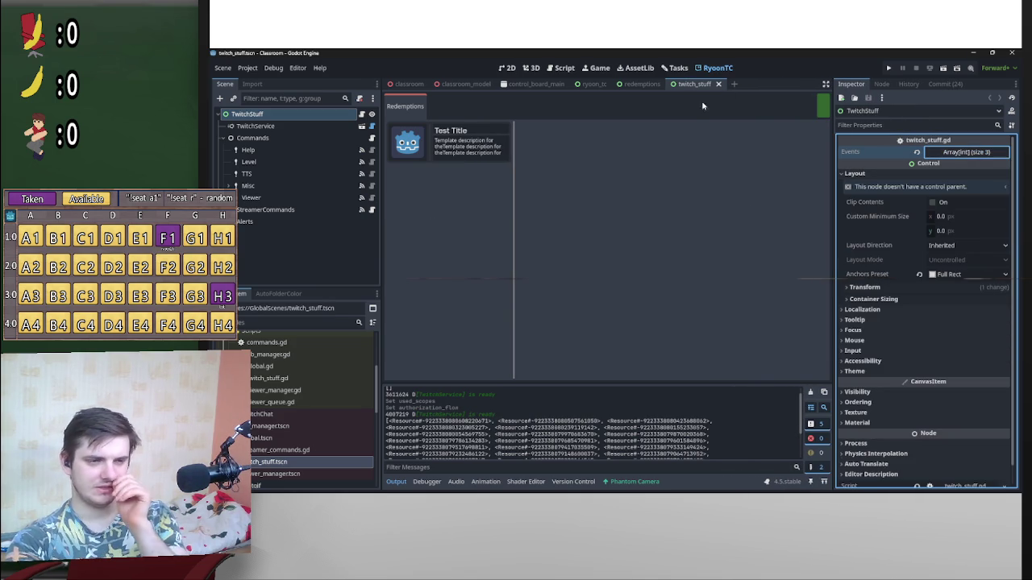
scroll(698, 403, "down", 2)
scroll(681, 413, "up", 3)
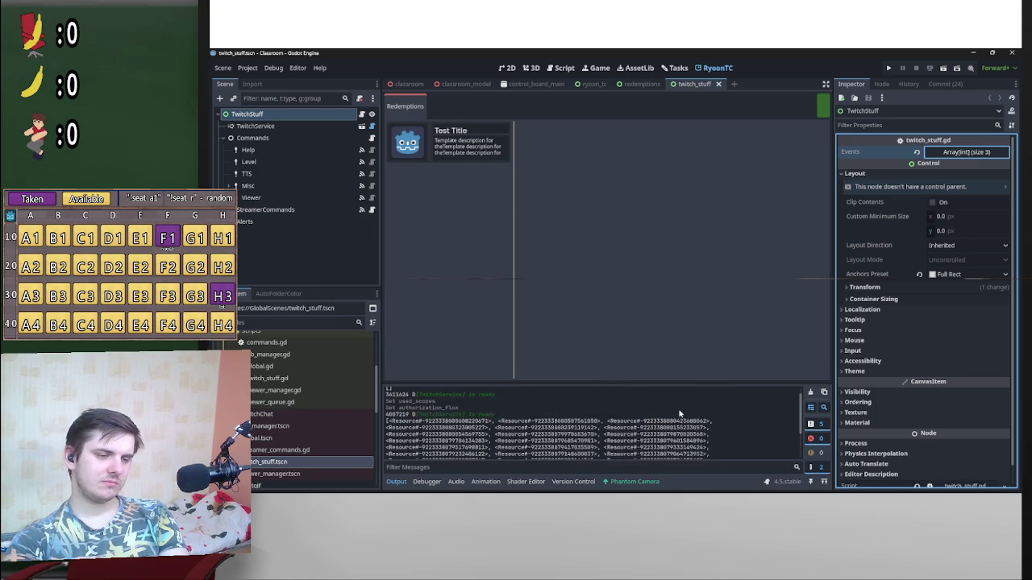
left_click(833, 127)
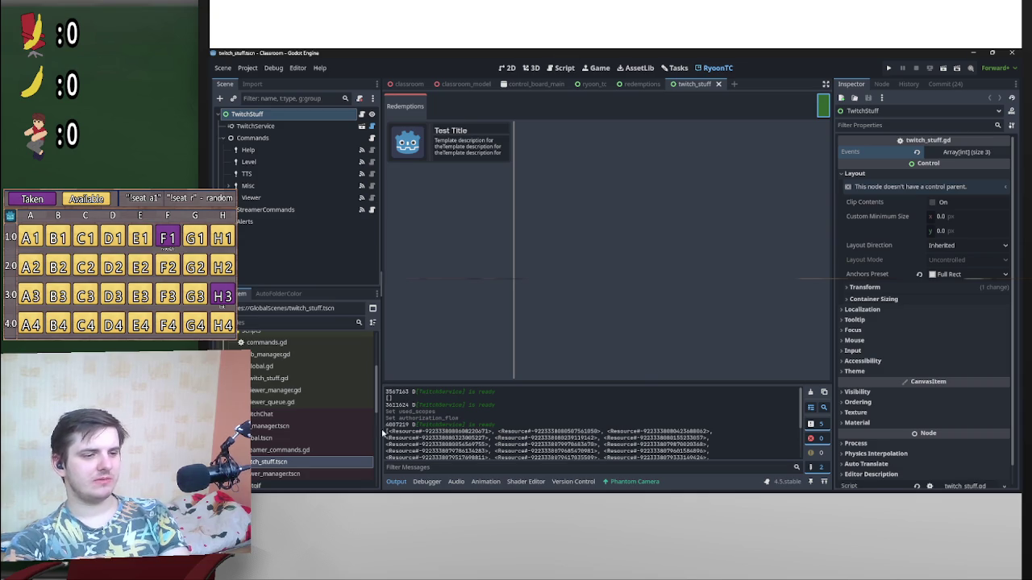
- View the twitch_stuff script and the ryoon_tc scene, then open the redemptions scene
left_click(562, 68)
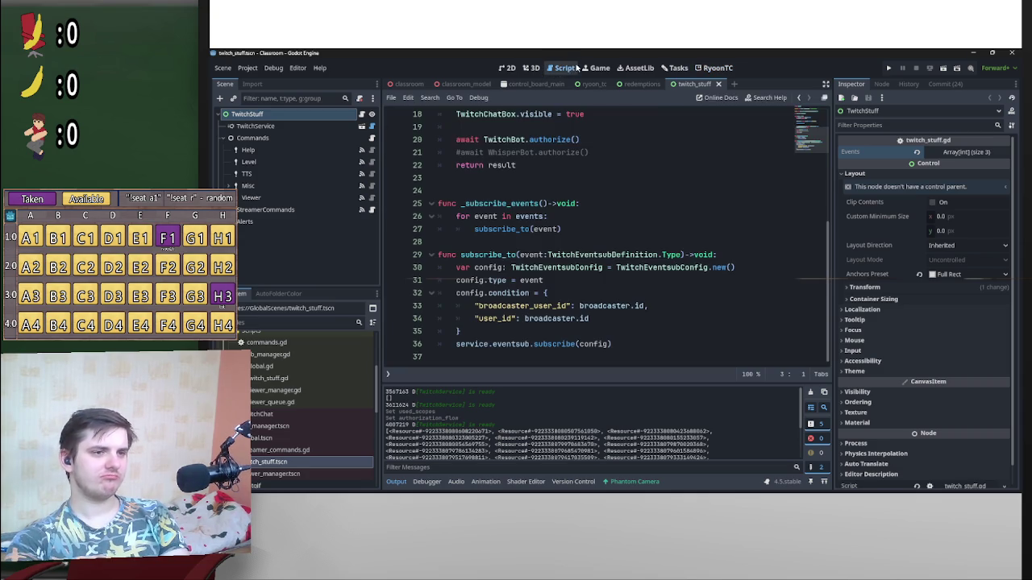
scroll(657, 259, "up", 5)
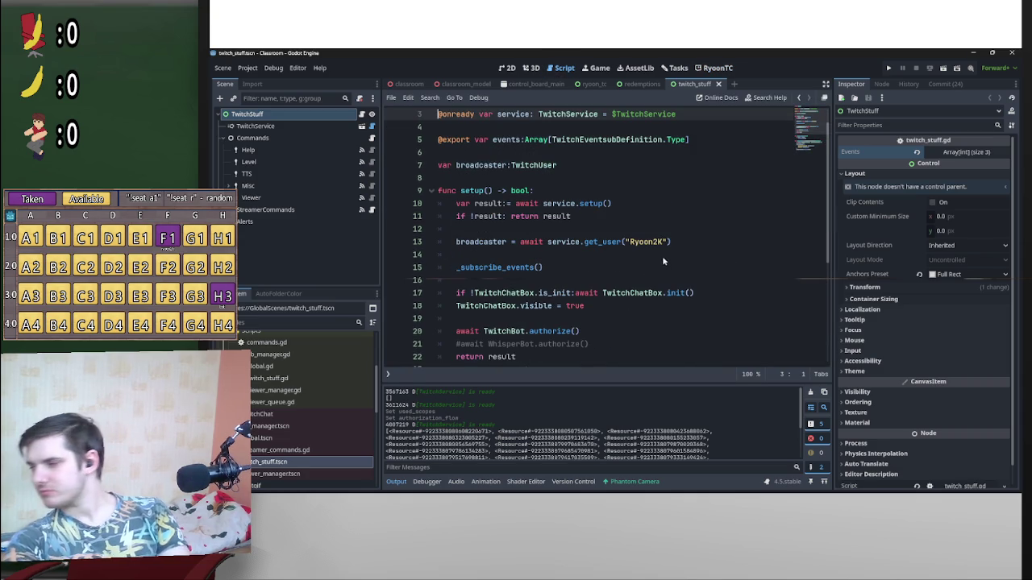
left_click(595, 84)
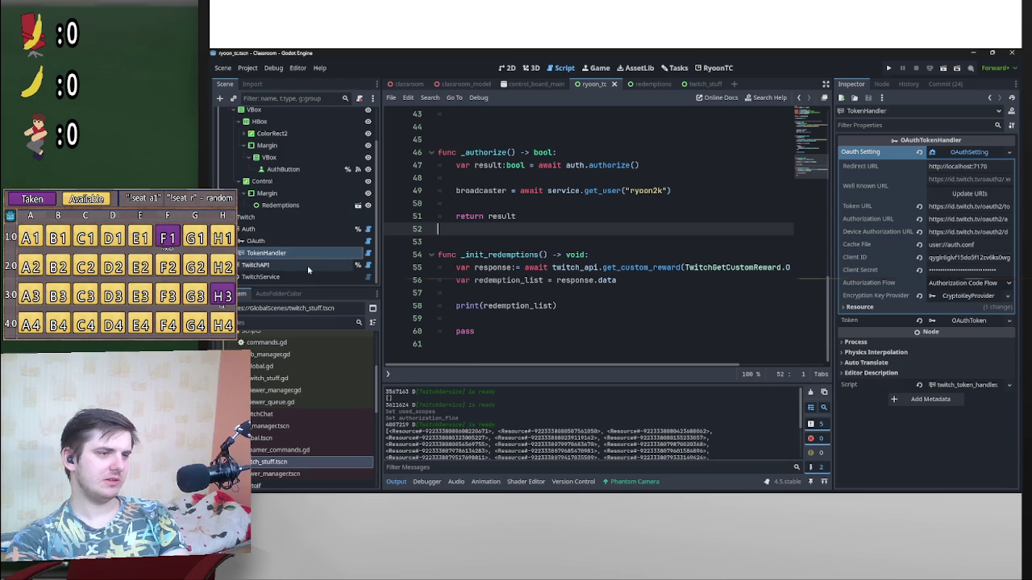
scroll(309, 266, "down", 2)
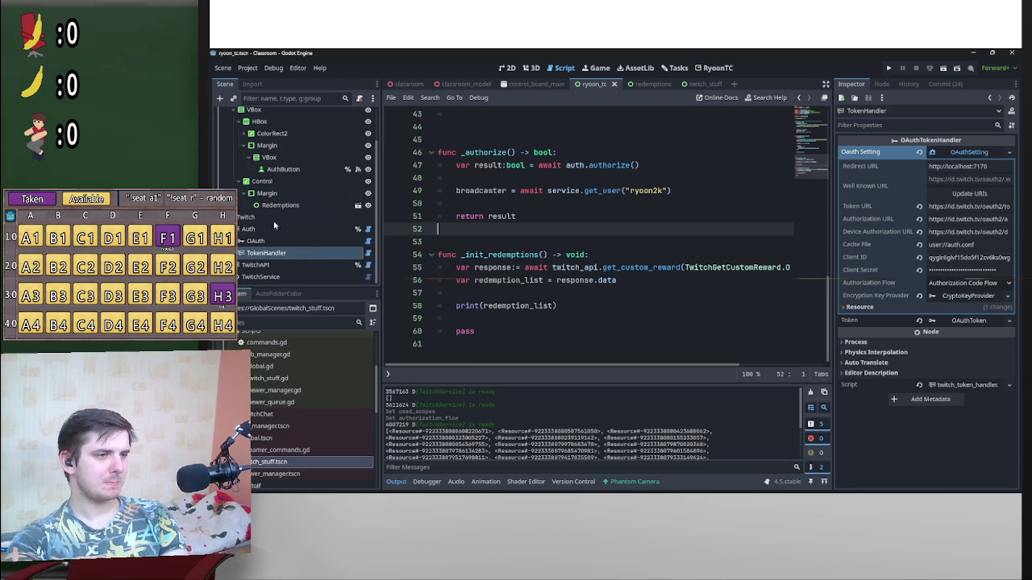
left_click(358, 205)
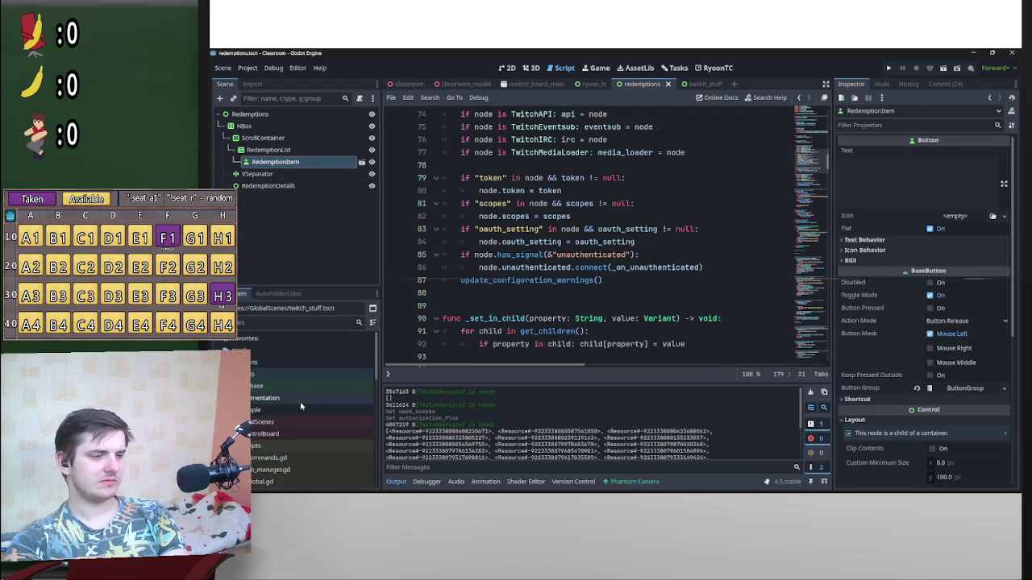
- Create redemption_item.gd (extends Button) on RedemptionItem and save the redemptions scene
left_click(360, 99)
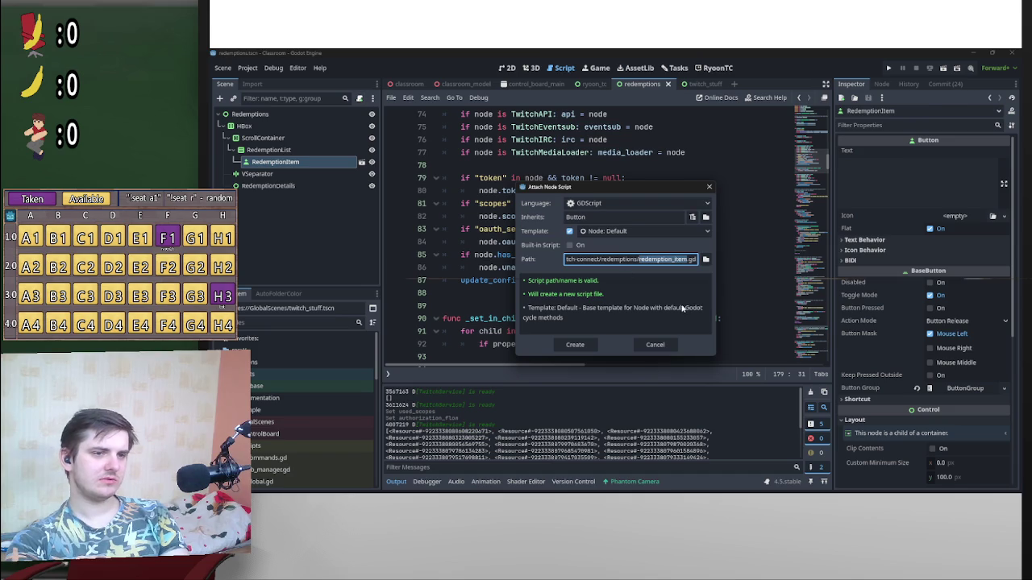
left_click(576, 345)
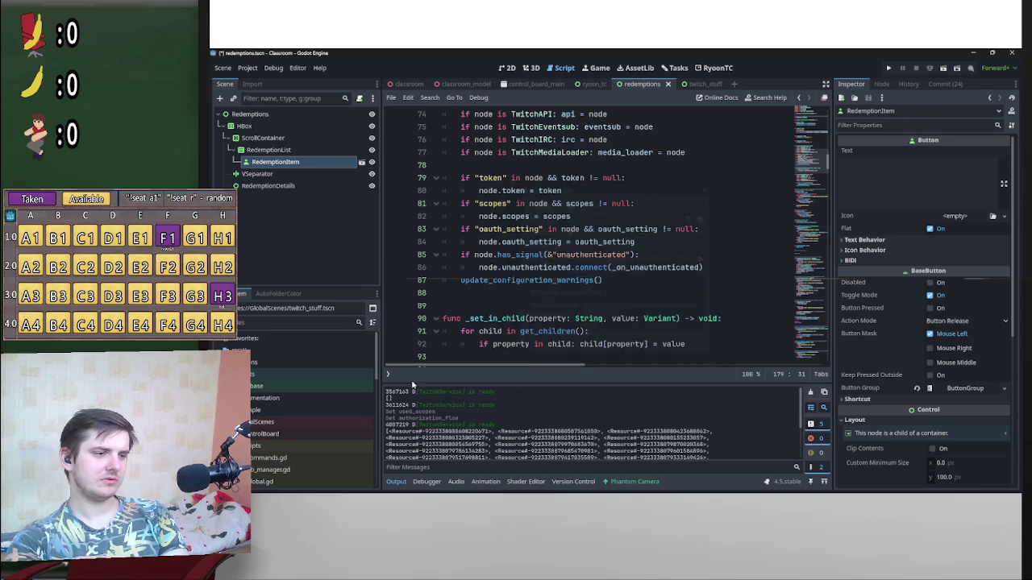
scroll(305, 409, "down", 5)
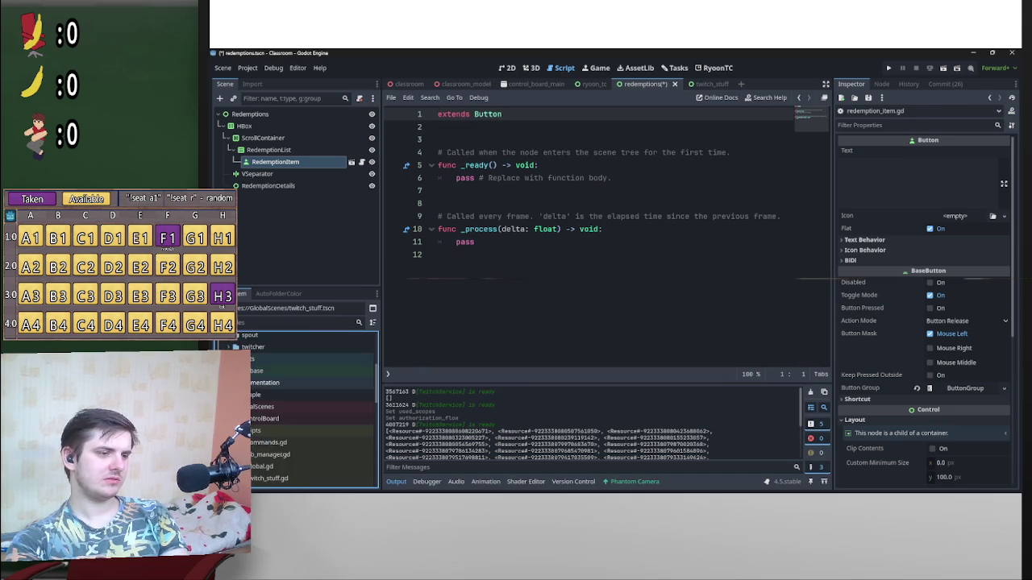
double_click(250, 373)
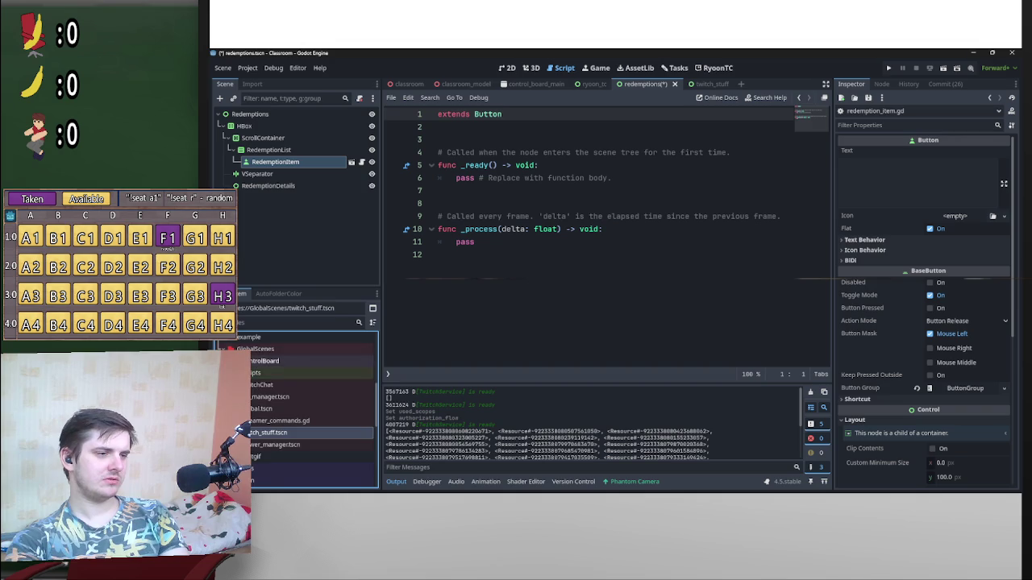
scroll(298, 407, "up", 5)
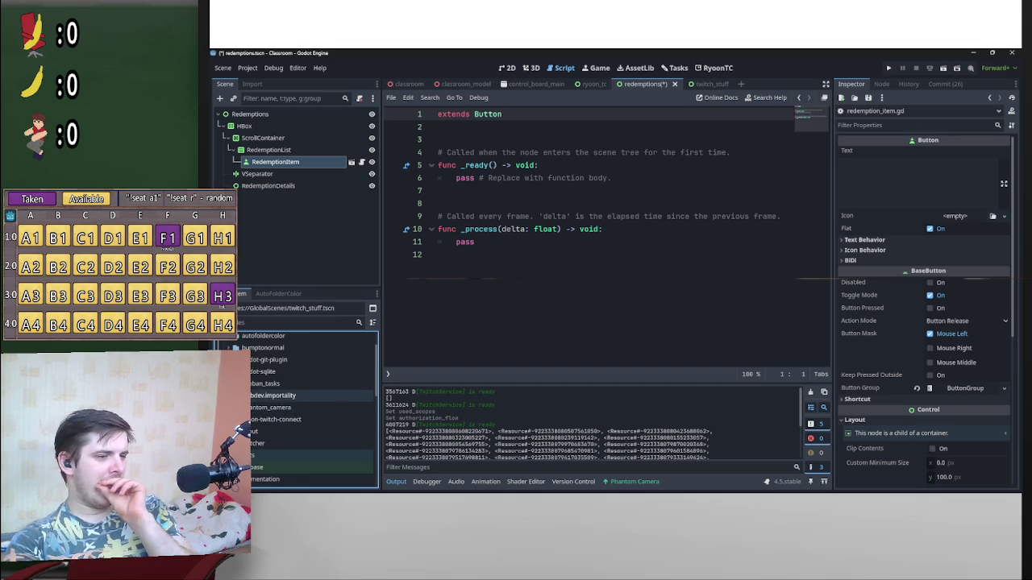
scroll(300, 409, "up", 2)
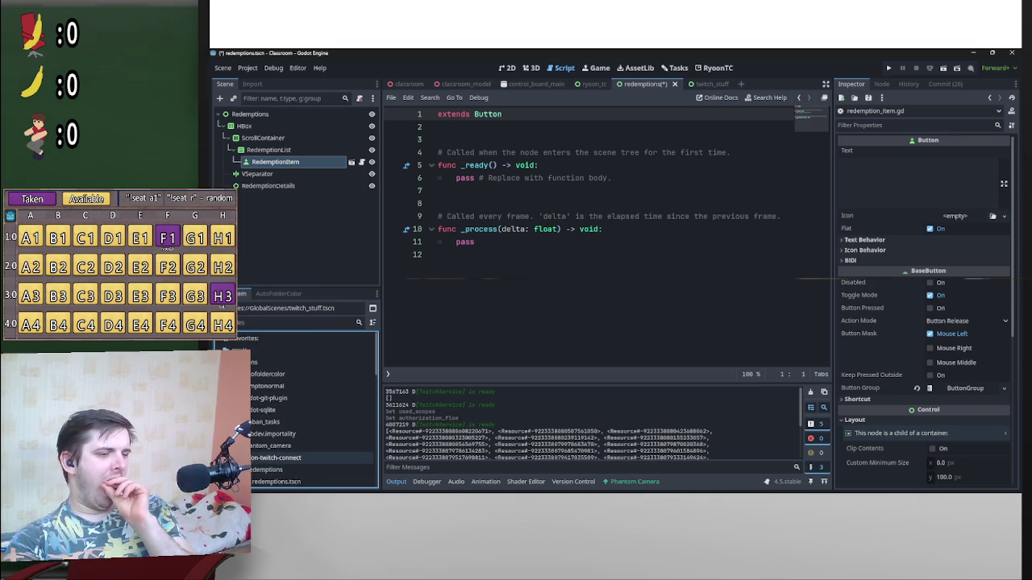
scroll(291, 456, "down", 3)
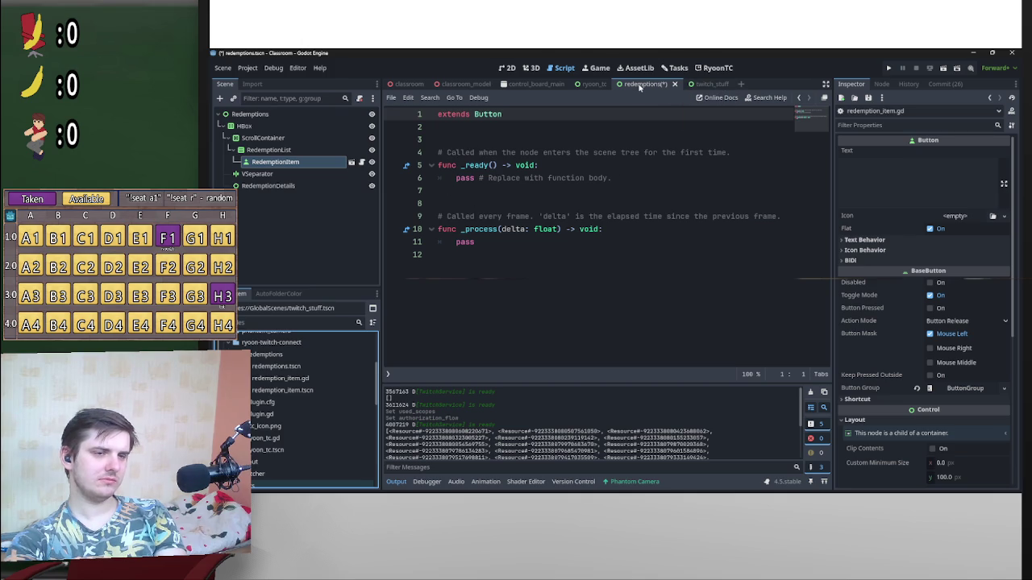
key("ctrl+s")
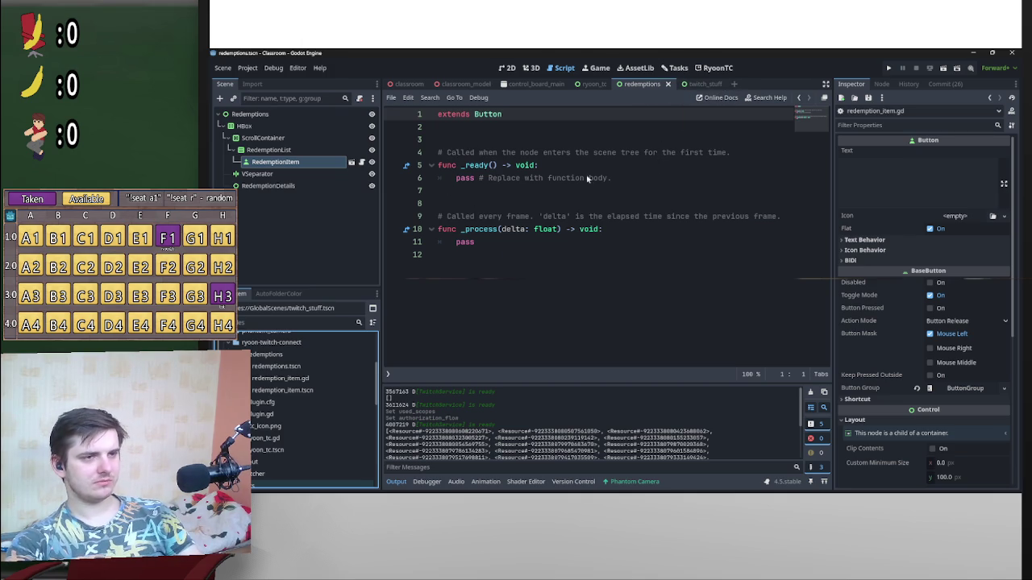
left_click(346, 114)
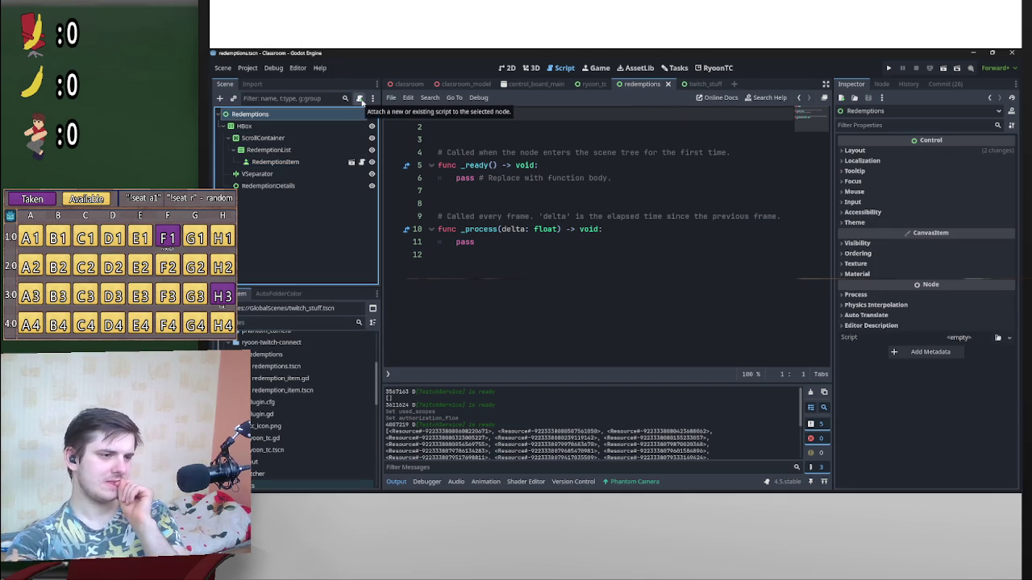
- Create redemptions.gd on the Redemptions node and select its template functions on lines 4–11
left_click(360, 98)
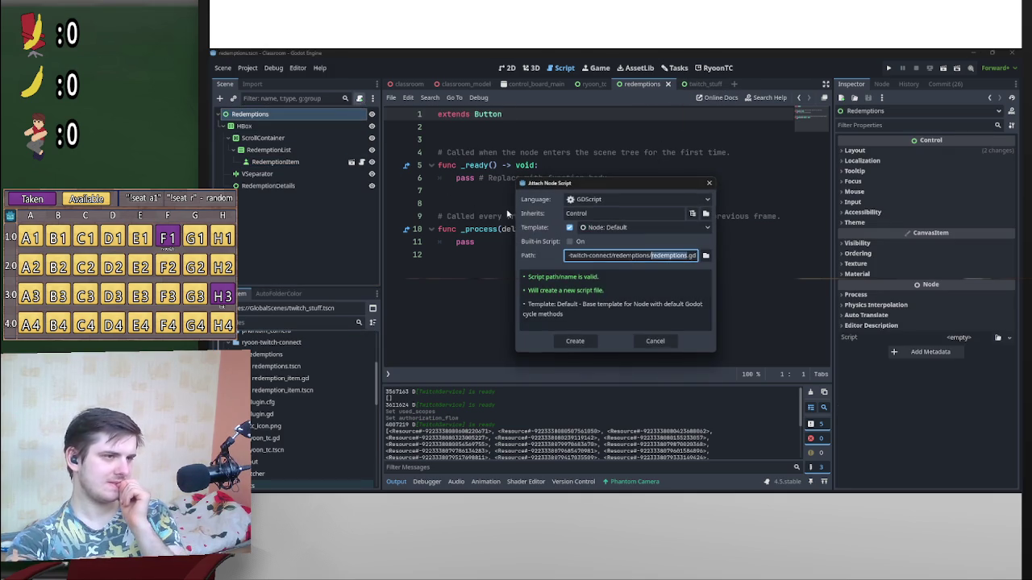
left_click(563, 342)
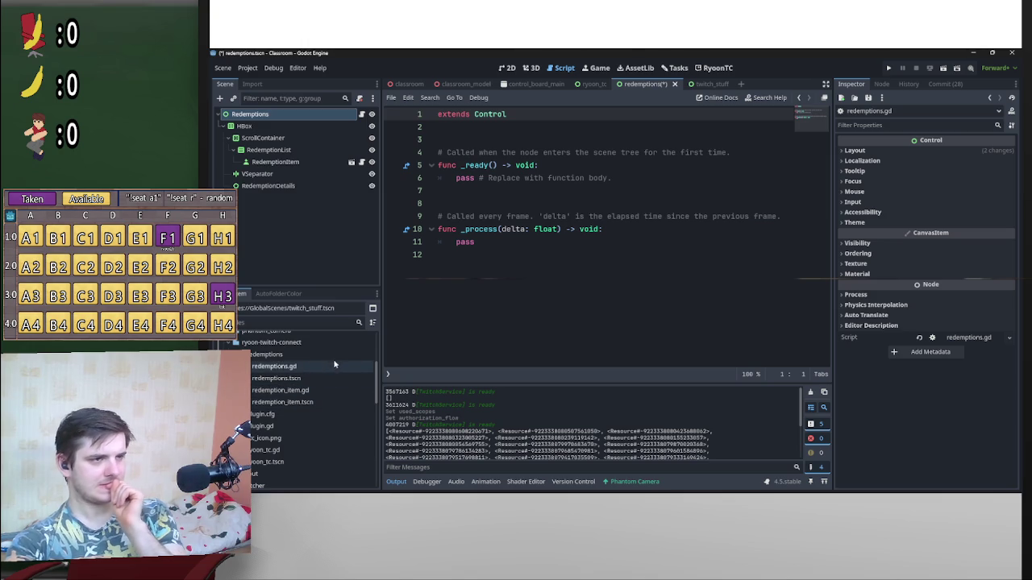
mouse_move(475, 242)
left_mouse_down()
mouse_move(402, 144)
mouse_move(402, 158)
left_mouse_up()
- Replace the template with the declaration 'func populate_items(redemption_list:Array)'
key("BackSpace")
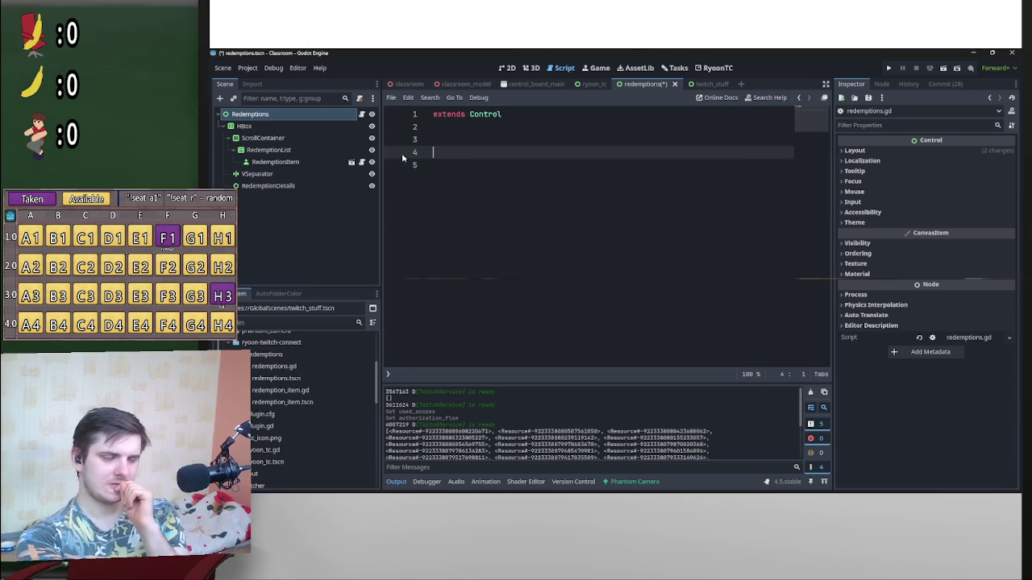
type("fun")
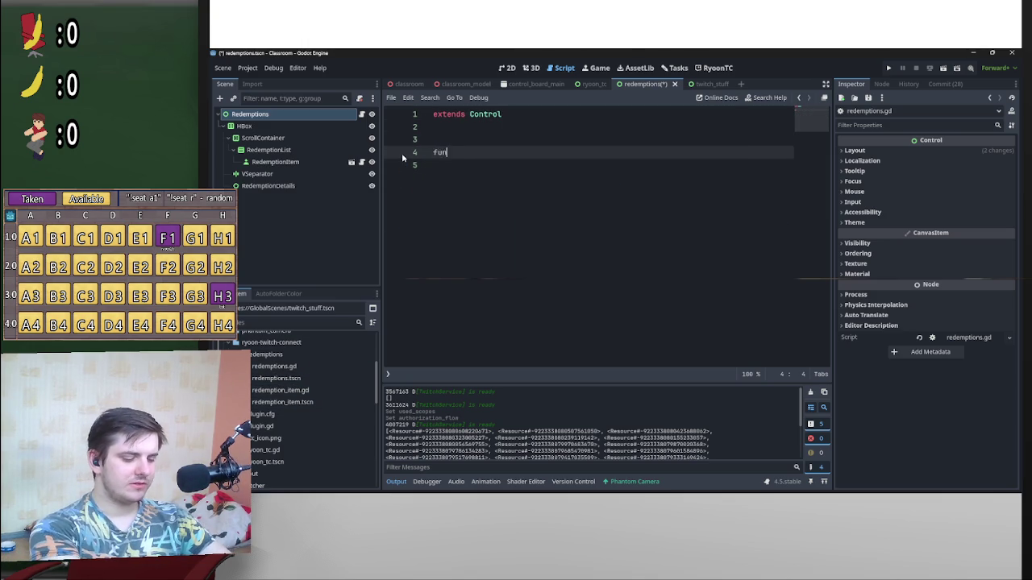
type("c create_")
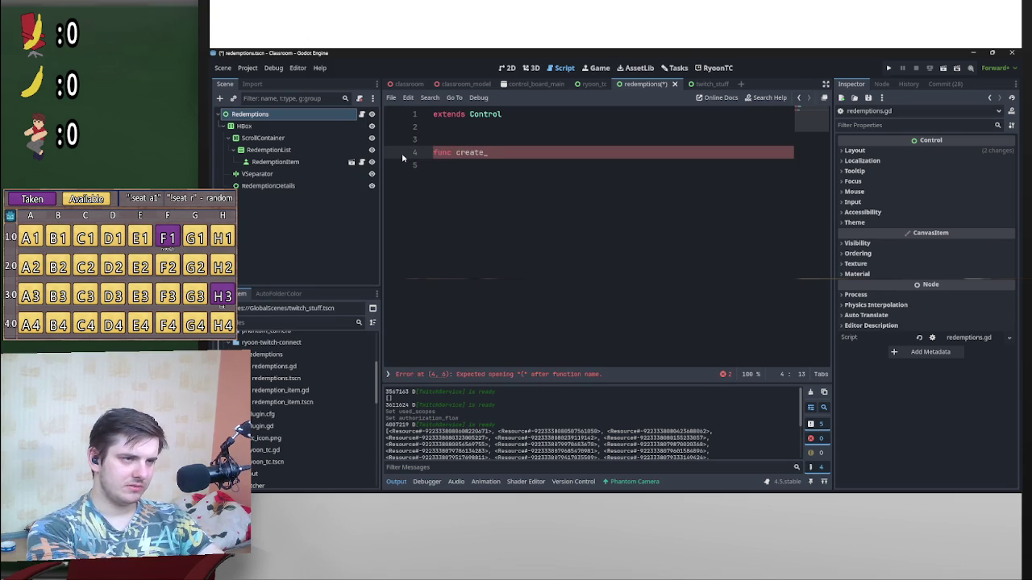
type("items")
key("ctrl+BackSpace")
type("populate-t")
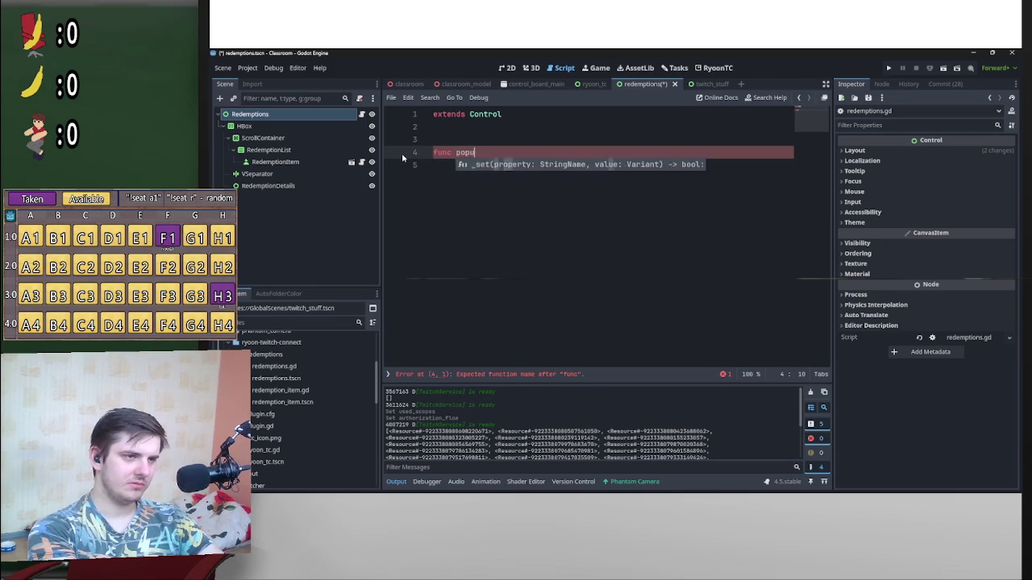
key("BackSpace")
key("BackSpace")
key("BackSpace")
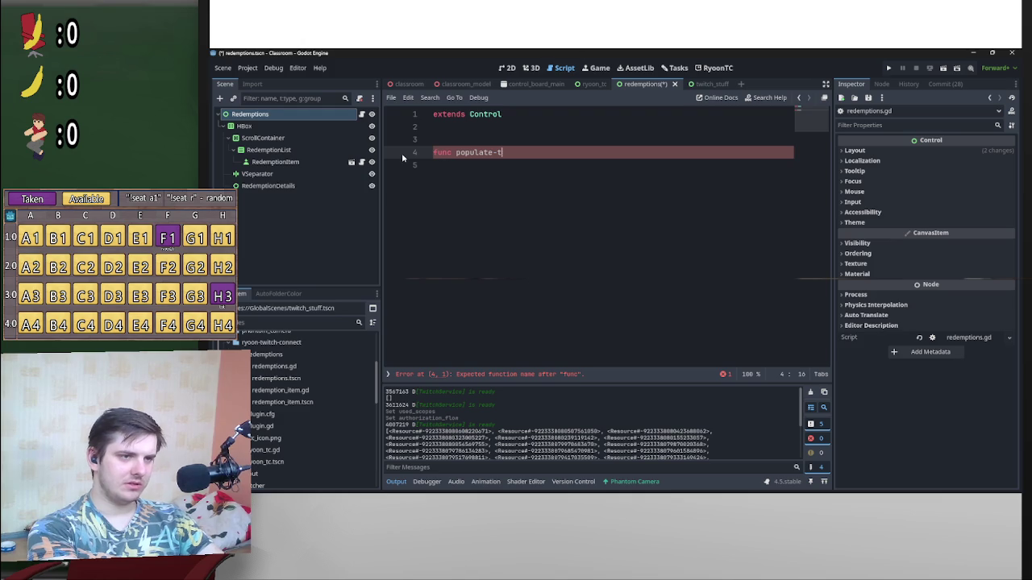
type("e_items.")
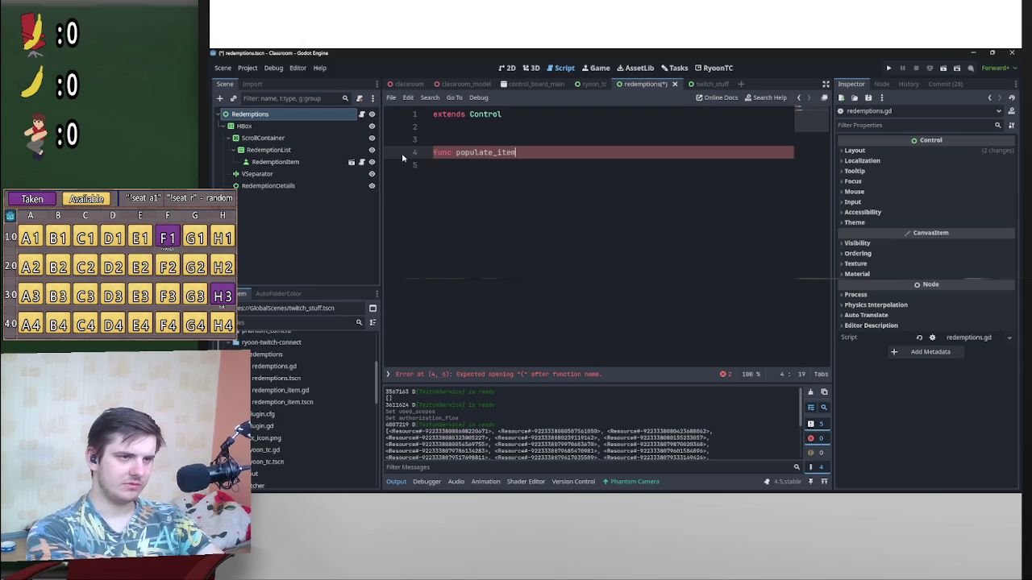
key("BackSpace")
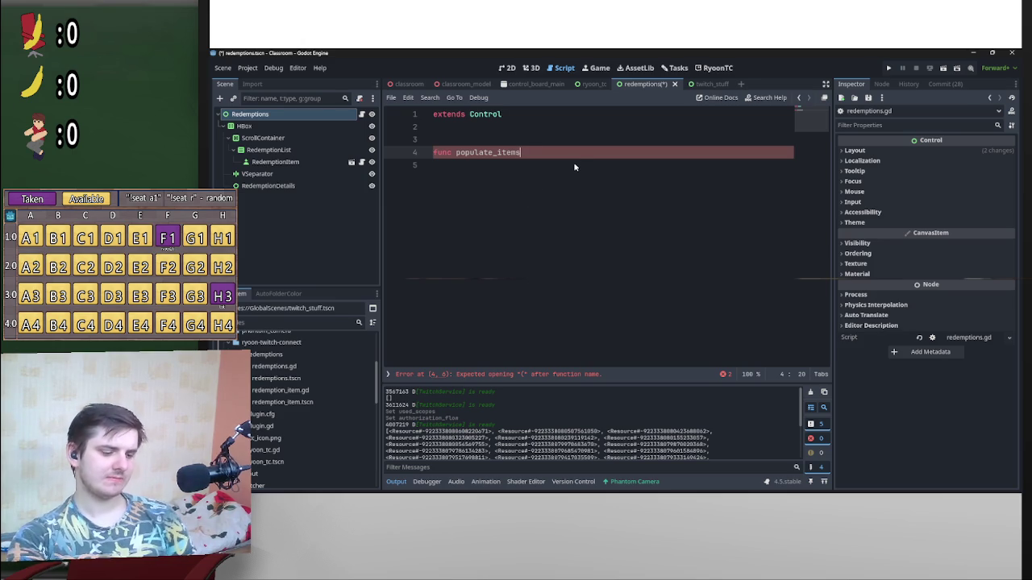
type("(")
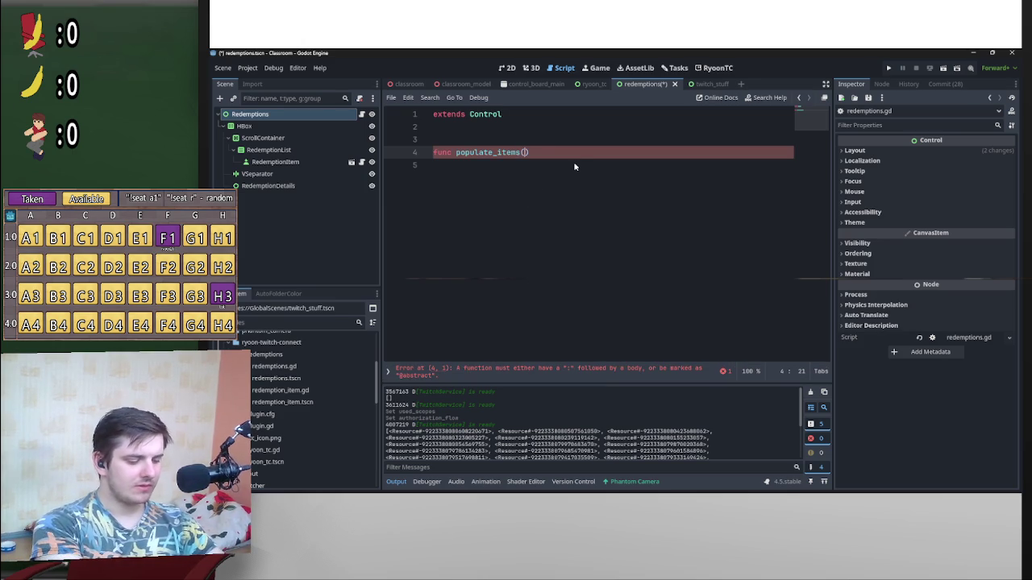
type("redemption_list")
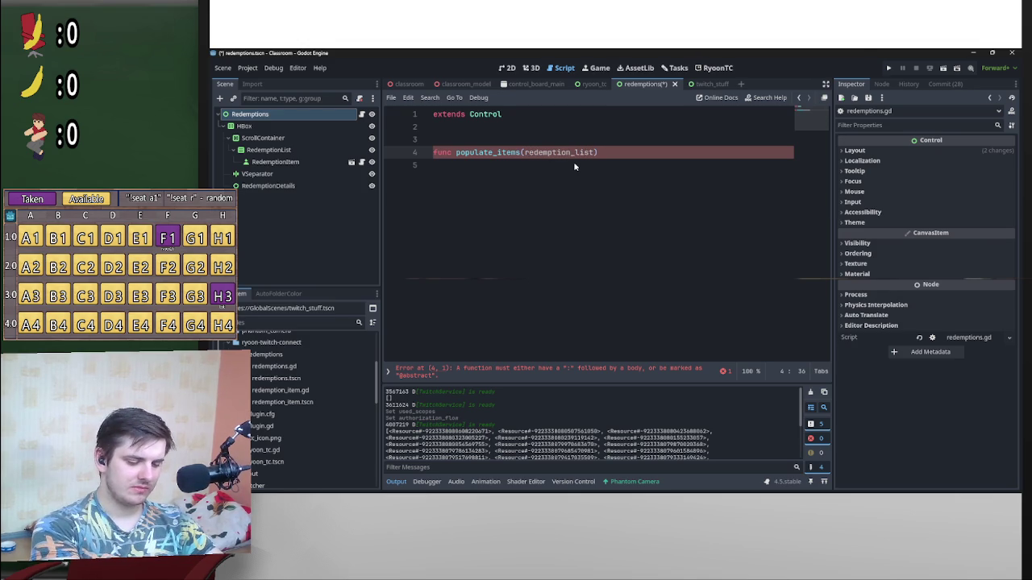
type("(")
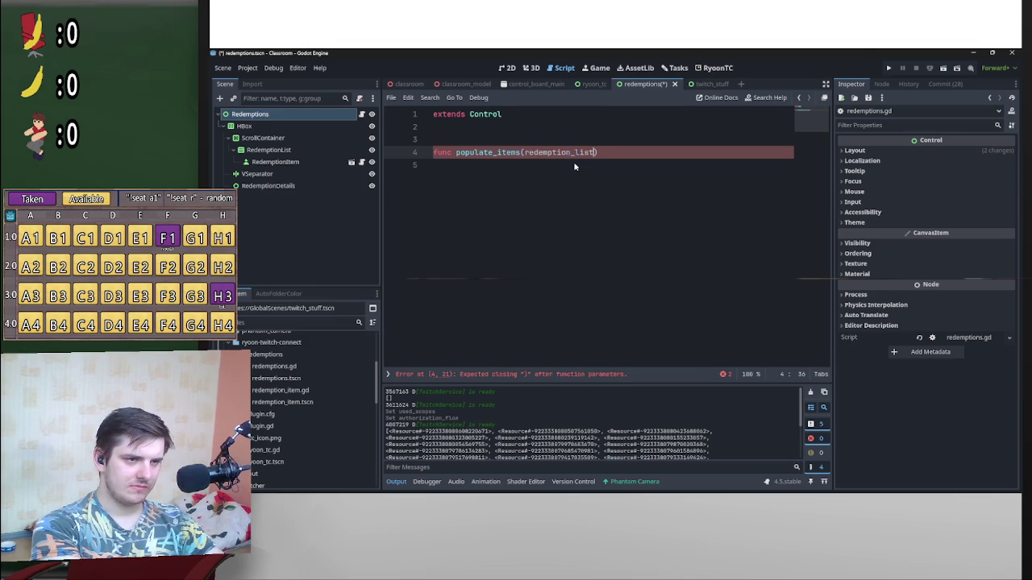
key("BackSpace")
type("Array")
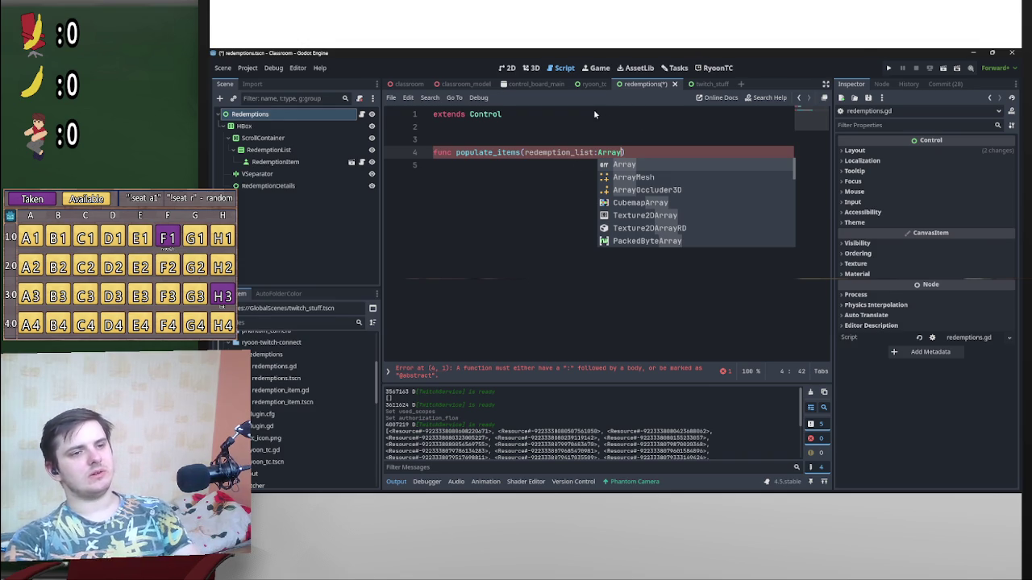
left_click(591, 85)
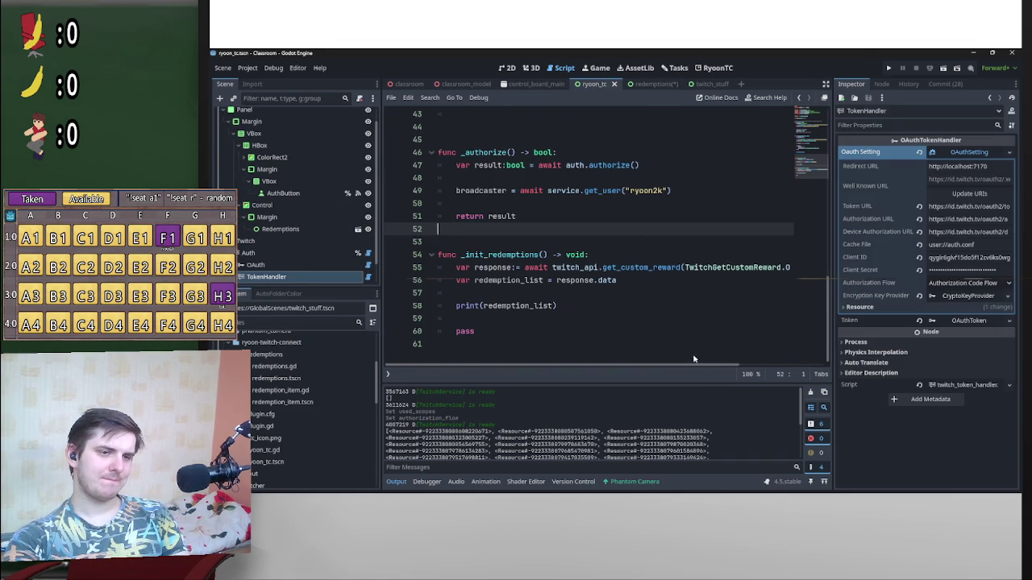
- Copy the TwitchGetCustomReward class name and type TwitchGetCustomReward.Response.data as the parameter type
left_click(602, 282, "ctrl")
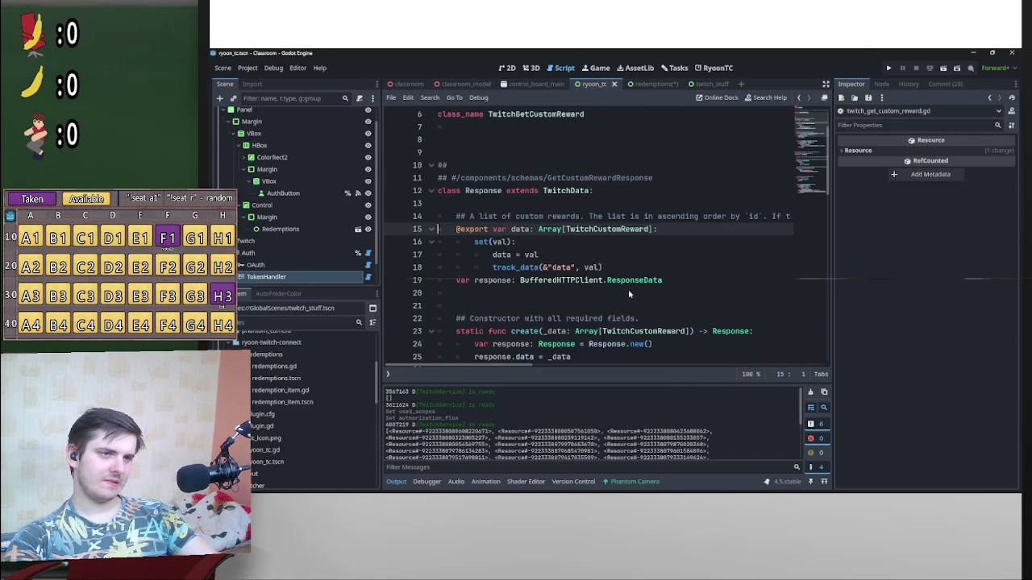
scroll(596, 168, "up", 2)
left_click(596, 180)
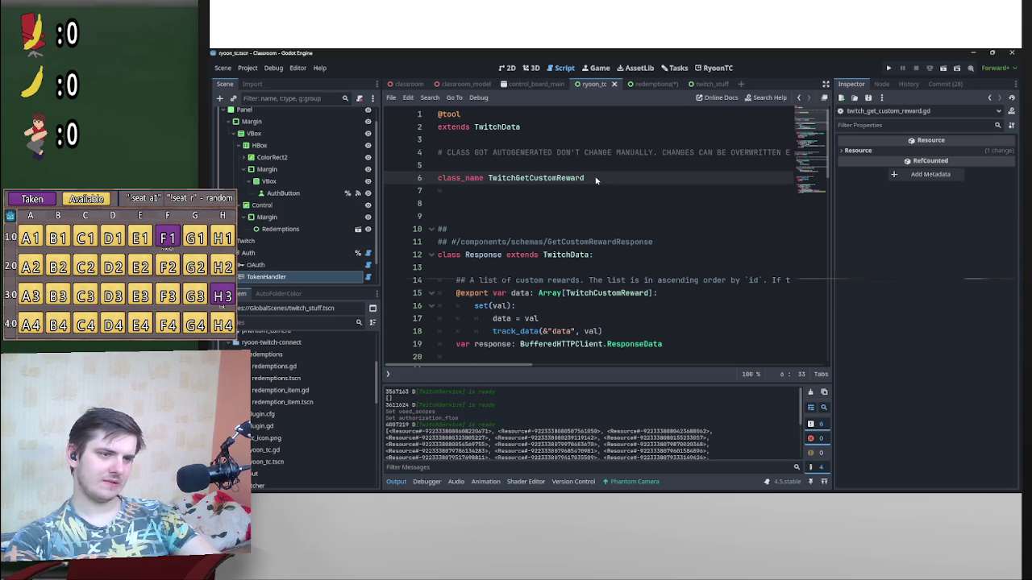
left_click_drag(596, 181, 487, 182)
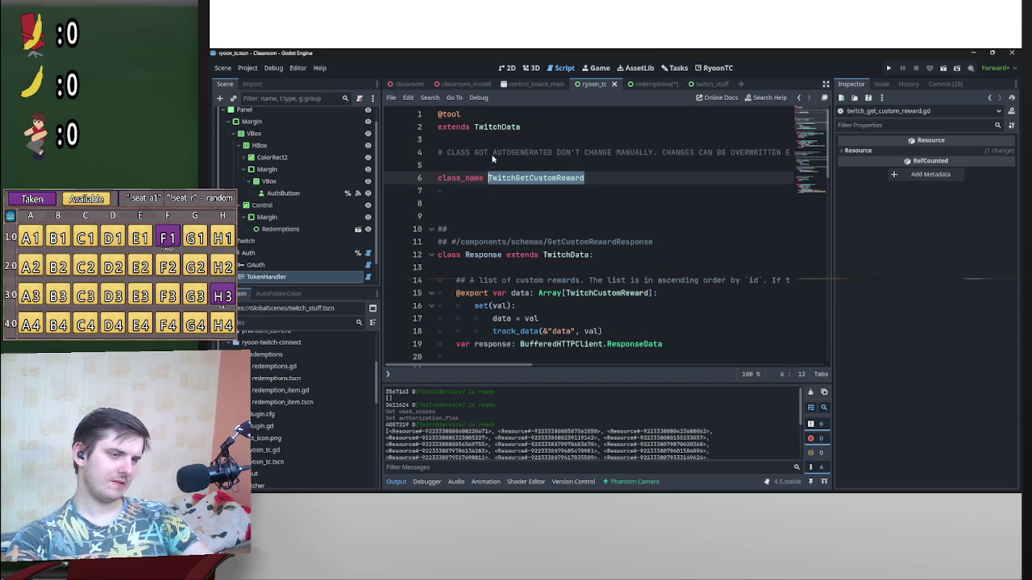
key("alt+Left")
key("alt+Left")
key("alt+Left")
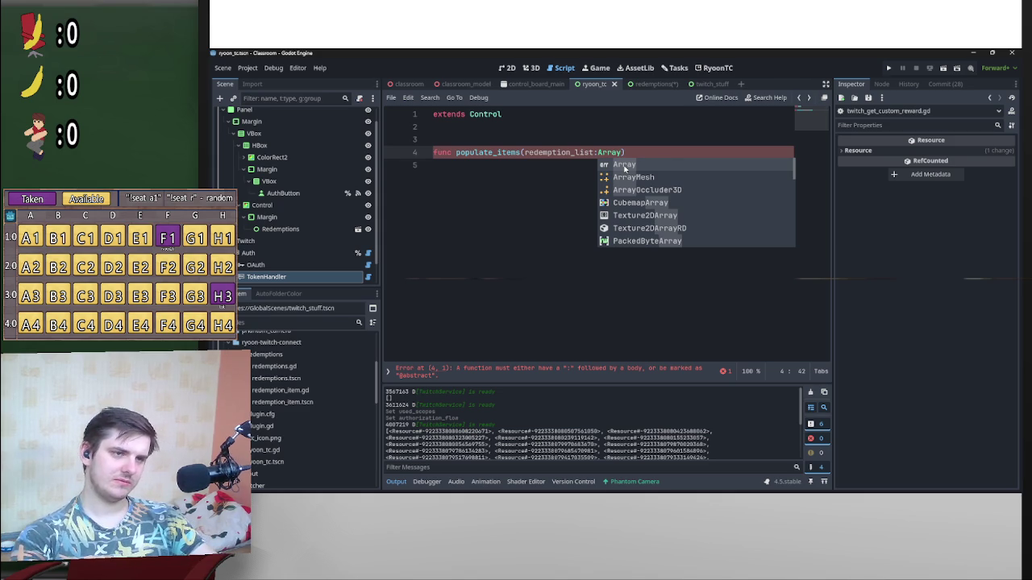
key("Escape")
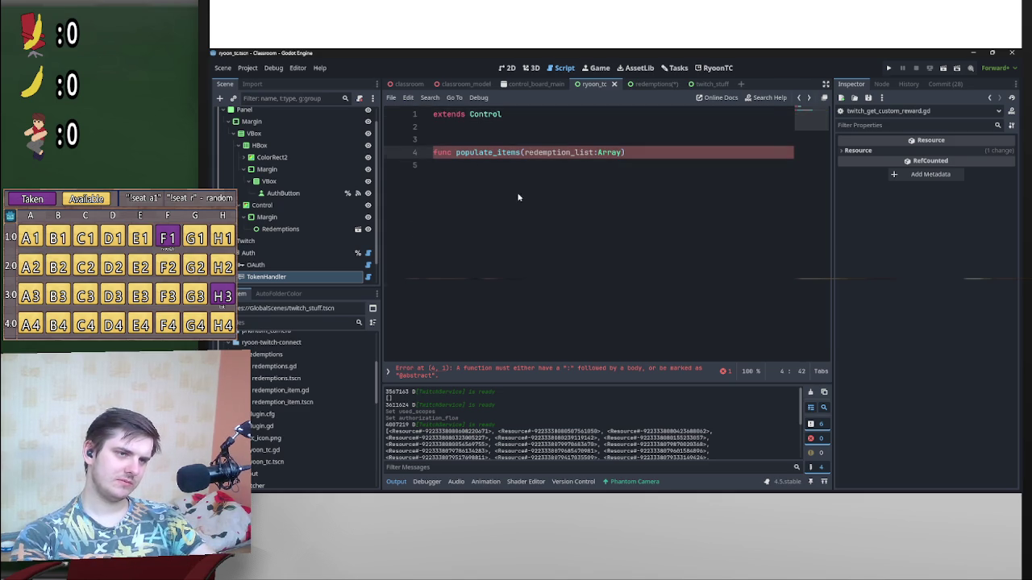
key("alt+Right")
left_click_drag(706, 368, 824, 366)
left_click_drag(817, 364, 677, 359)
key("alt+Left")
key("alt+Left")
key("alt+Left")
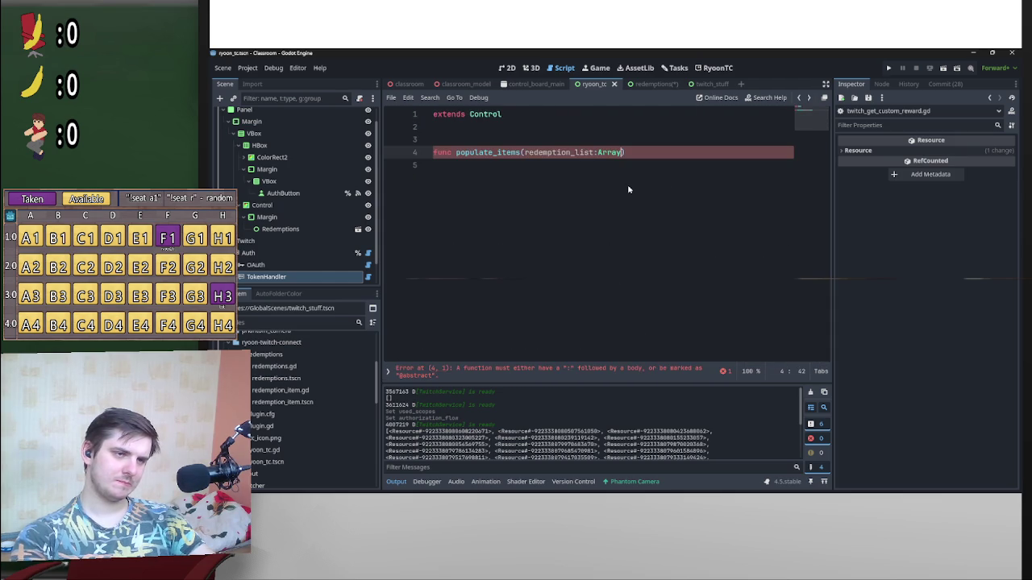
type("TwitchGetCustomReward.")
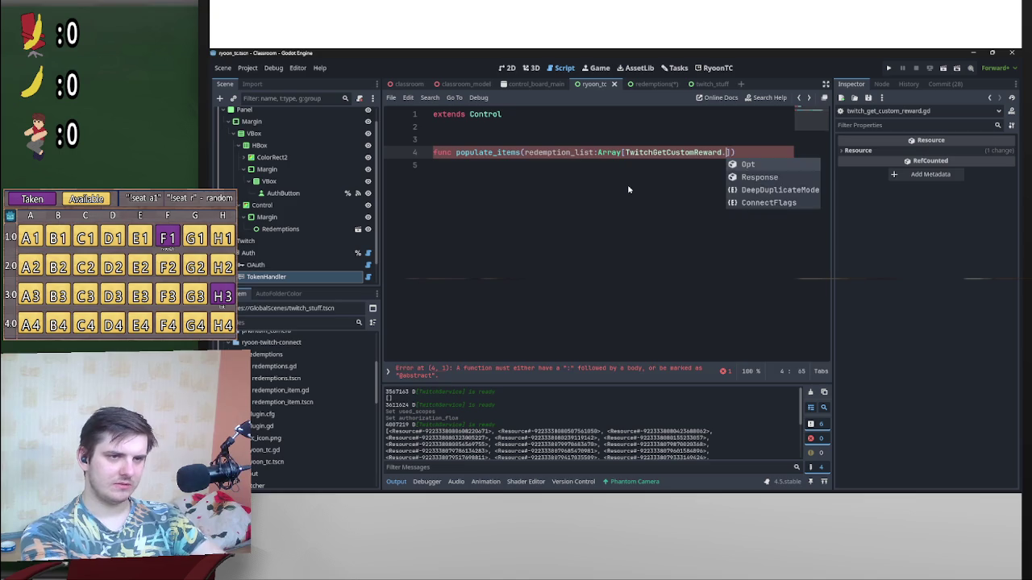
type("Response.data")
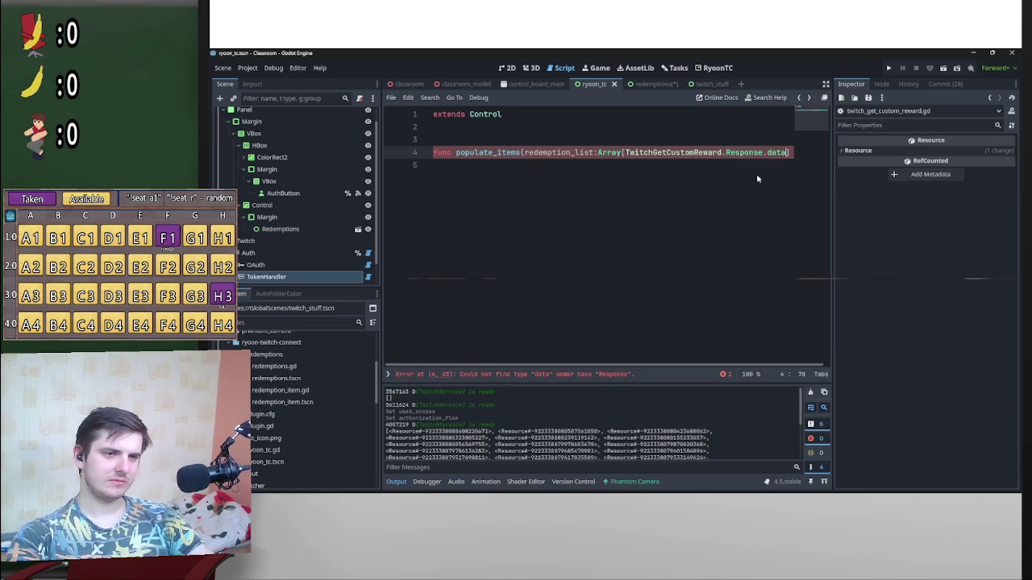
- Look up Response's data type and replace the parameter type with Array[TwitchCustomReward]
left_click(743, 152, "ctrl")
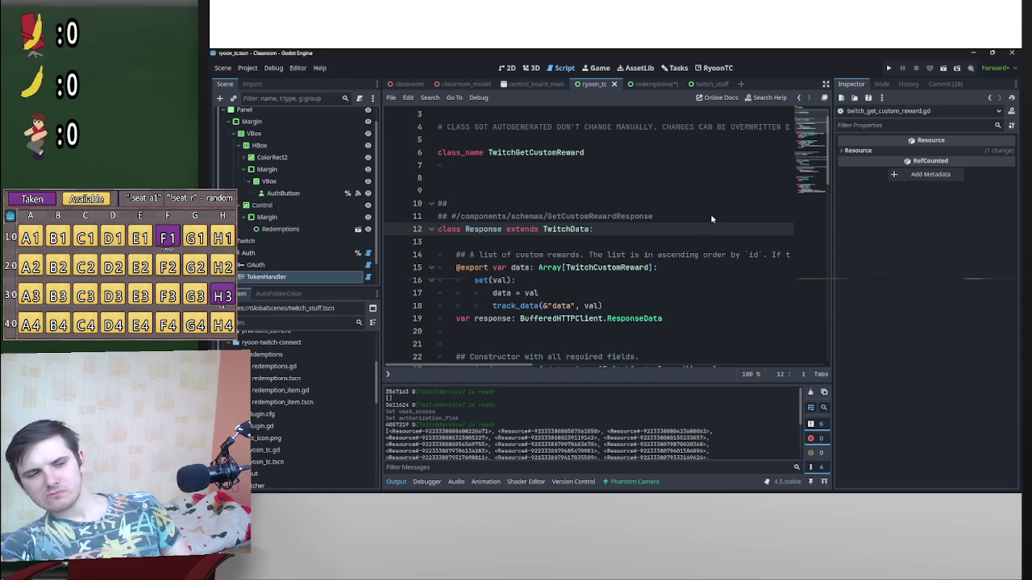
left_click_drag(653, 269, 538, 269)
key("ctrl+c")
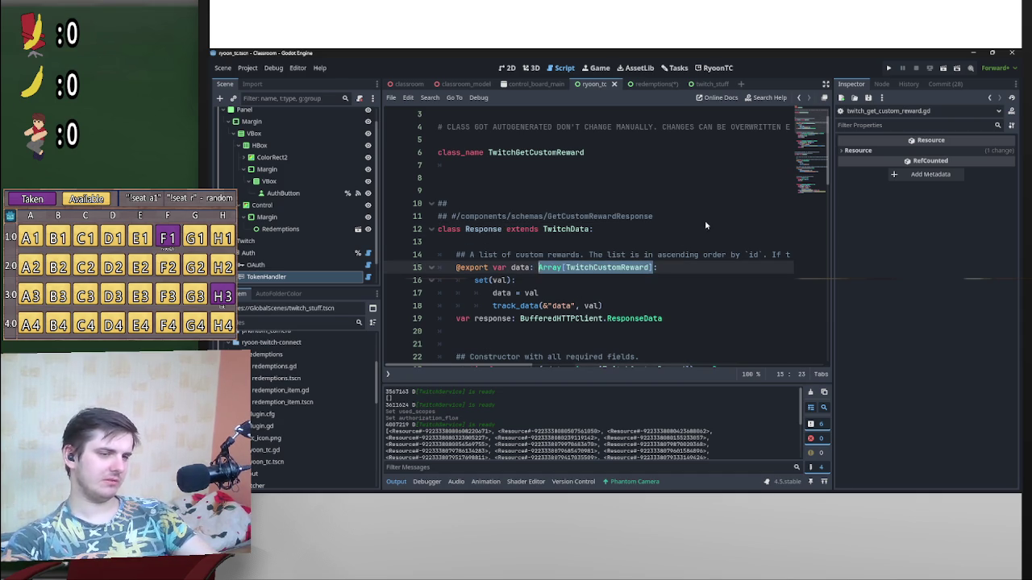
scroll(649, 235, "up", 1)
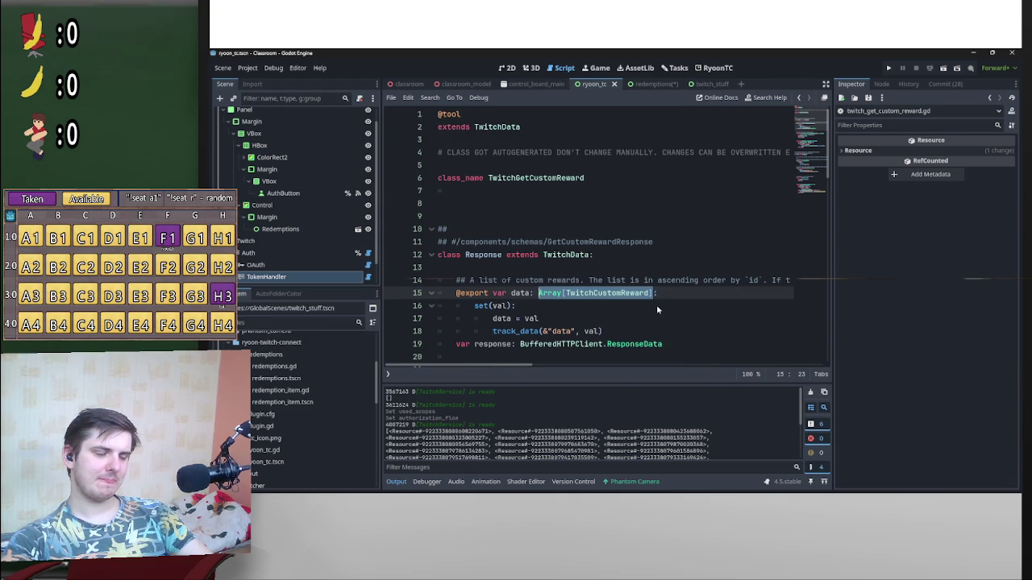
scroll(663, 308, "down", 8)
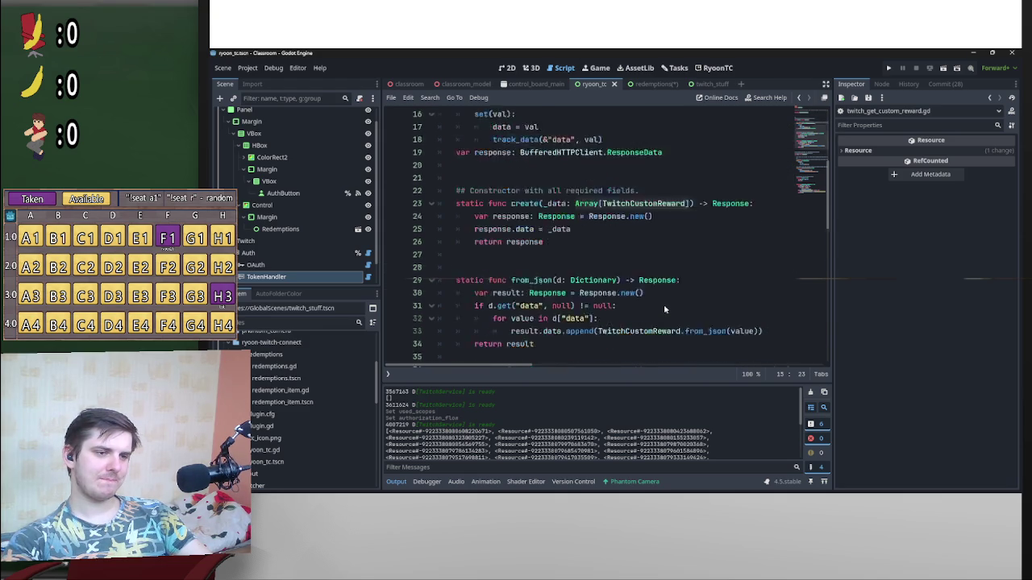
scroll(667, 303, "down", 10)
scroll(687, 309, "up", 5)
scroll(686, 305, "up", 12)
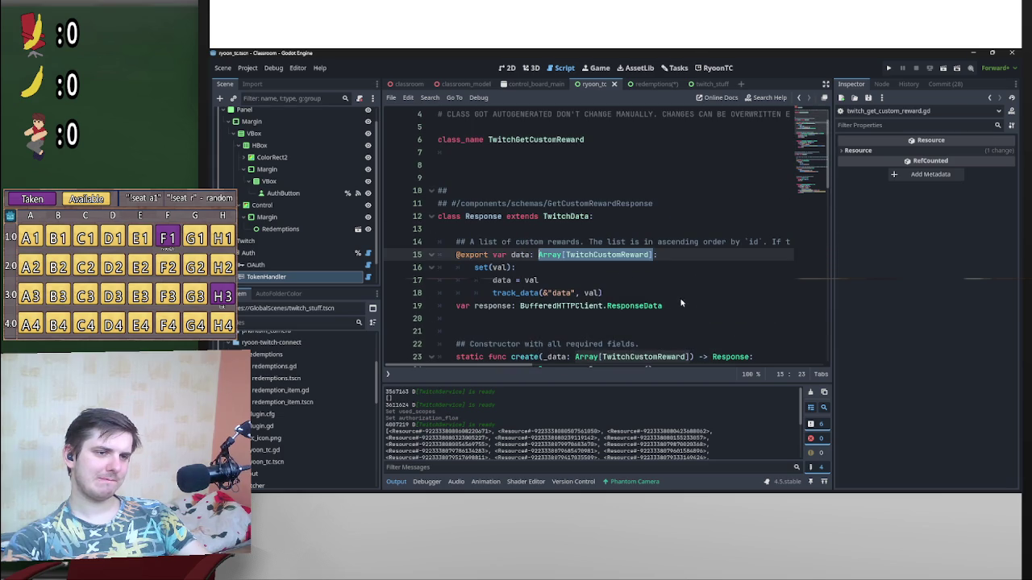
scroll(662, 276, "up", 1)
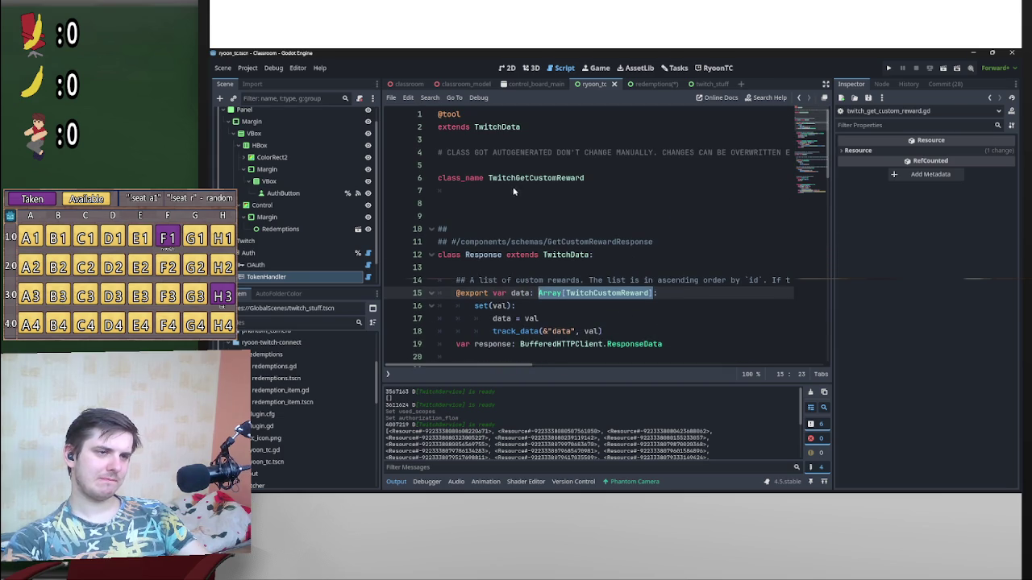
key("alt+Left")
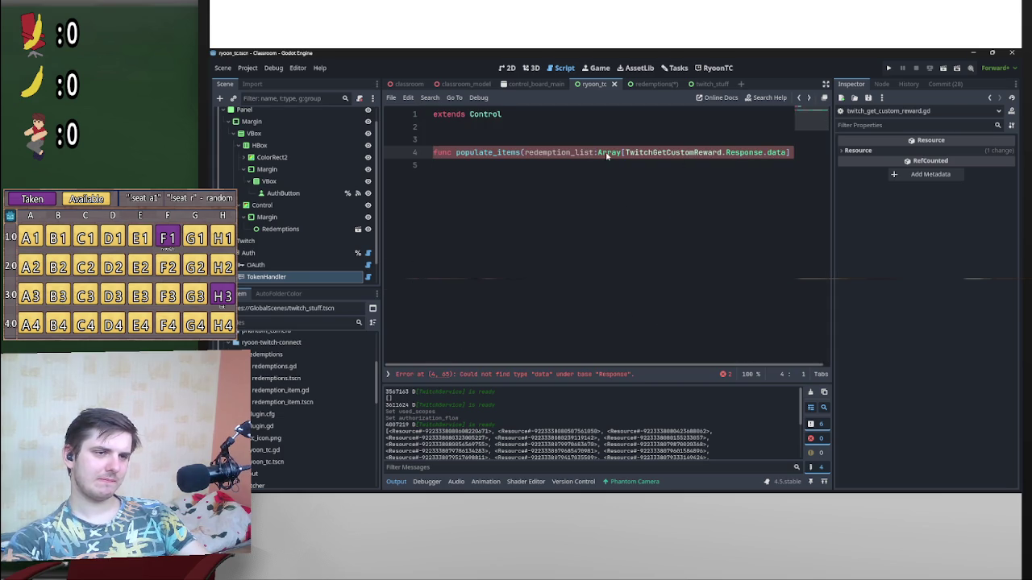
left_click_drag(597, 153, 788, 158)
key("ctrl+v")
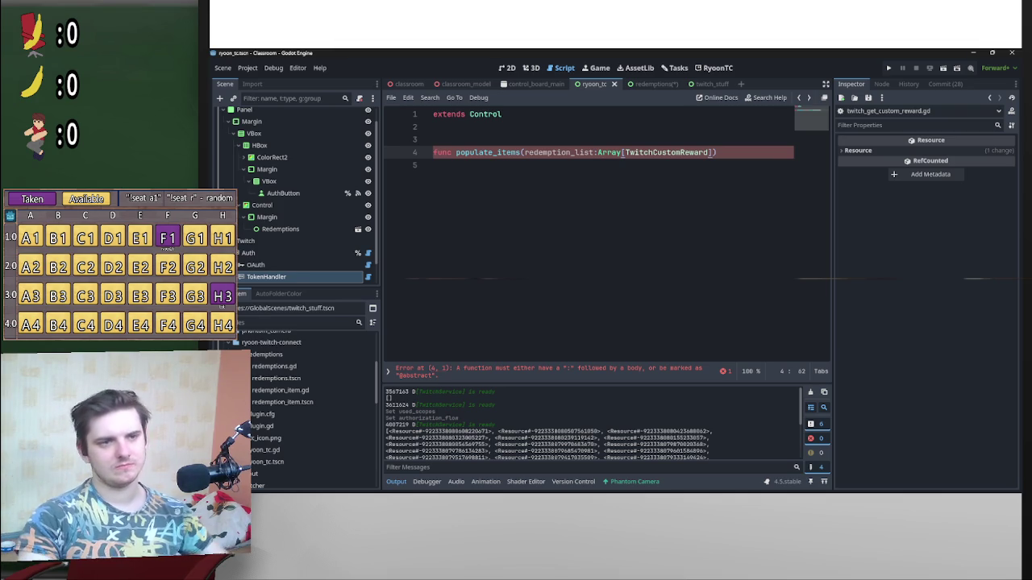
- Give populate_items a '->void:' return type and a 'pass' body
left_click(757, 159)
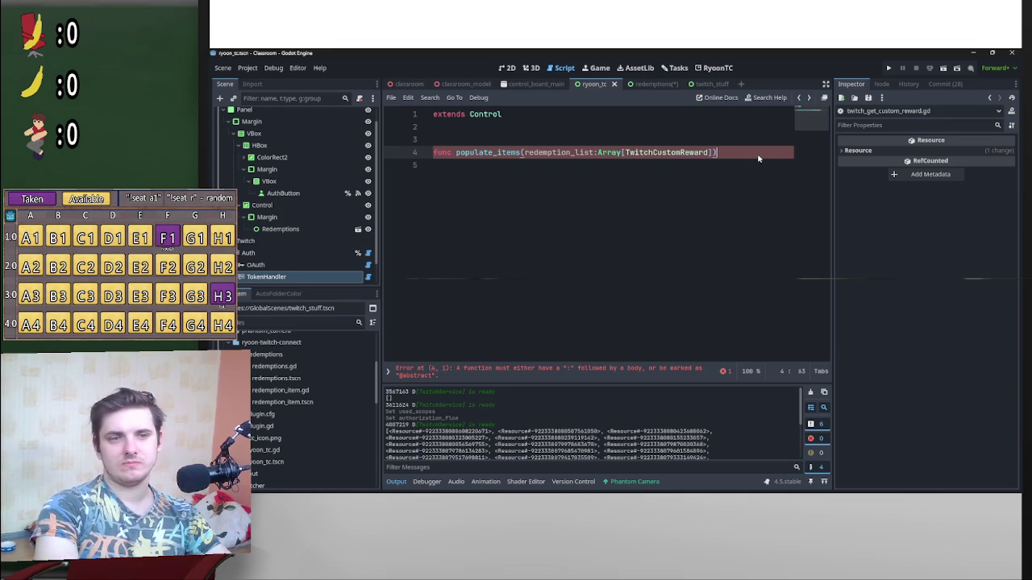
type("->void:")
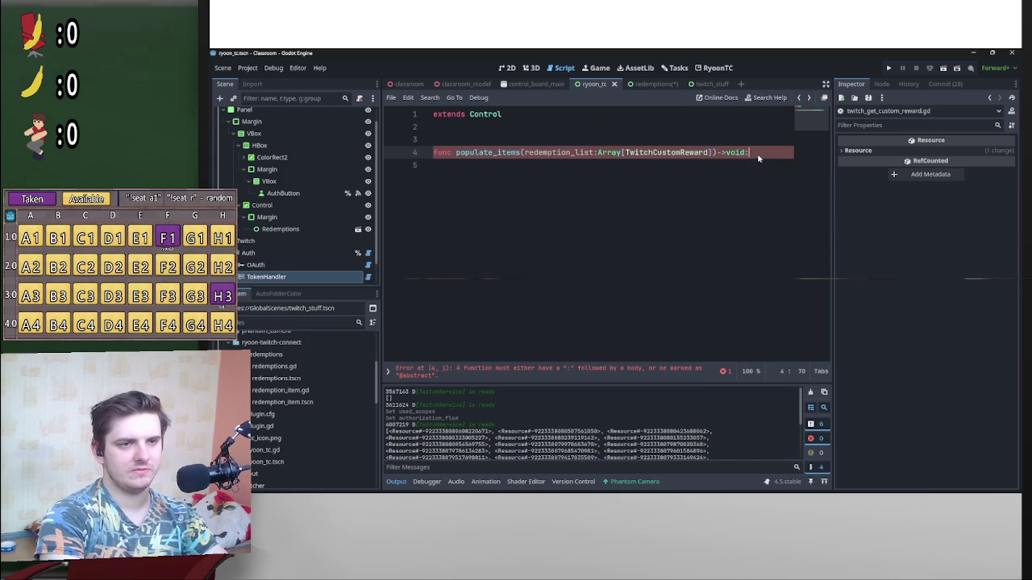
key("Return")
key("Return")
key("Return")
type("pass")
key("Up")
key("Up")
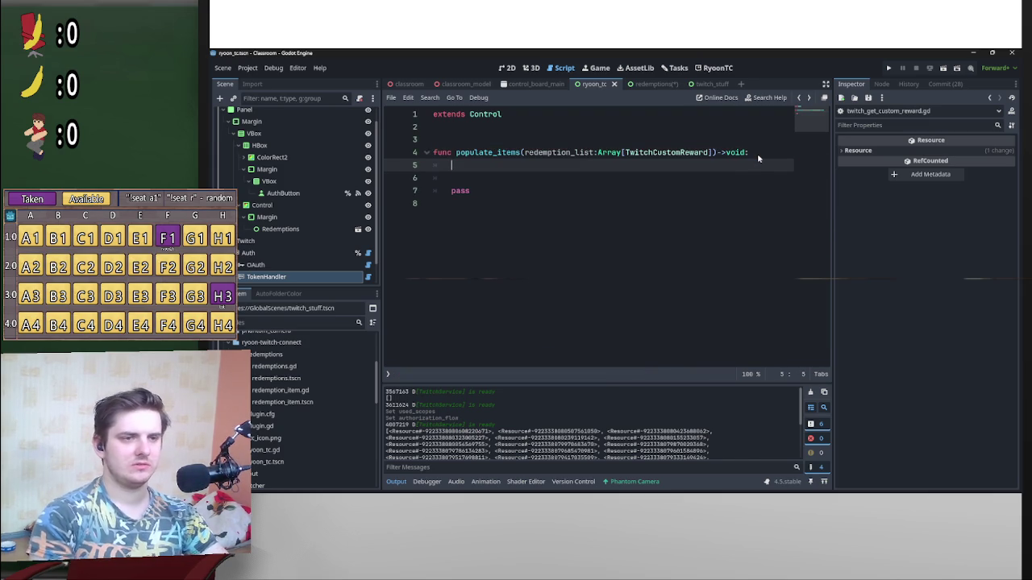
left_click(665, 152, "ctrl")
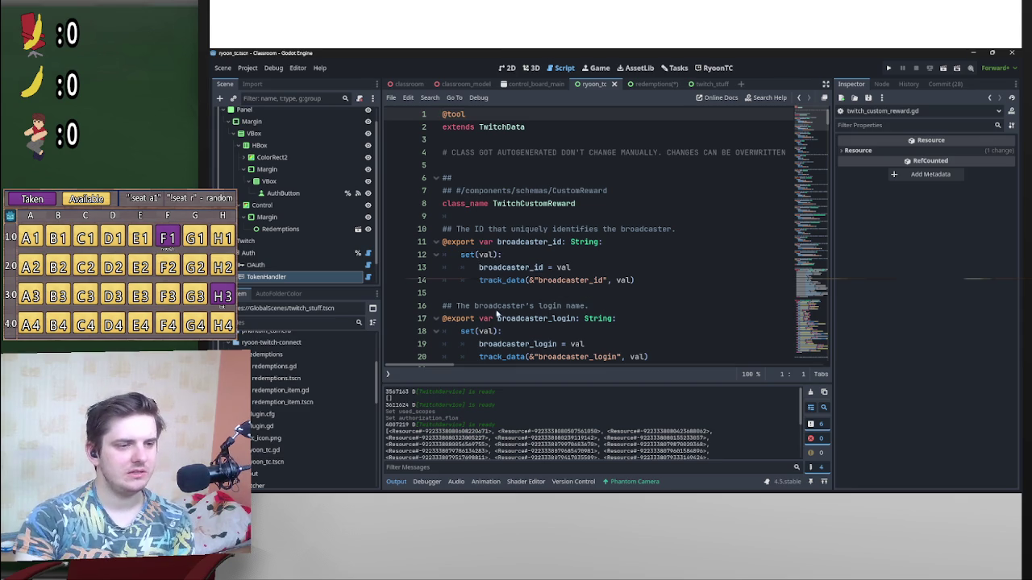
scroll(564, 298, "down", 2)
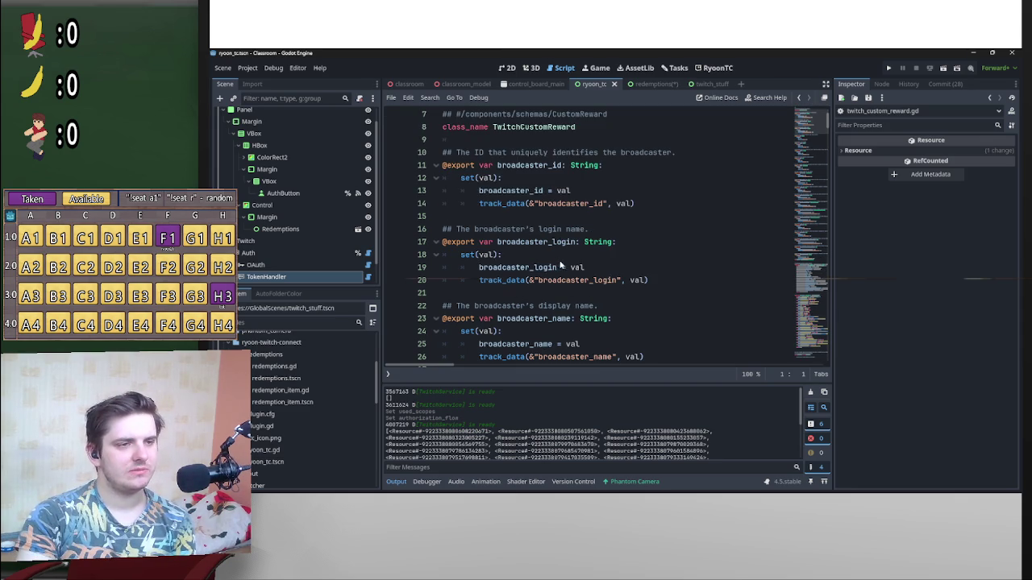
scroll(576, 287, "up", 2)
scroll(575, 287, "down", 3)
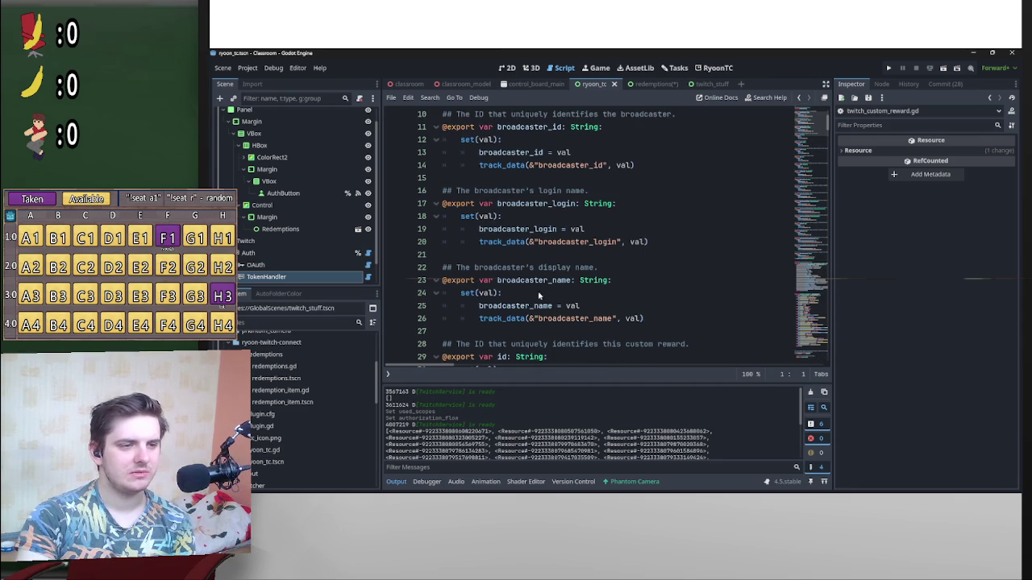
scroll(516, 271, "down", 2)
scroll(556, 249, "up", 5)
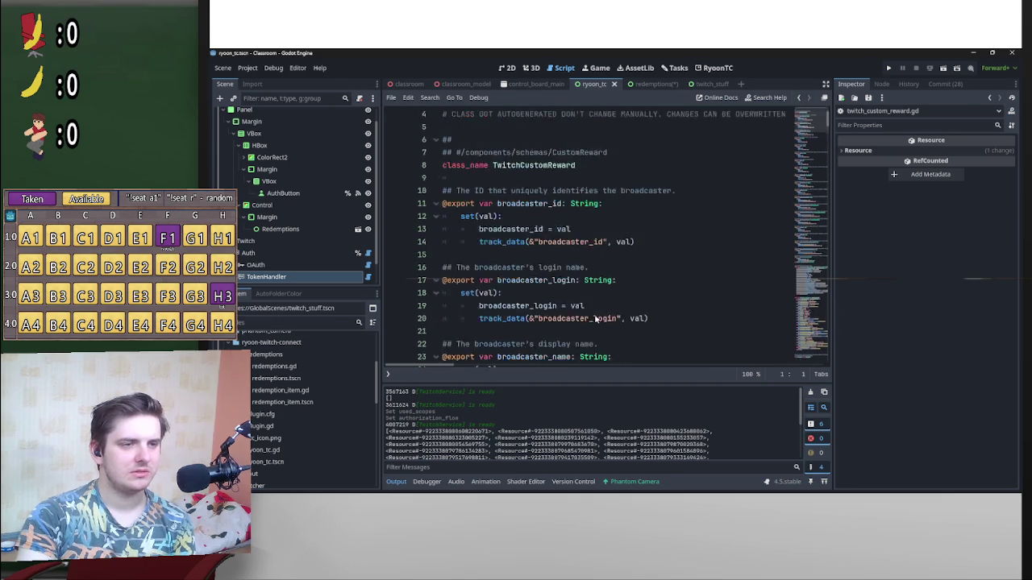
scroll(560, 245, "down", 6)
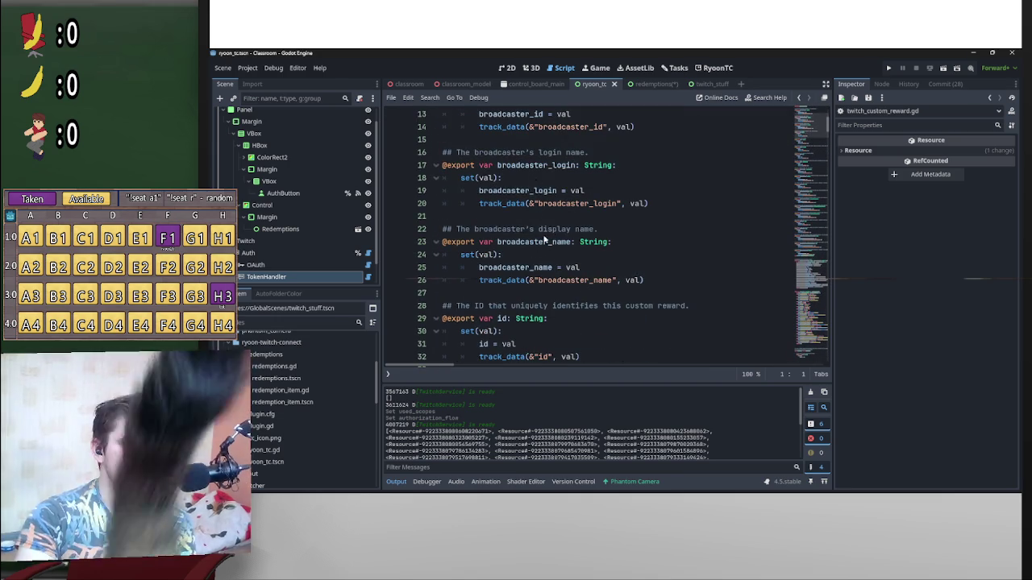
scroll(544, 258, "down", 3)
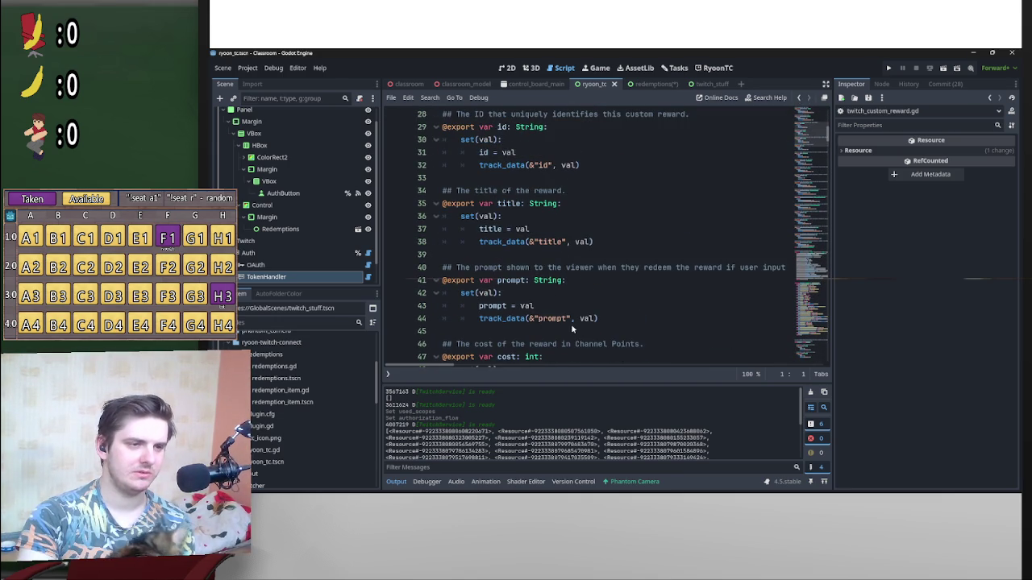
scroll(572, 329, "down", 1)
scroll(548, 330, "down", 3)
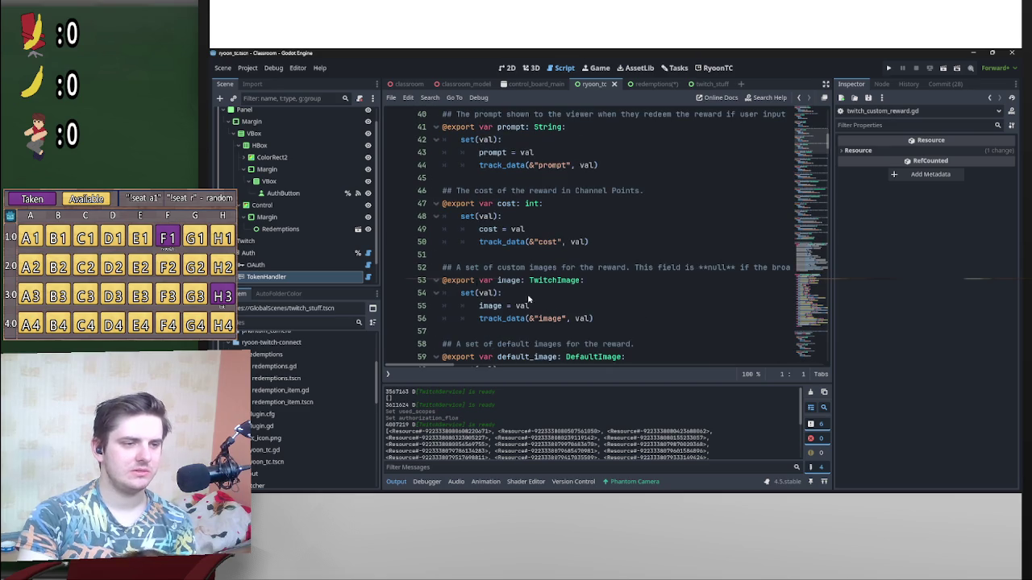
scroll(544, 312, "down", 2)
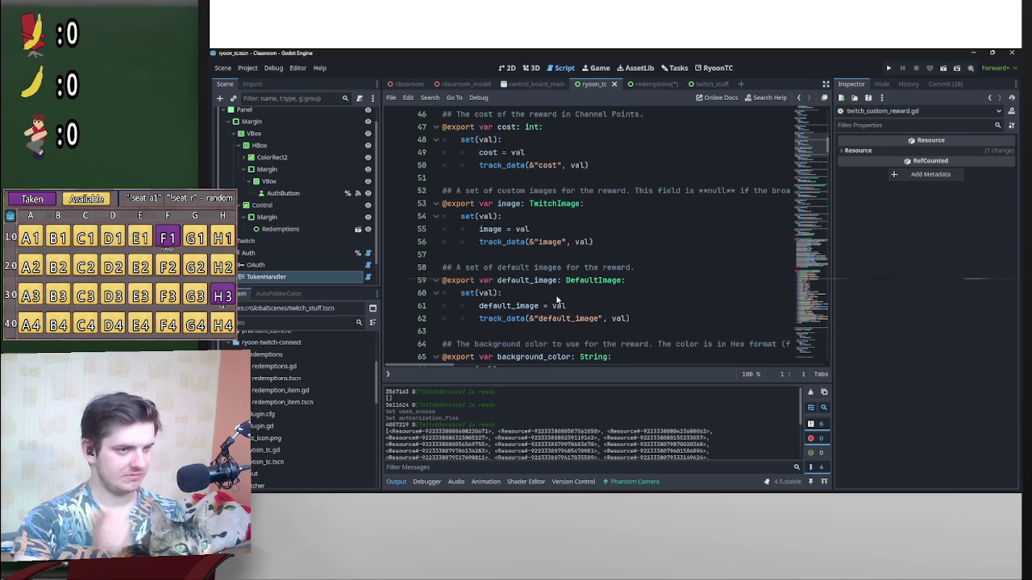
scroll(555, 300, "down", 2)
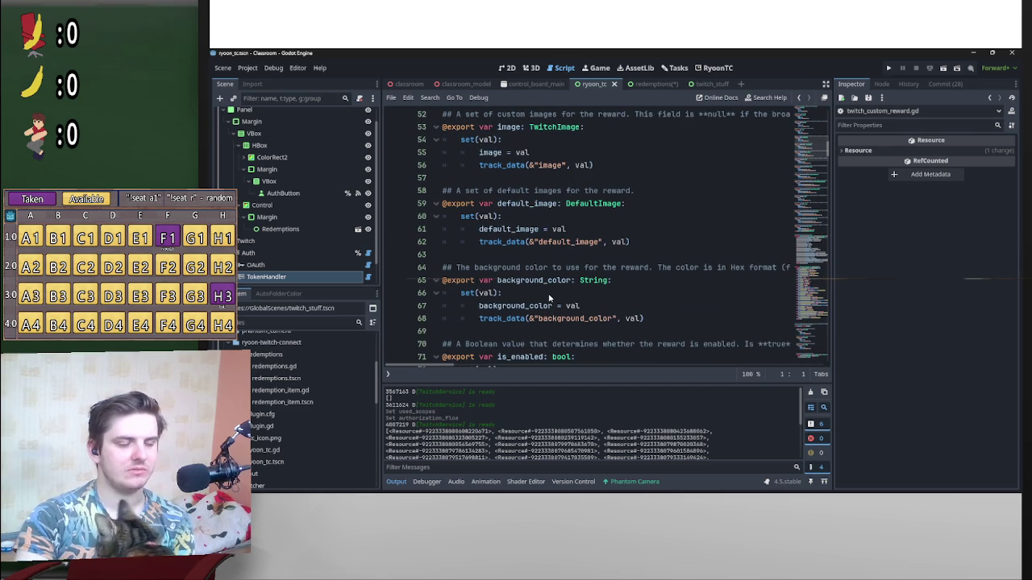
scroll(550, 299, "down", 2)
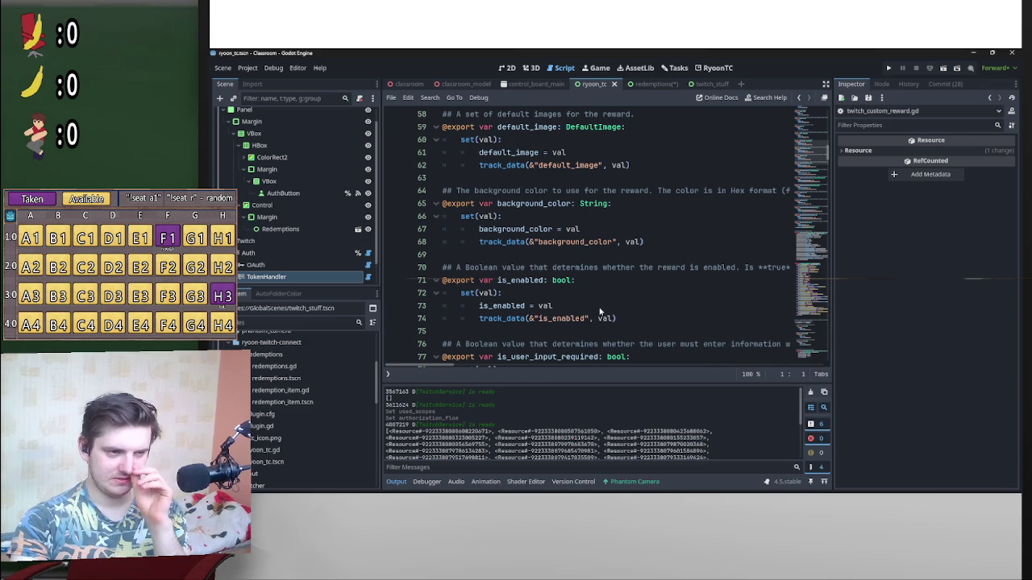
scroll(598, 310, "down", 3)
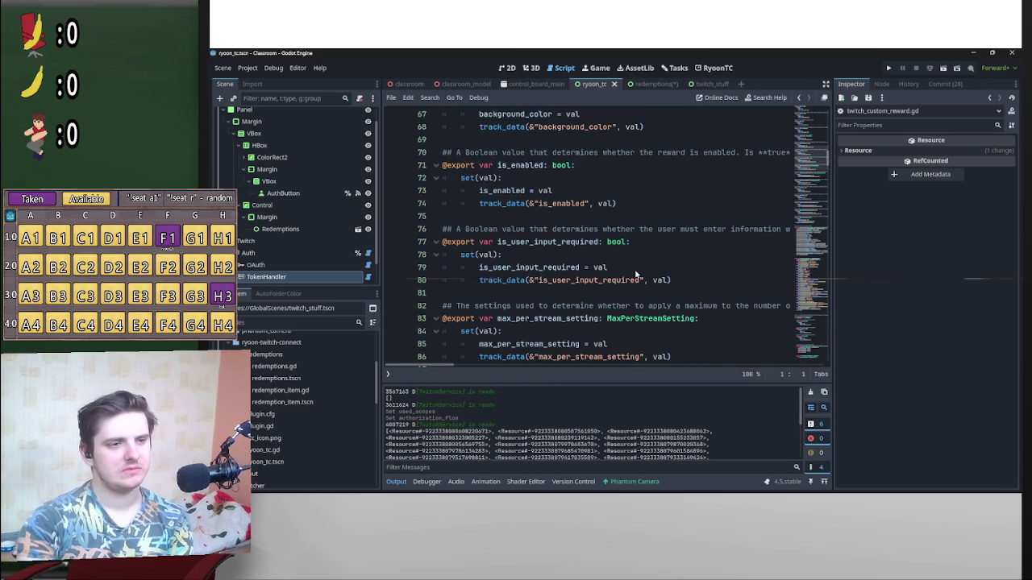
scroll(569, 262, "down", 3)
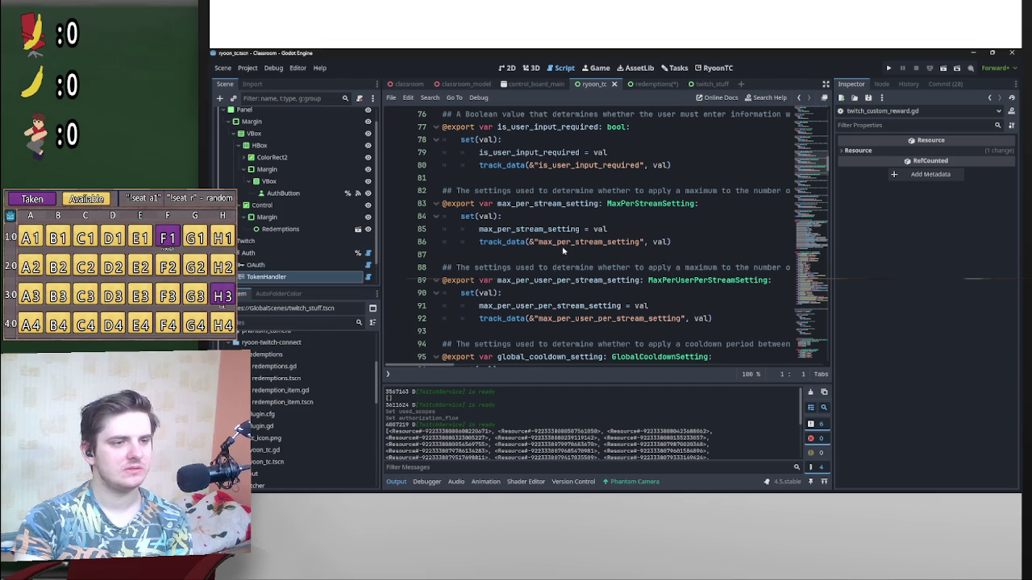
scroll(596, 258, "down", 3)
scroll(600, 268, "down", 3)
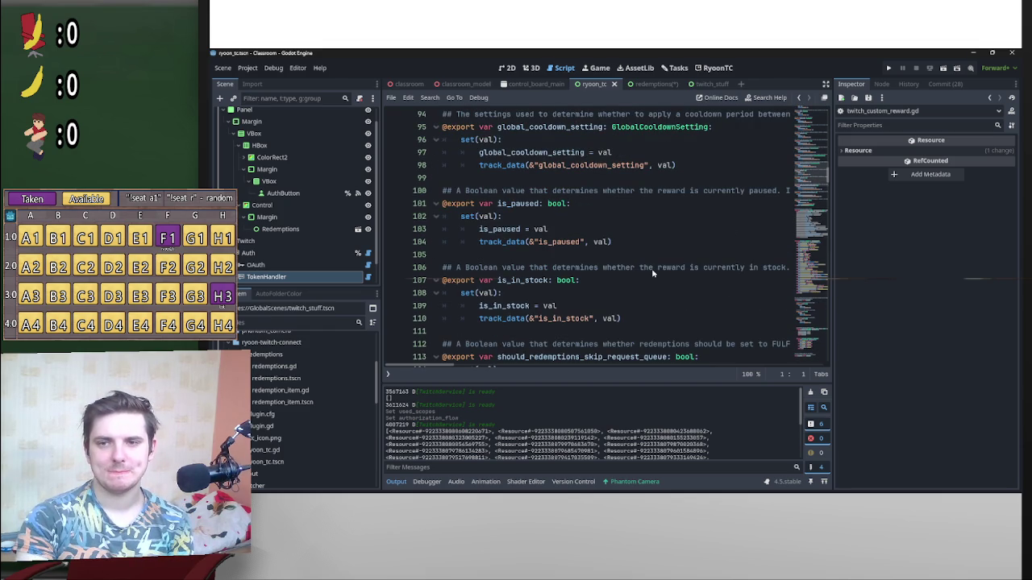
scroll(616, 278, "down", 2)
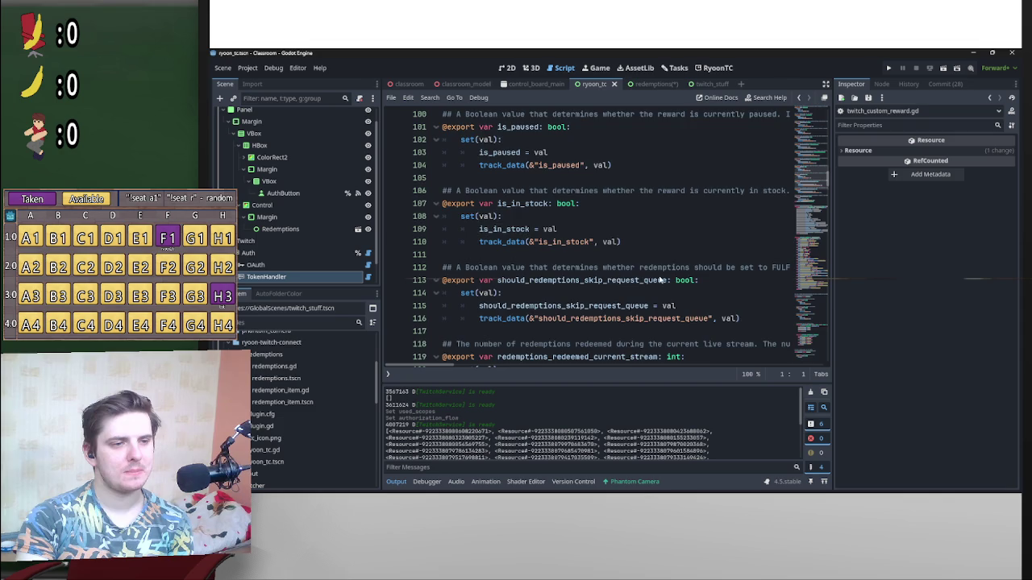
scroll(645, 279, "down", 1)
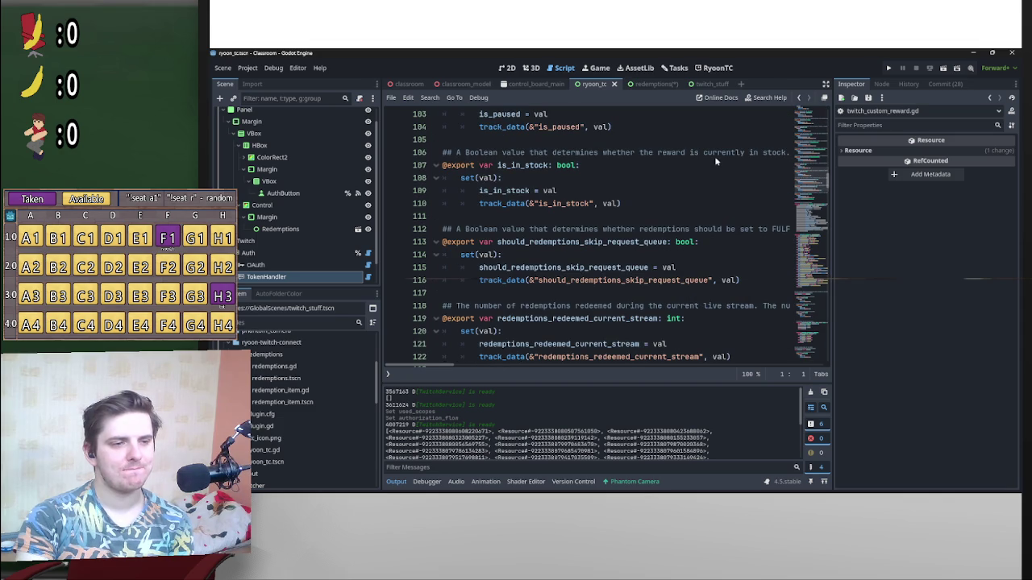
scroll(733, 260, "down", 6)
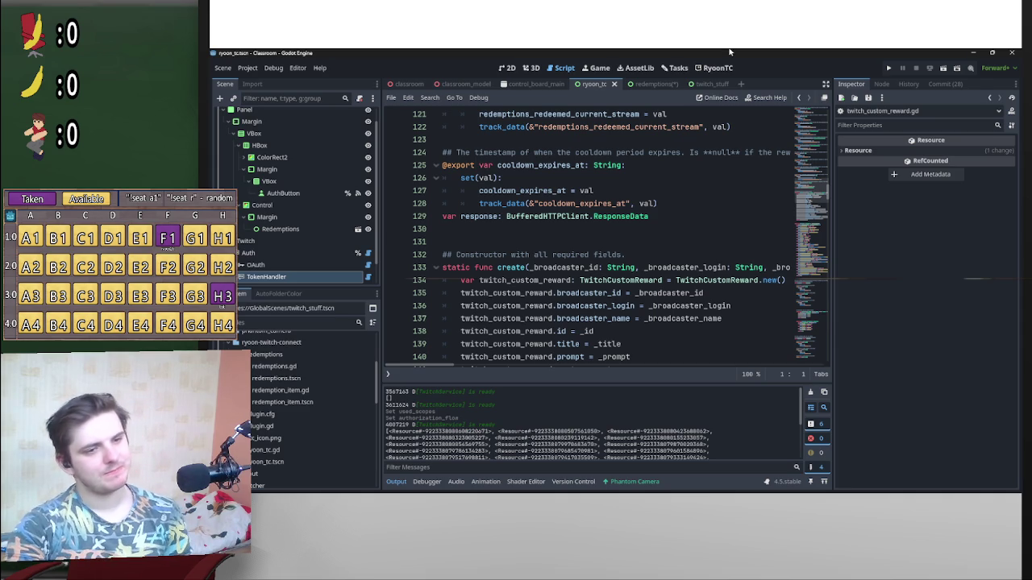
scroll(688, 245, "up", 19)
scroll(692, 226, "up", 7)
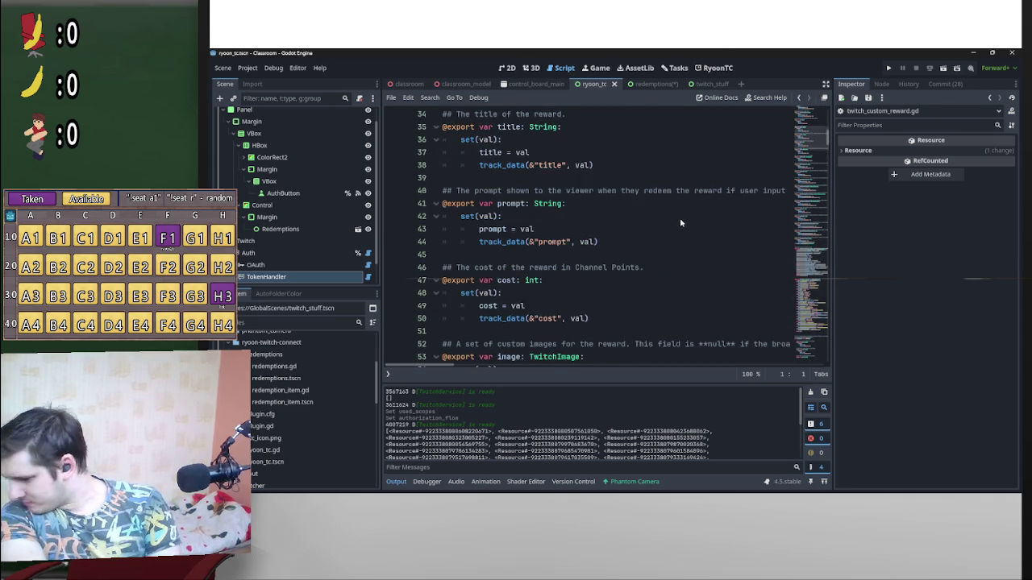
scroll(680, 220, "down", 17)
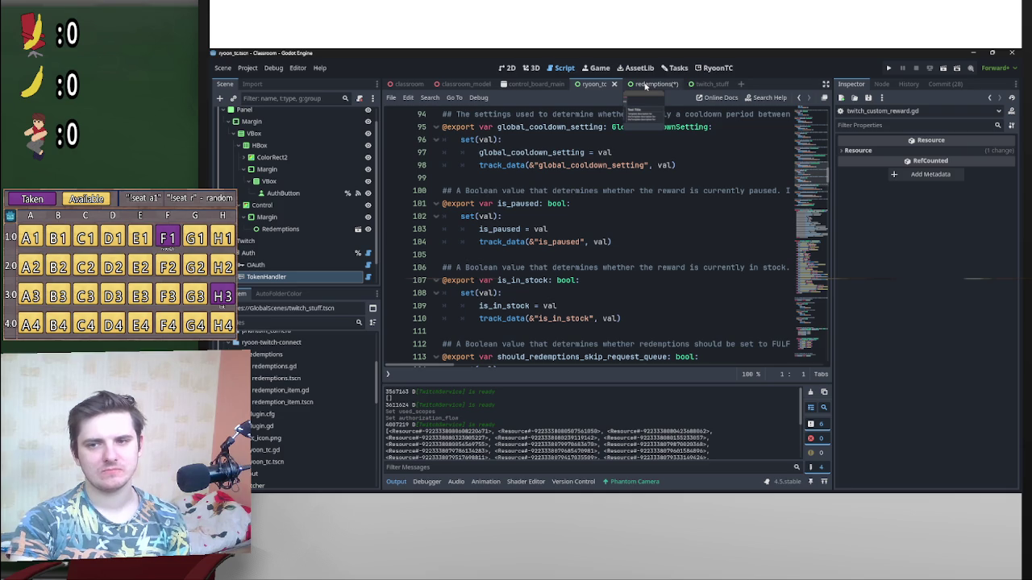
left_click(648, 84)
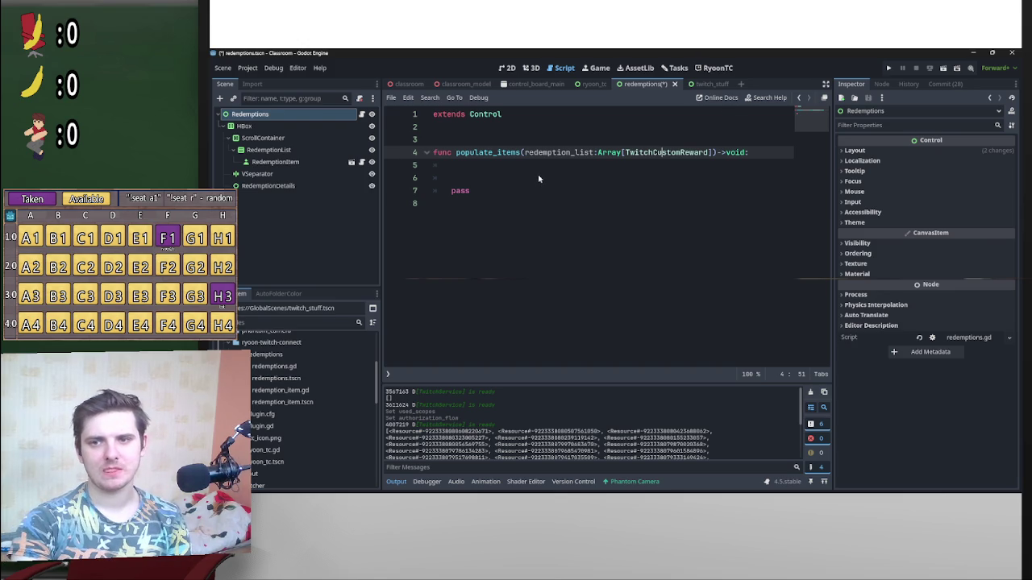
- In populate_items, write 'for reward in redemption_list:' with an indented 'pass' body
left_click(501, 171)
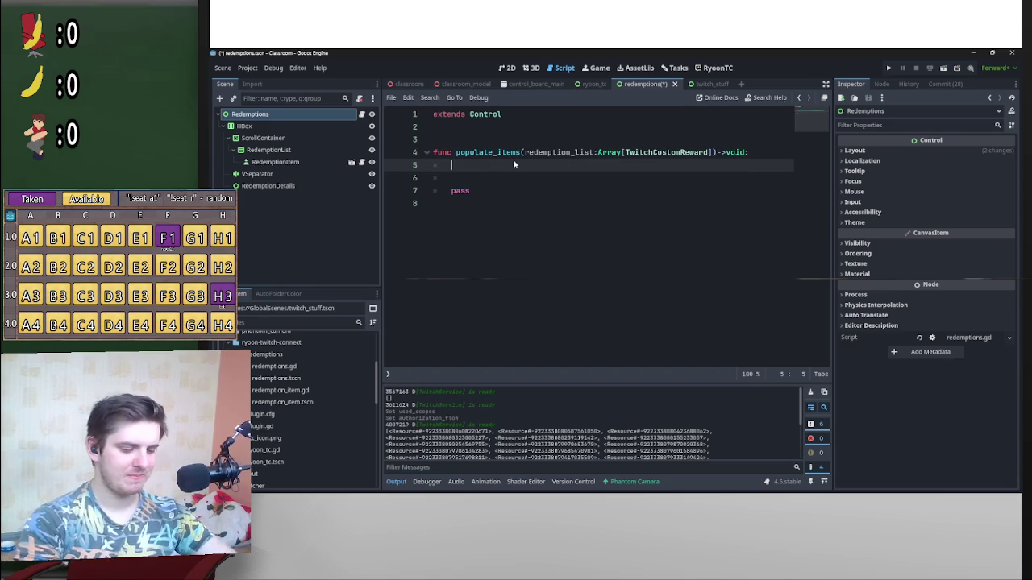
key("Return")
type("for ")
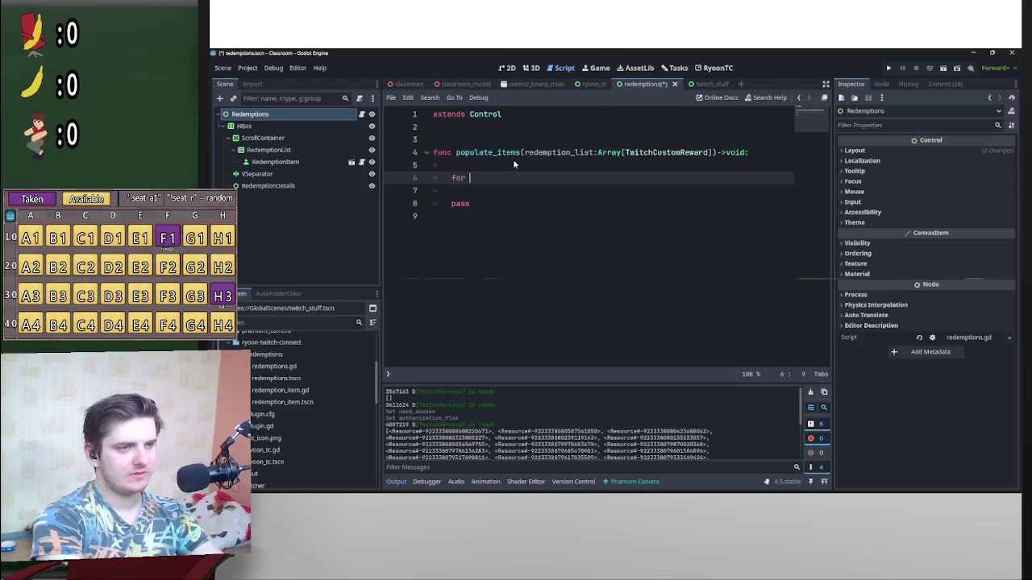
type("re")
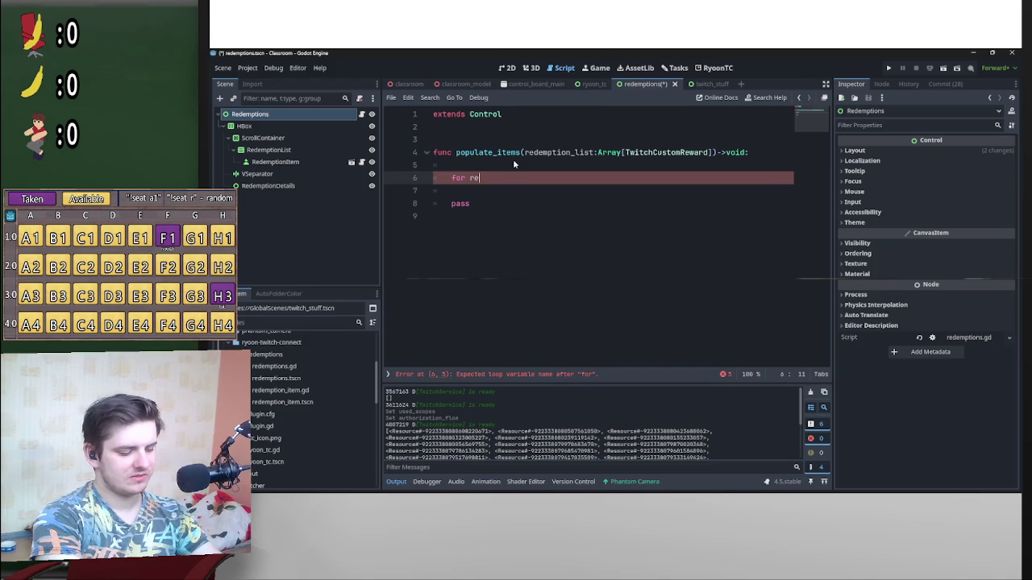
type("ward in ")
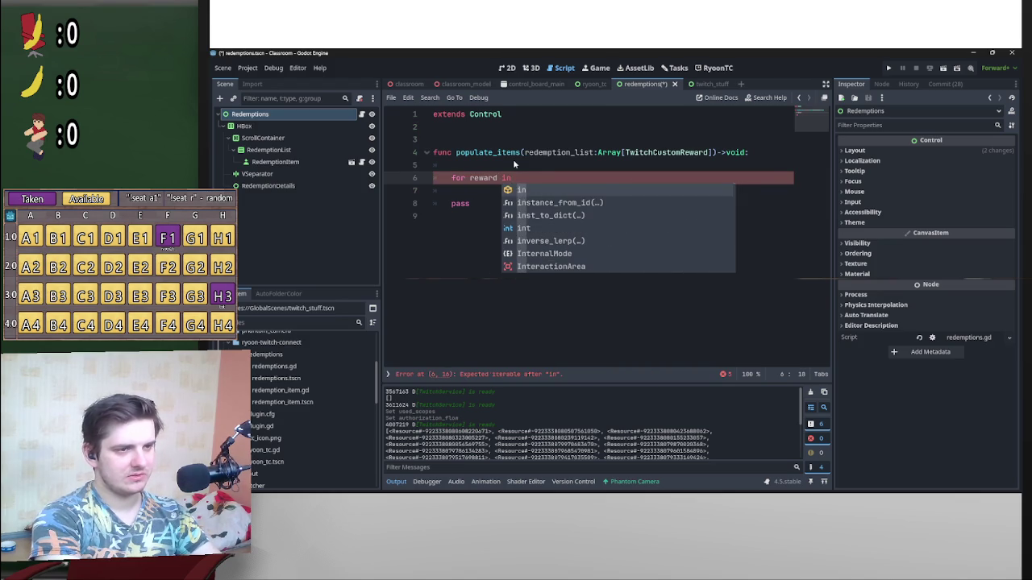
type("re")
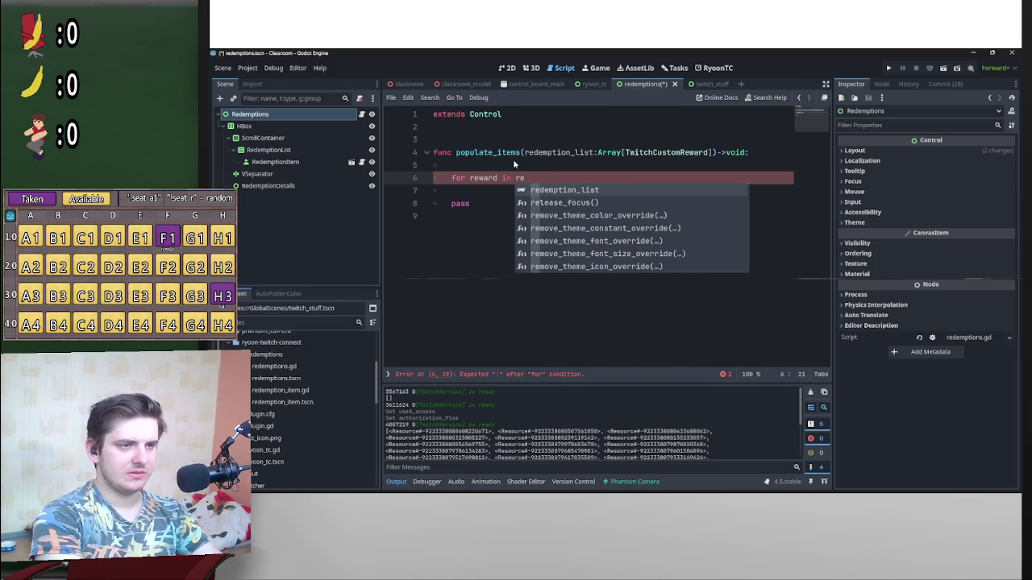
key("Return")
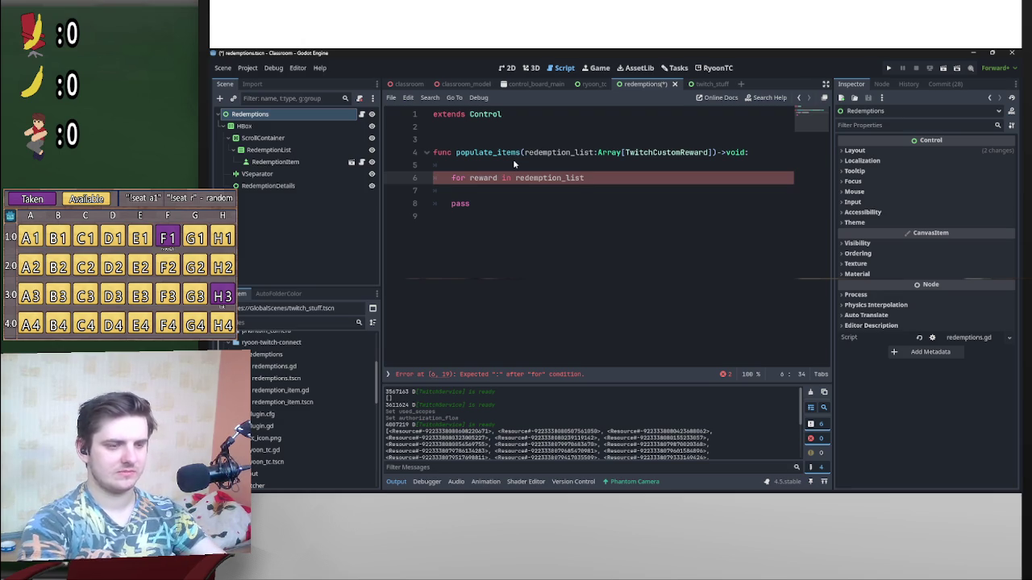
type(":")
key("Return")
type("[a")
key("BackSpace")
key("BackSpace")
type("pass")
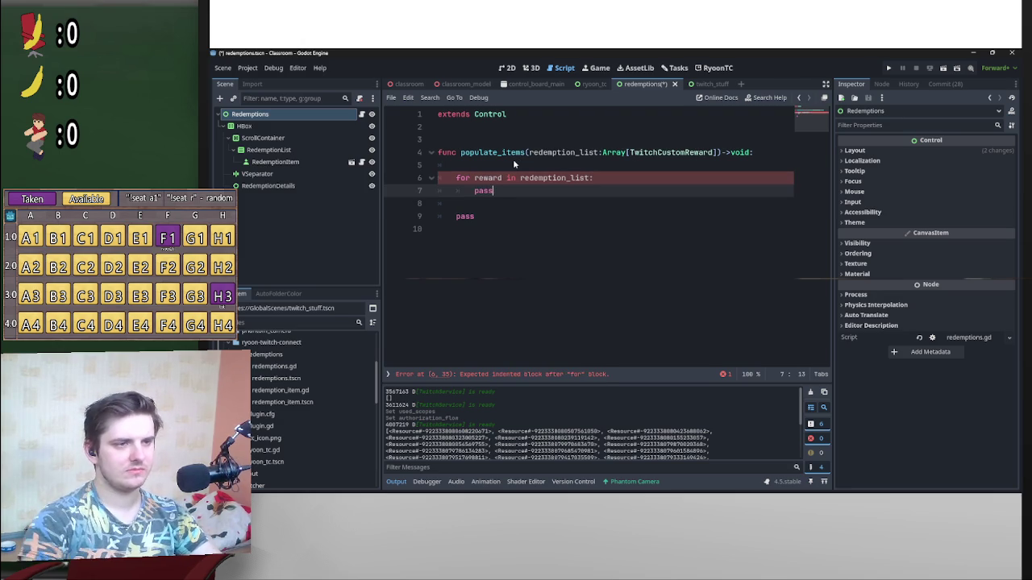
left_click(474, 191)
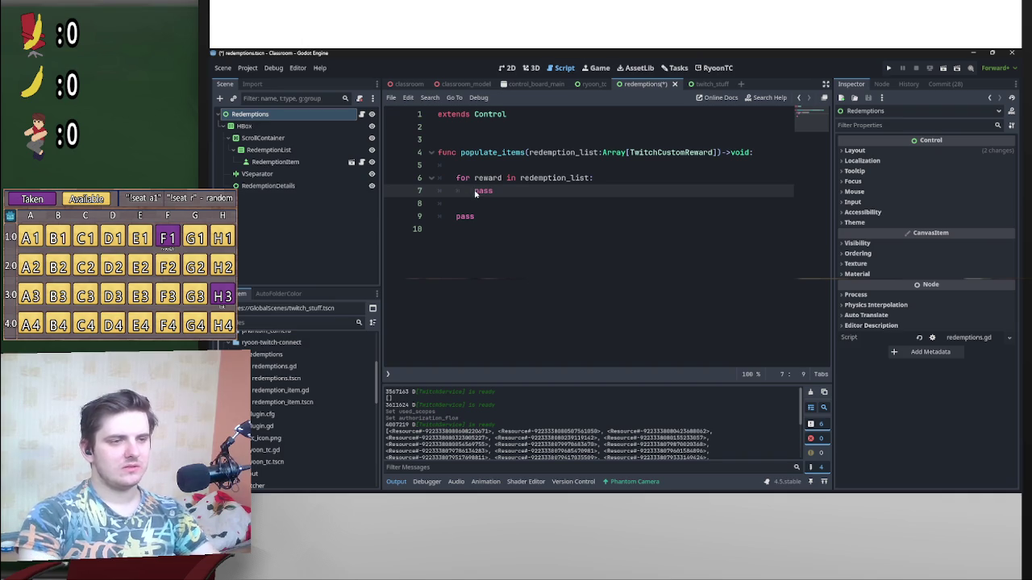
key("Return")
key("Return")
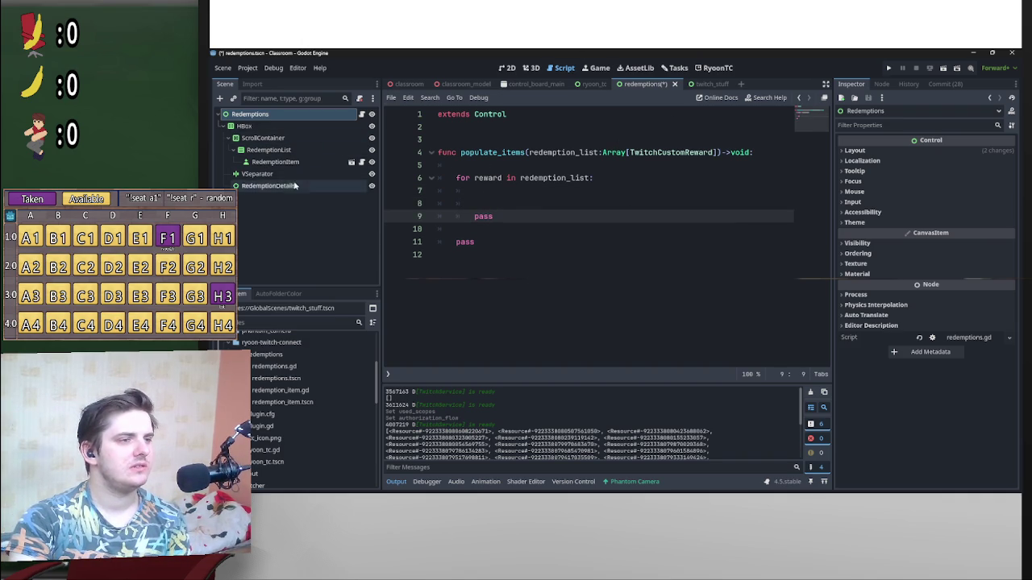
- Delete the RedemptionItem placeholder node, leaving RedemptionList's name unchanged
left_click(323, 164)
key("Delete")
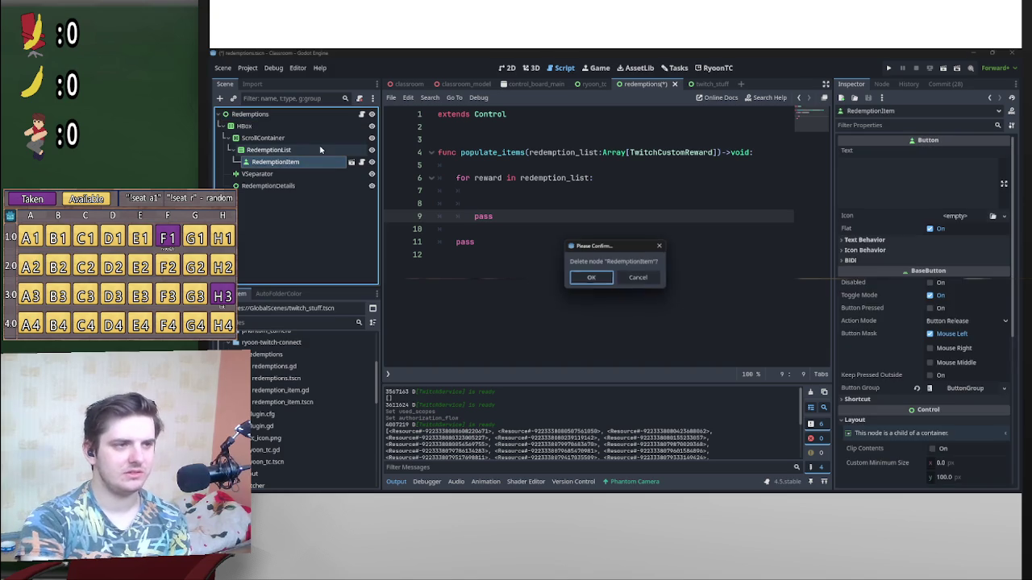
key("Return")
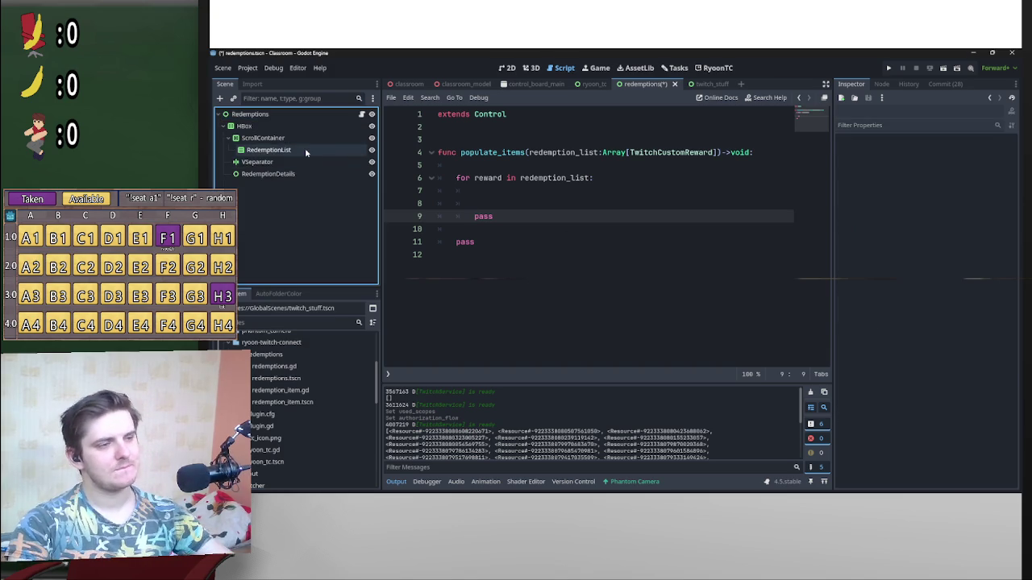
left_click(305, 150)
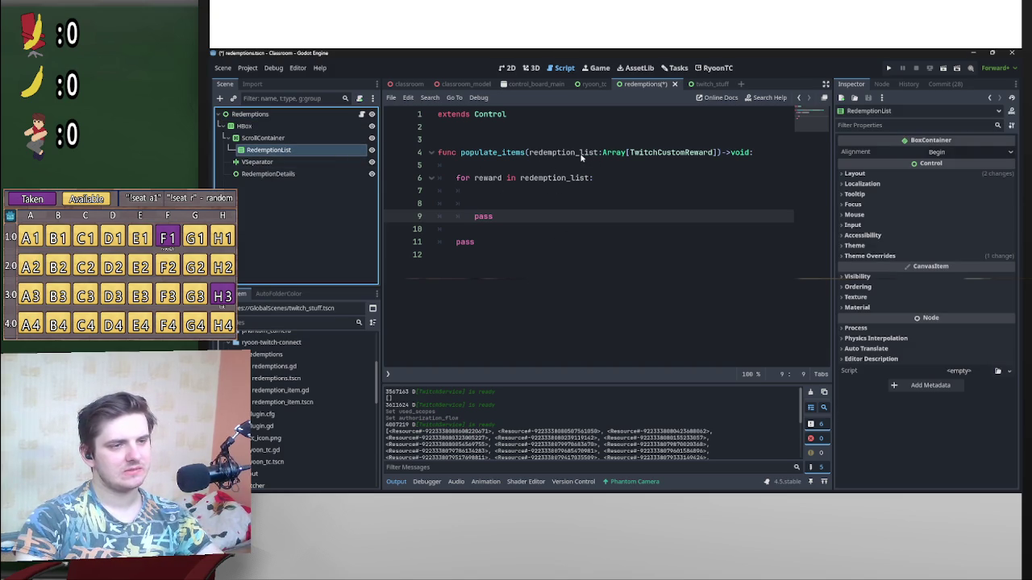
double_click(315, 151)
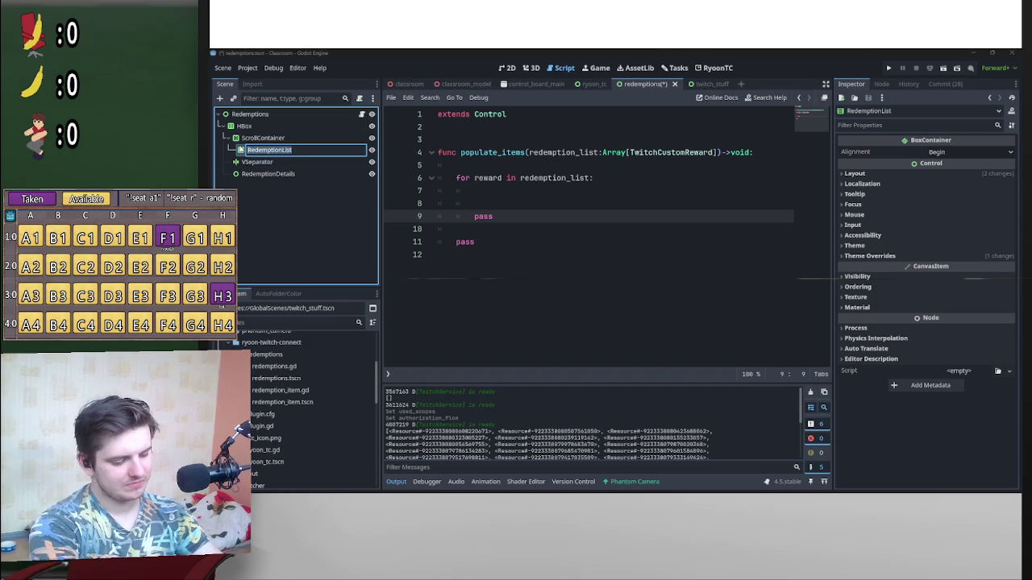
left_click(578, 153)
left_click(309, 152)
left_click(312, 152)
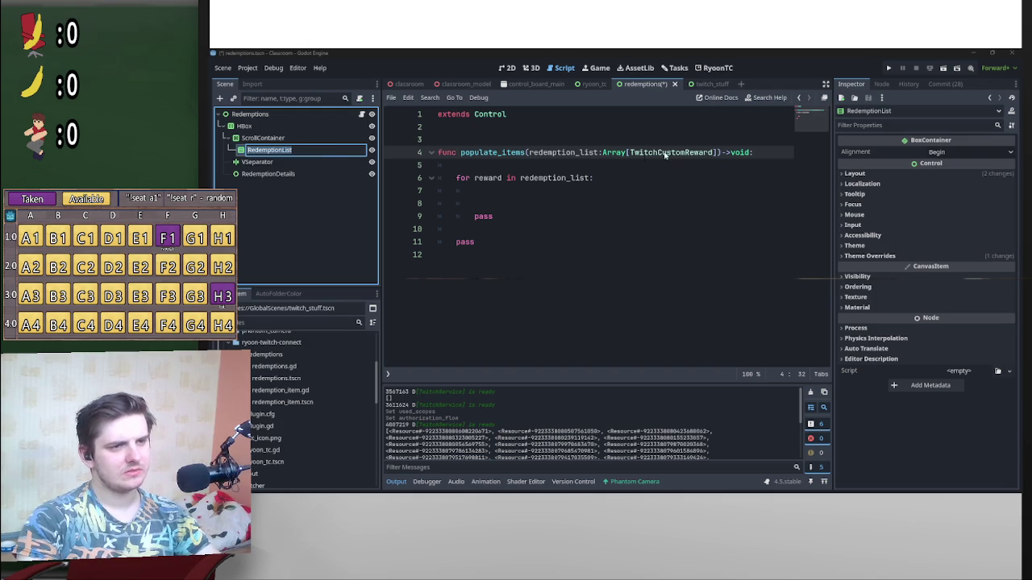
- Rename the populate_items parameter to list and make the loop iterate 'for reward in list:'
left_click(582, 157)
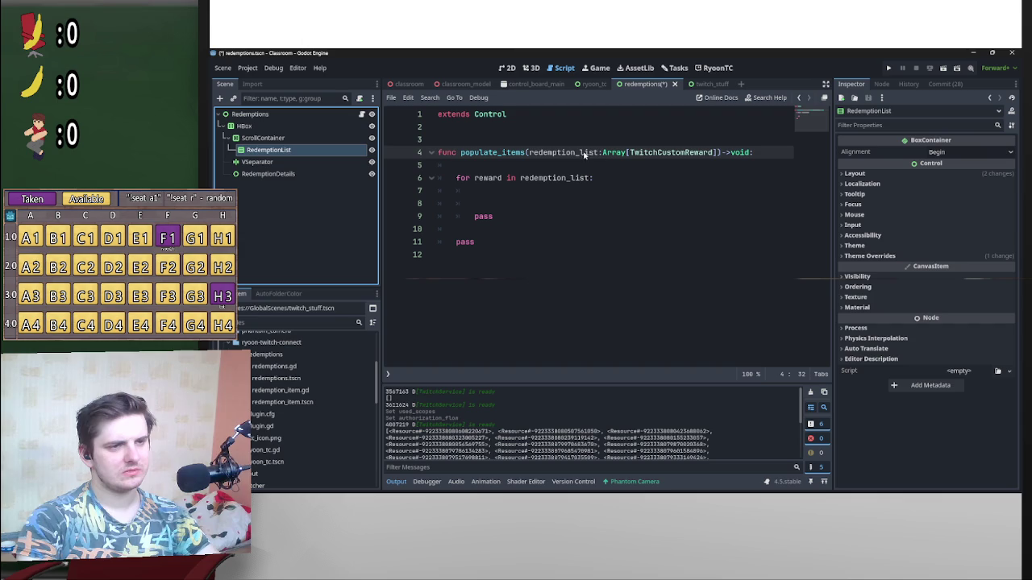
left_click_drag(575, 153, 530, 153)
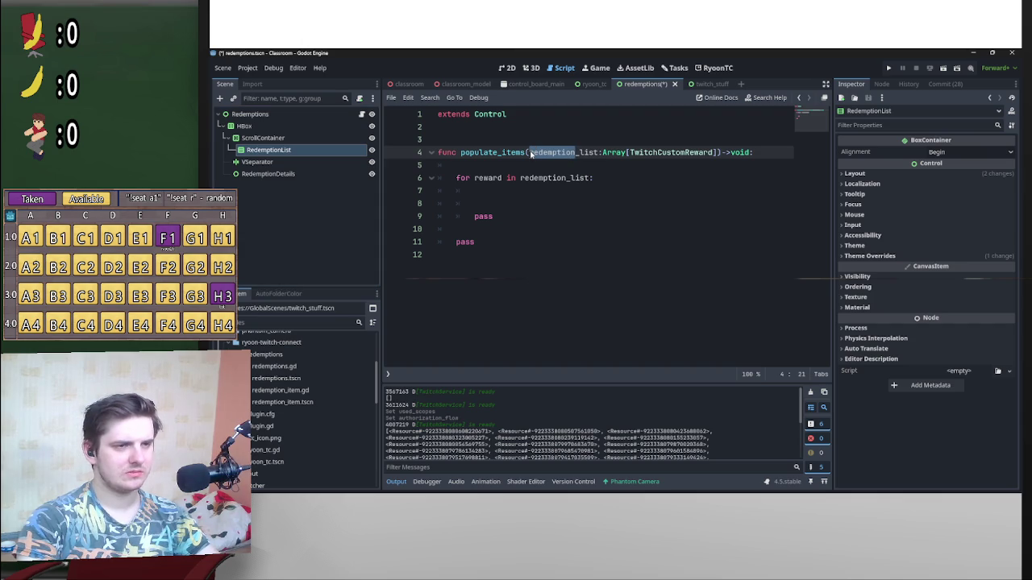
left_click(579, 153)
left_click(529, 153, "shift")
key("BackSpace")
left_click_drag(573, 177, 520, 177)
key("BackSpace")
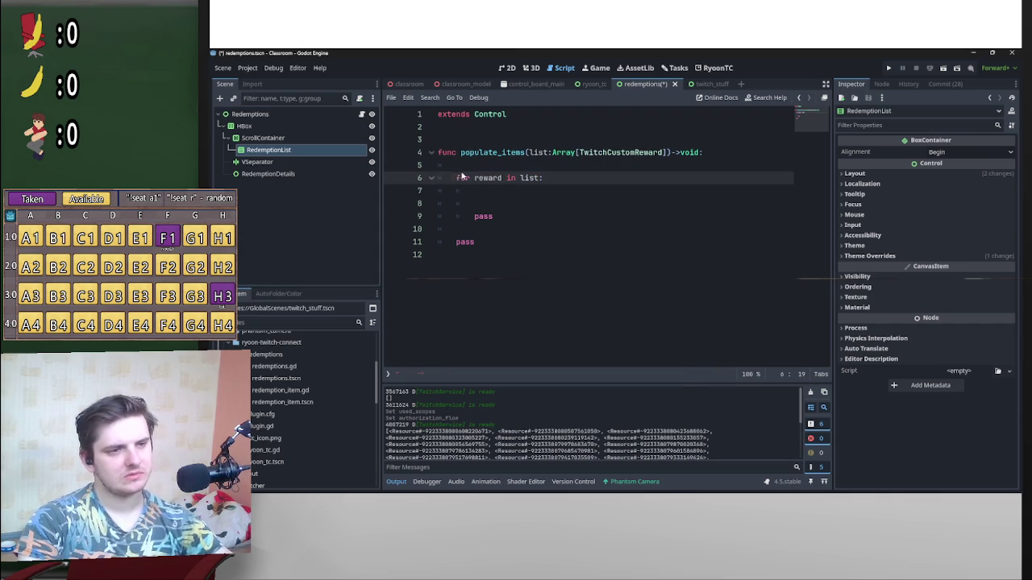
right_click(316, 151)
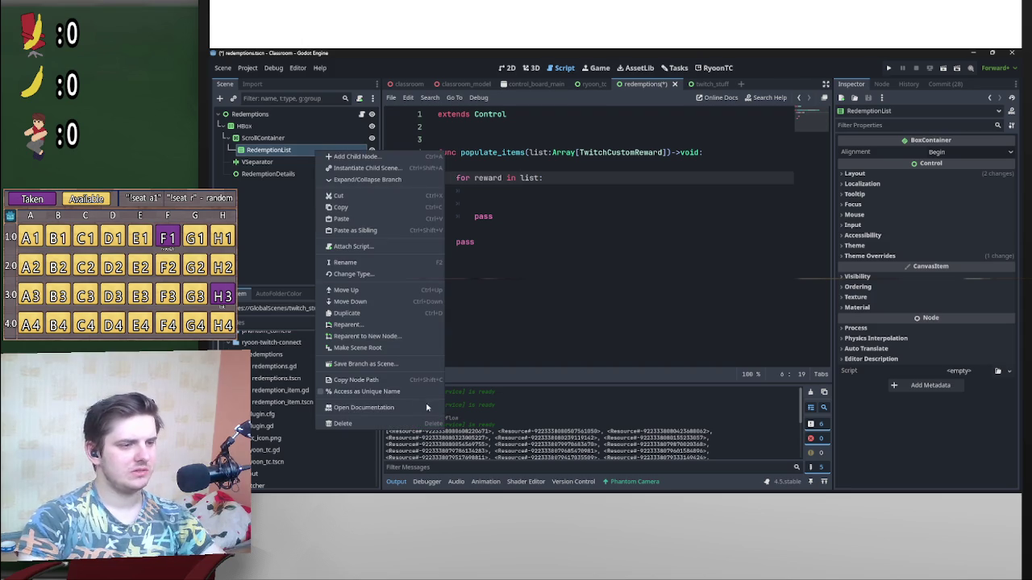
left_click(314, 154)
left_click_drag(313, 153, 530, 140)
left_click(437, 128)
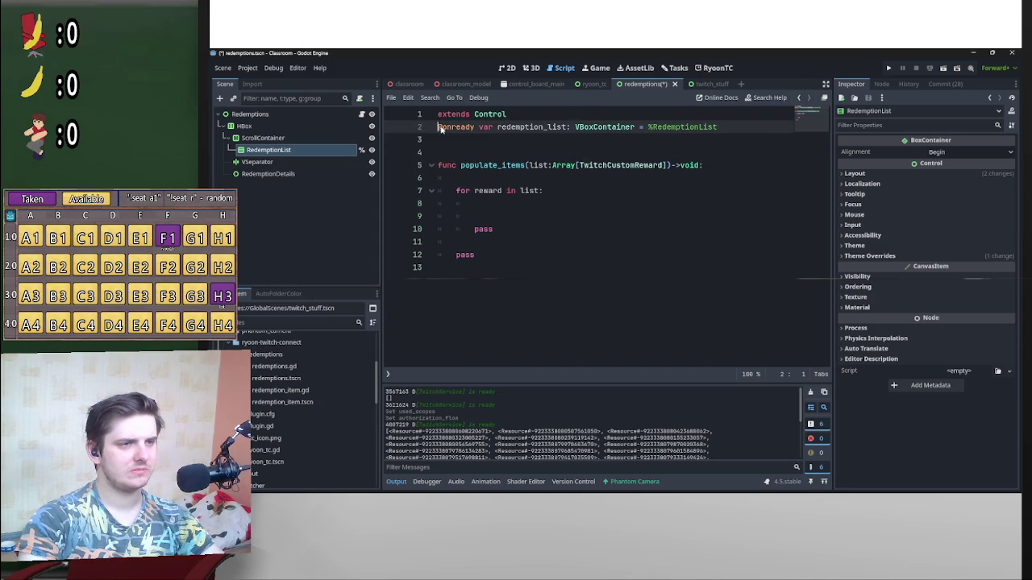
key("Return")
key("Return")
left_click(506, 190)
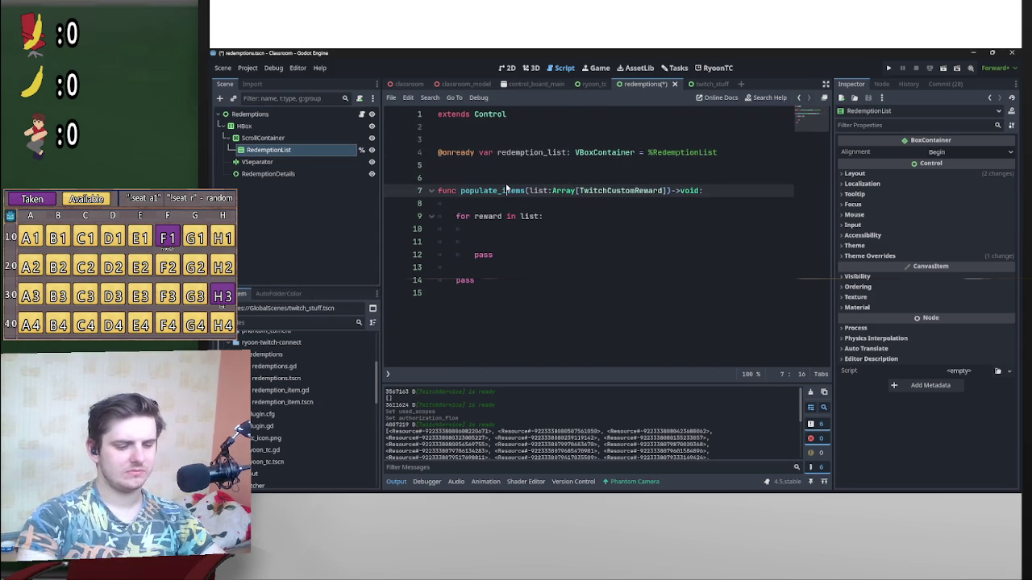
left_click(505, 183)
key("BackSpace")
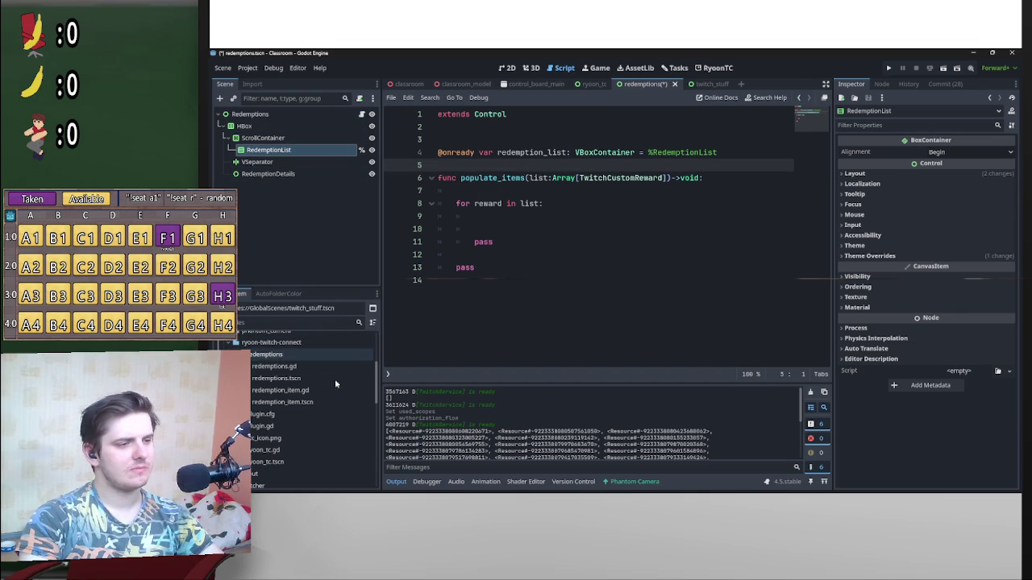
left_click(472, 137)
key("Return")
key("Up")
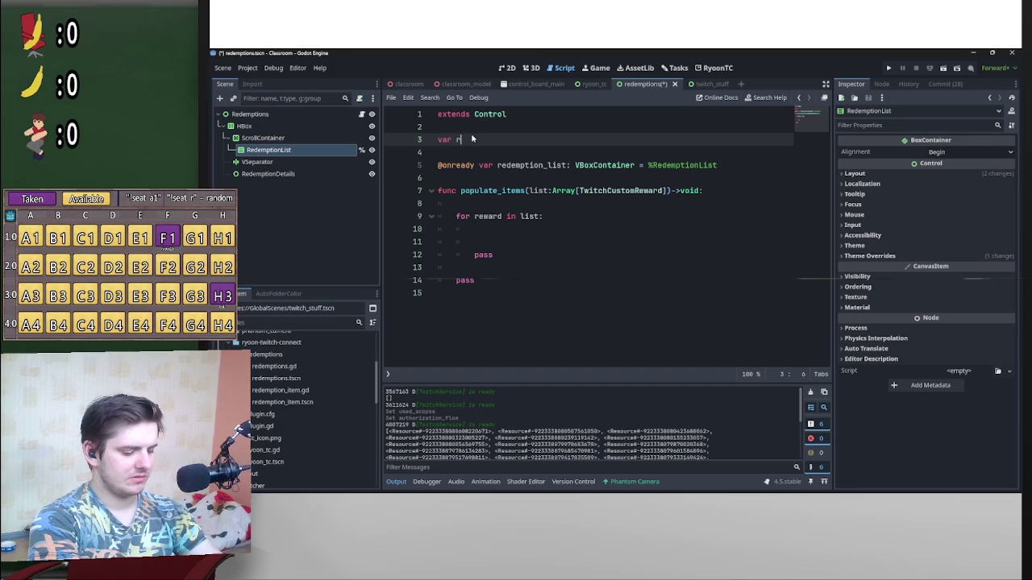
- Declare 'var redemption_item_scene: PackedScene = preload("redemption_item.tscn")' on line 3
type("ed")
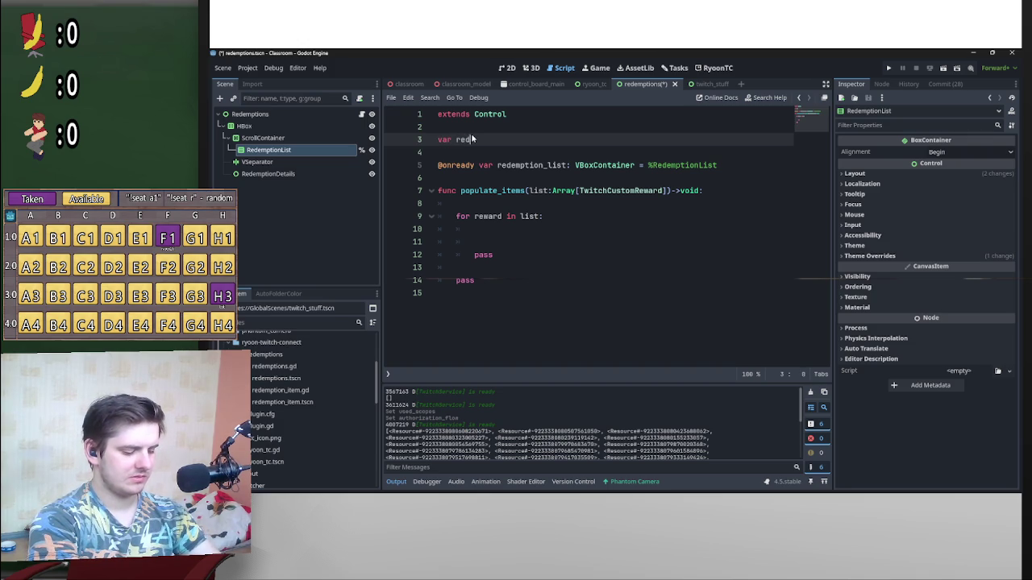
type("emption_i")
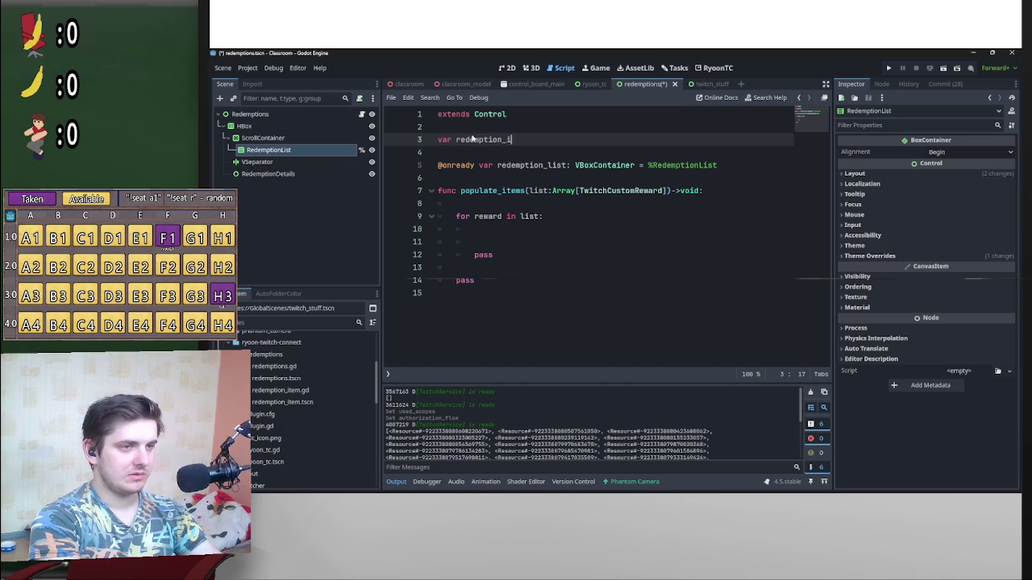
type("tem_scene:")
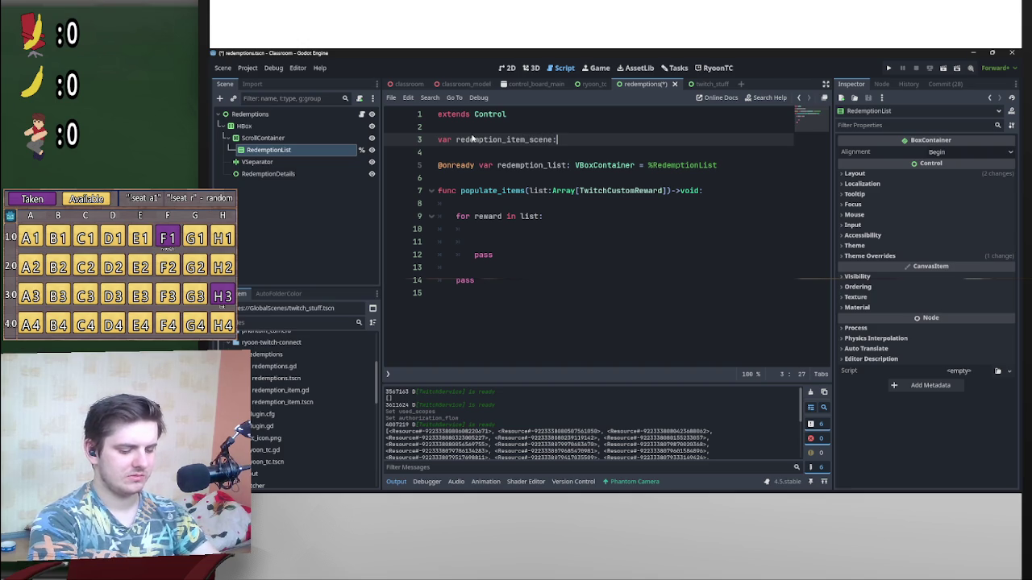
type("P")
key("Escape")
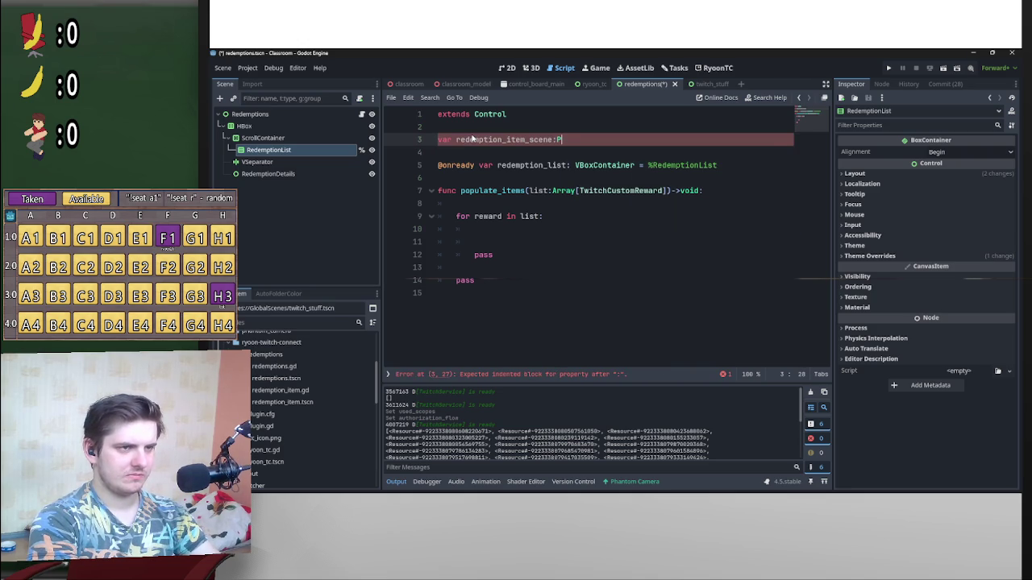
type("ackedScene =\\ p")
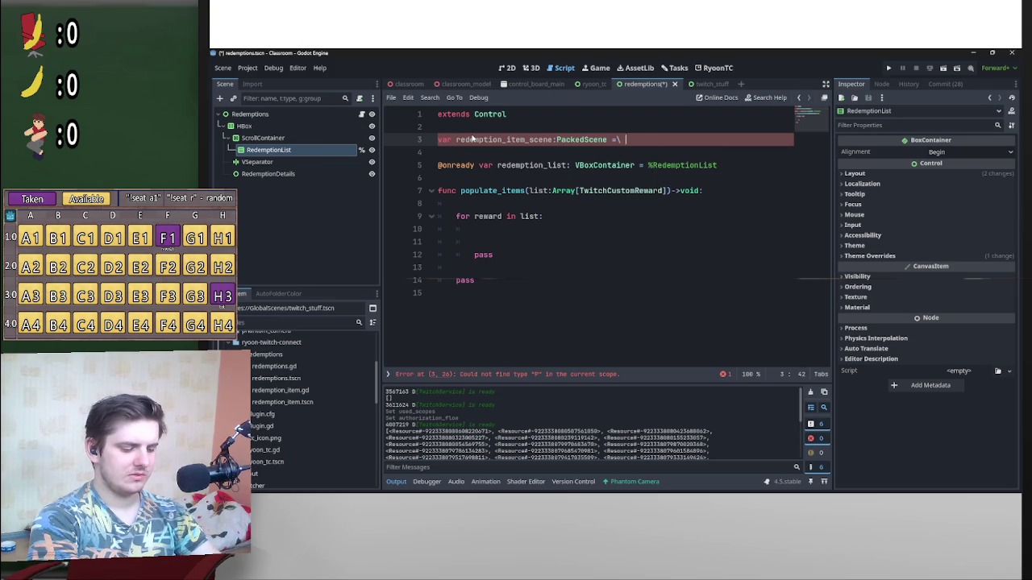
key("BackSpace")
key("BackSpace")
key("BackSpace")
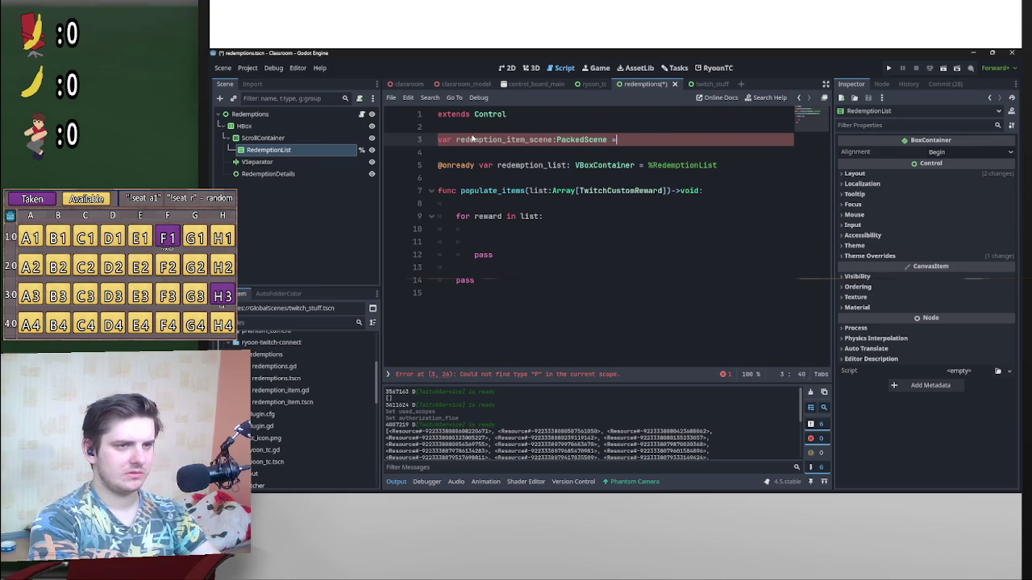
type("preload(")
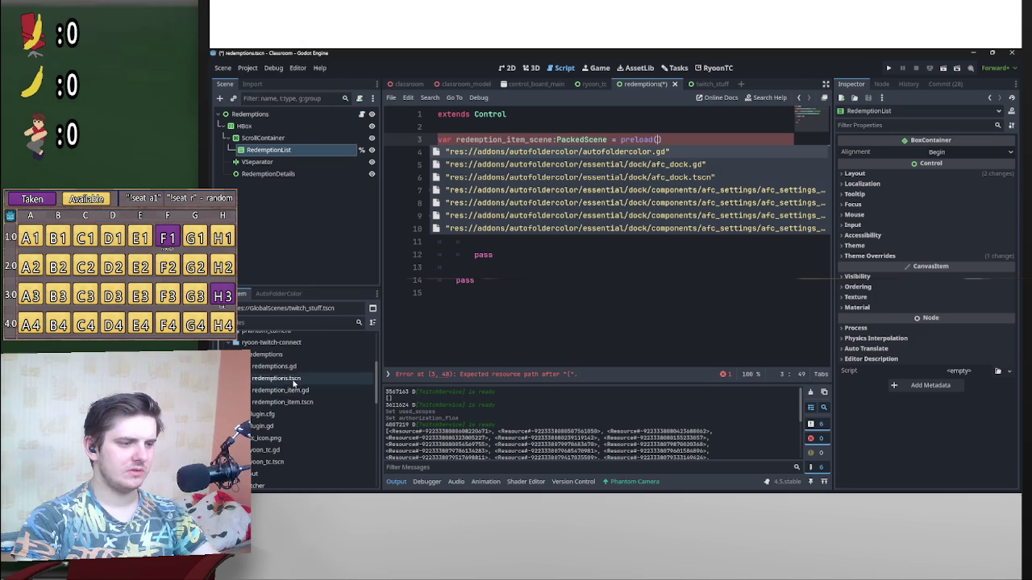
mouse_move(299, 402)
left_mouse_down()
mouse_move(512, 369)
mouse_move(659, 142)
mouse_move(561, 141)
left_mouse_up()
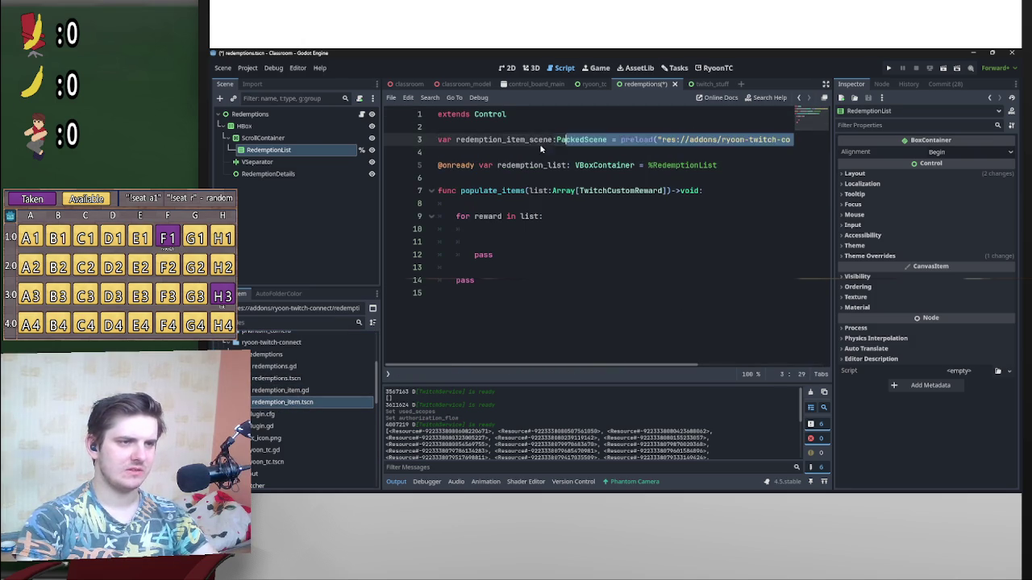
left_click(662, 142, "shift")
key("BackSpace")
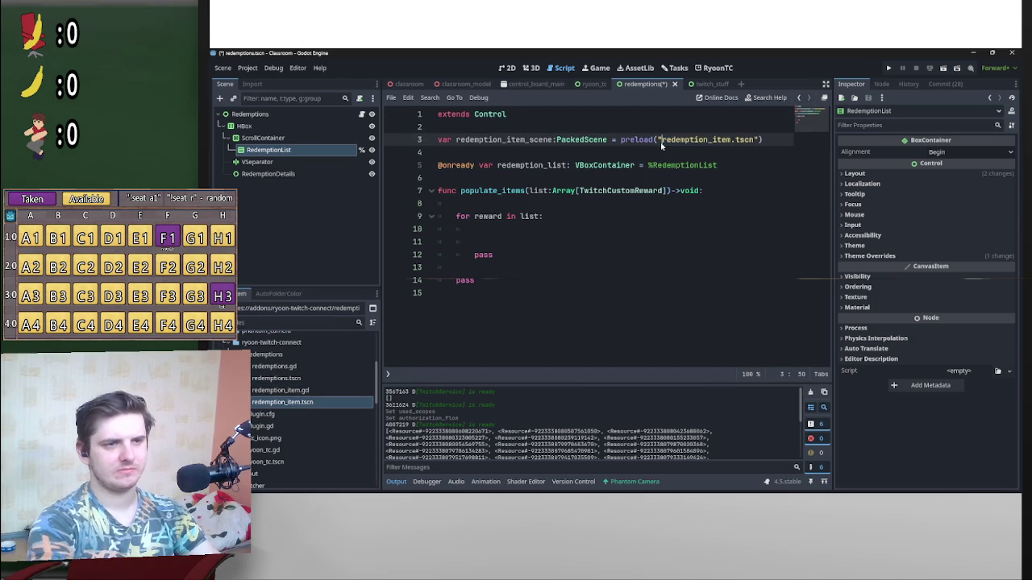
- Save the redemptions script and scene with Ctrl+S
left_click(738, 151)
key("ctrl+s")
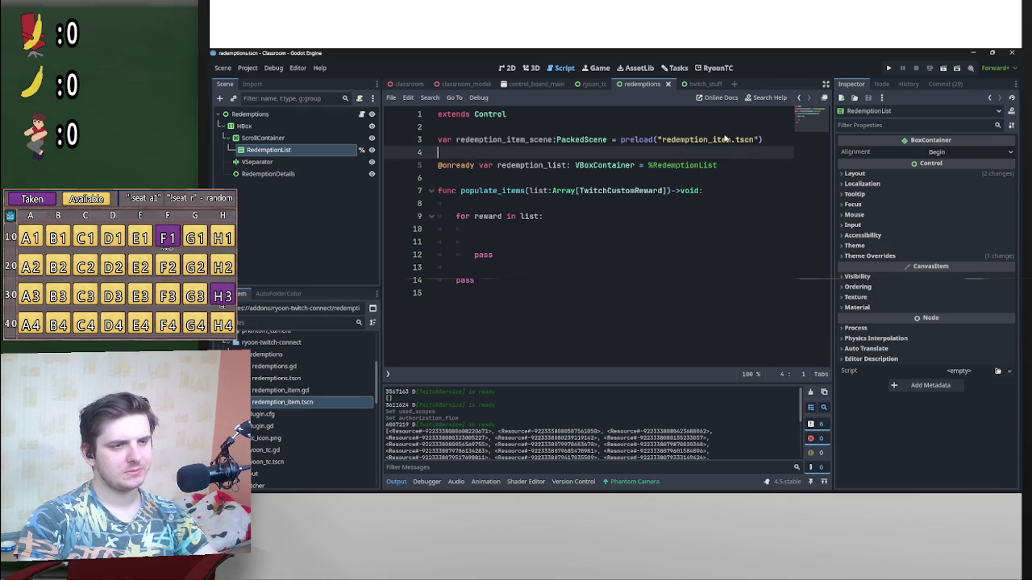
left_click(517, 231)
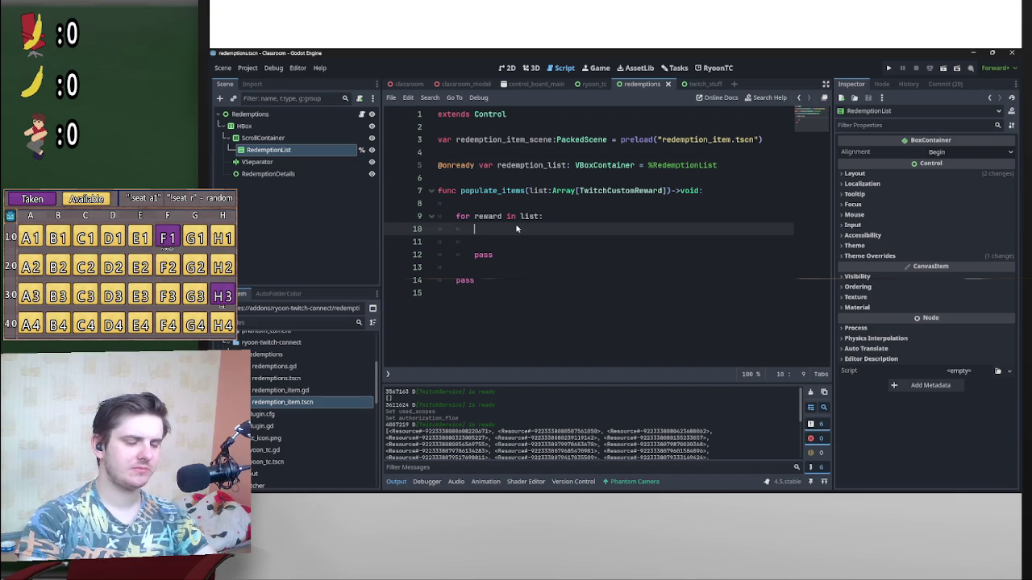
- Open the redemption_item scene and add a tool annotation above extends Control in redemptions.gd
left_click(312, 406)
double_click(313, 405)
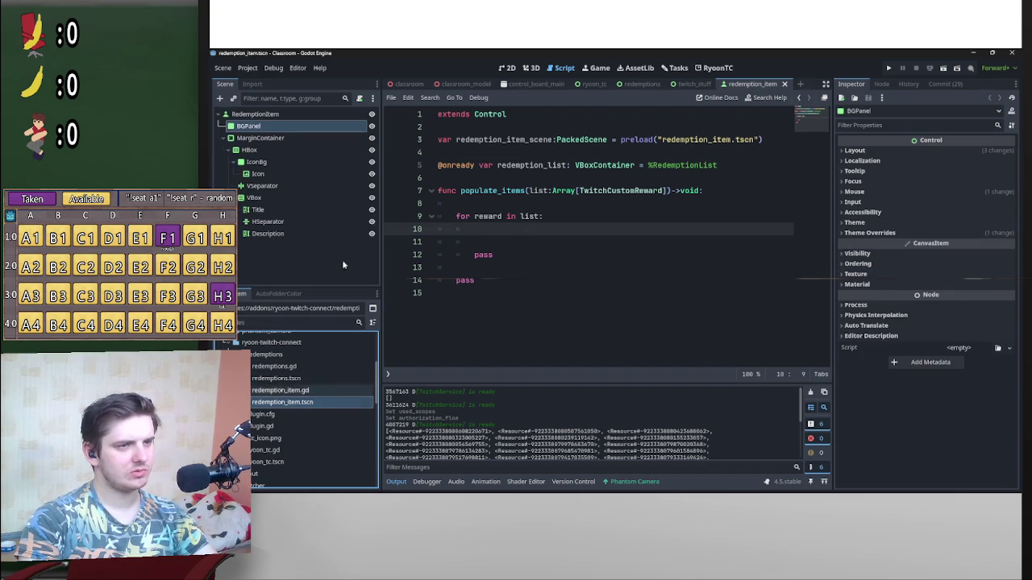
left_click(438, 120)
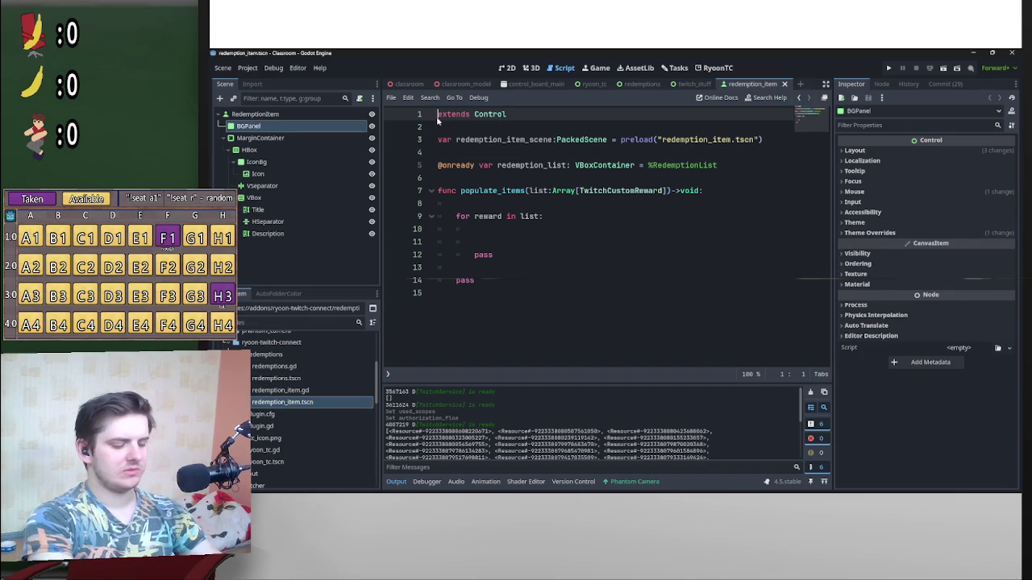
type("cla")
key("BackSpace")
key("BackSpace")
key("BackSpace")
key("Return")
key("Up")
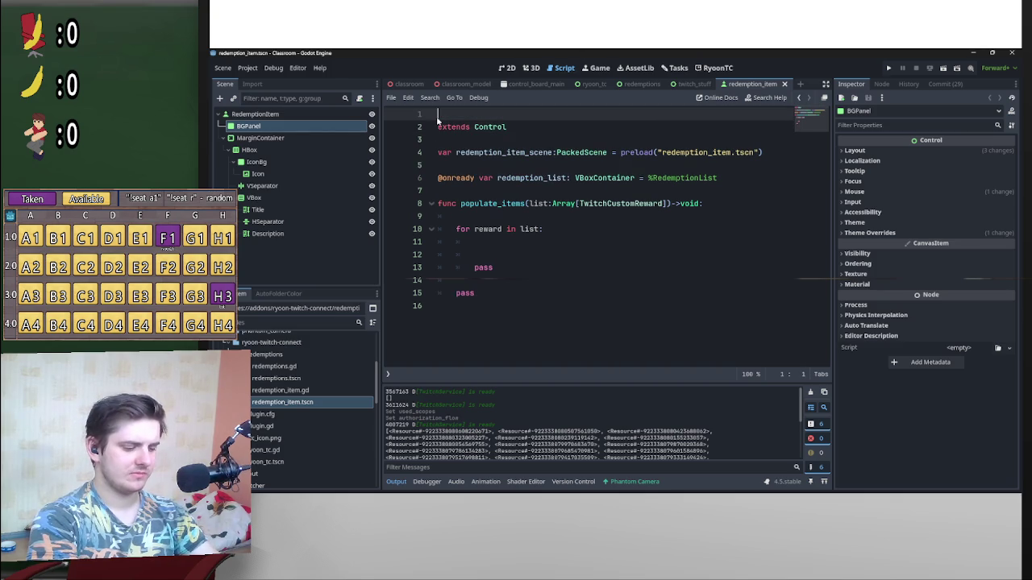
type("tool")
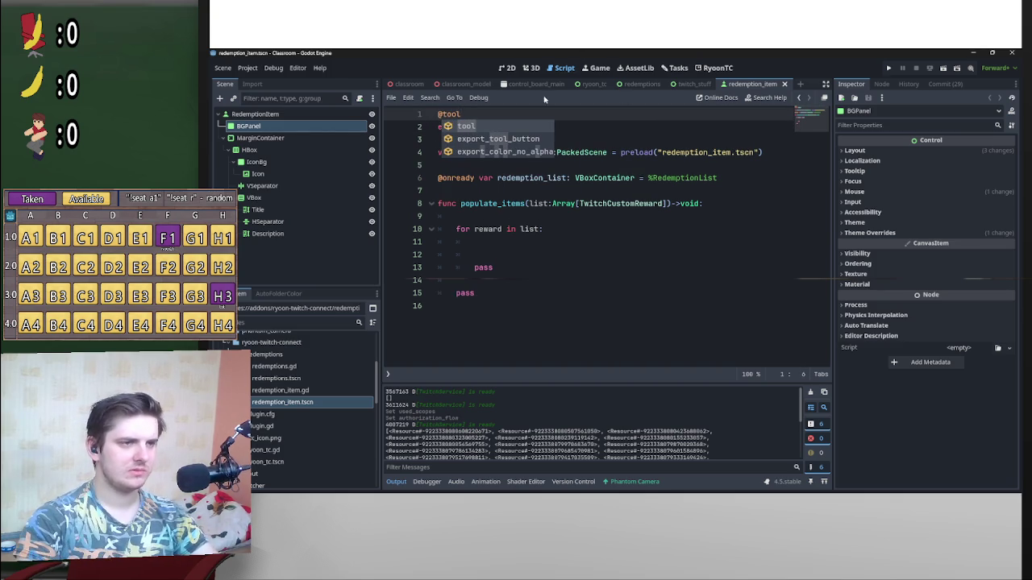
- Open redemption_item.gd and begin an annotation line above extends Button
left_click(627, 89)
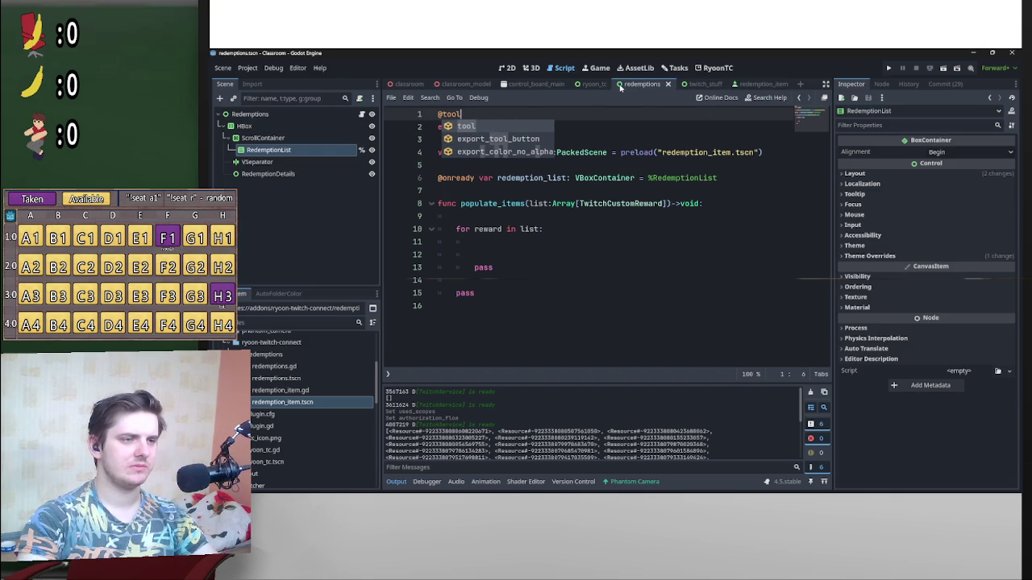
left_click(754, 84)
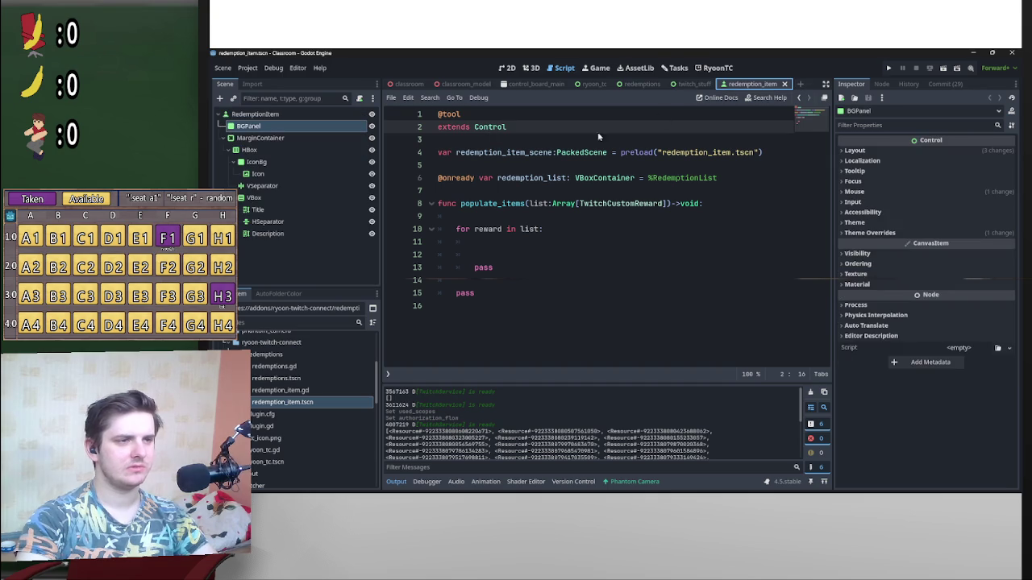
left_click(692, 84)
left_click(638, 84)
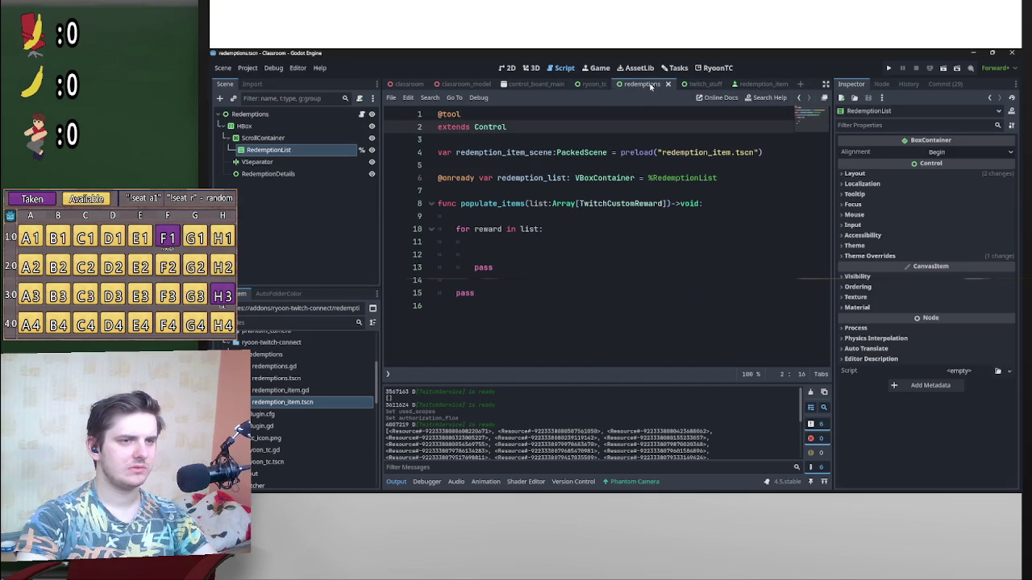
double_click(319, 390)
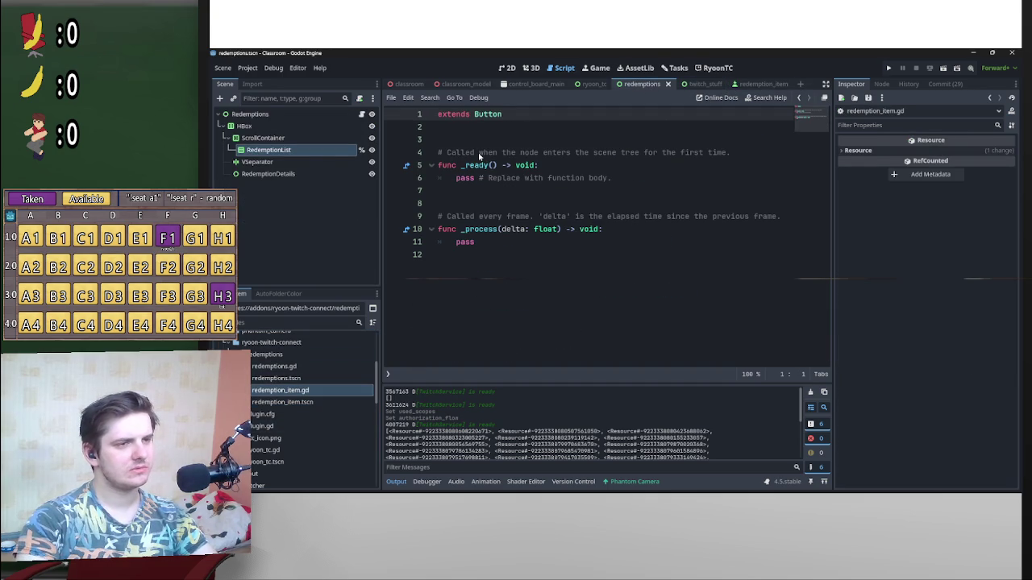
key("Return")
key("Up")
type("@")
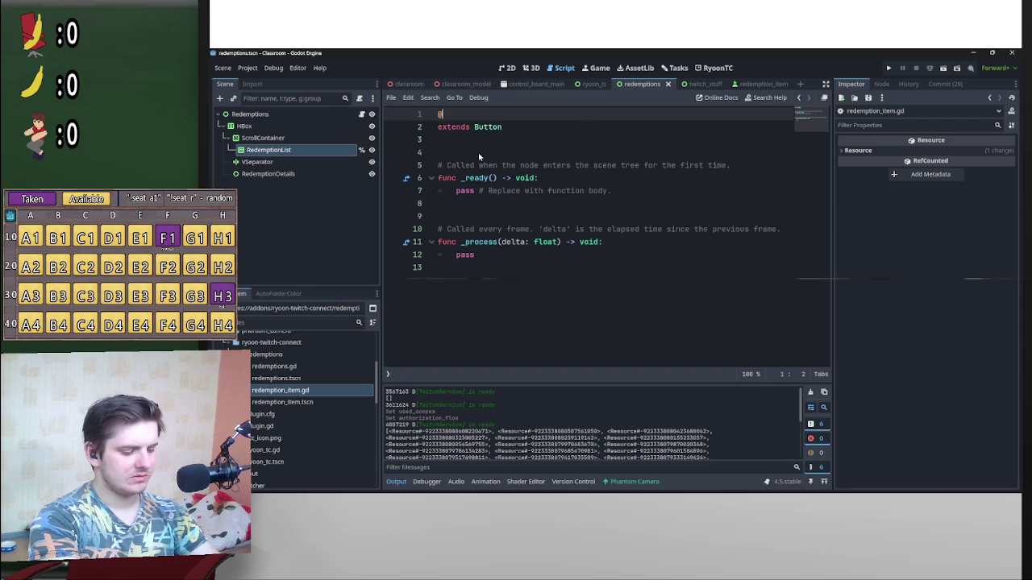
type("rool")
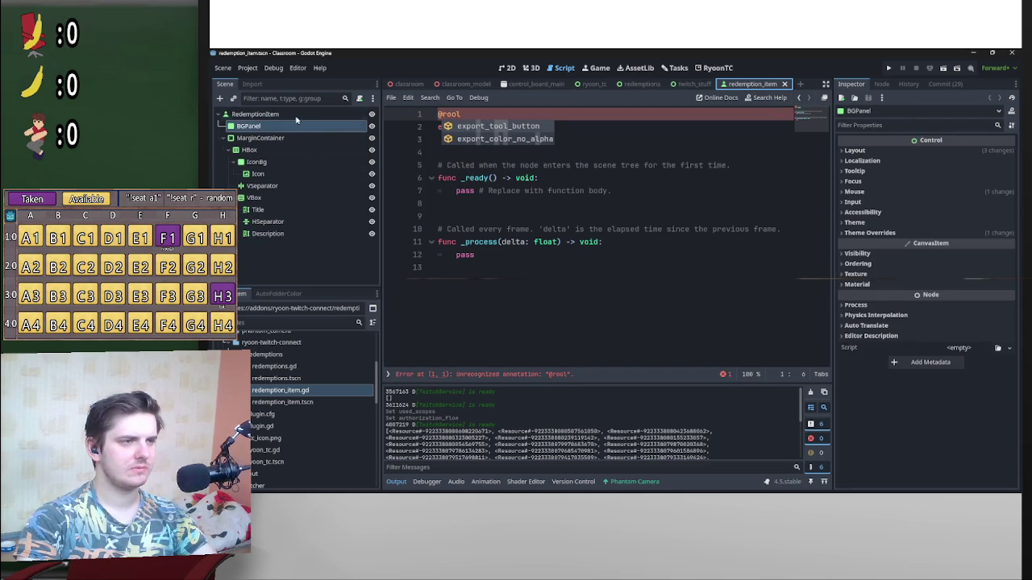
left_click(299, 115)
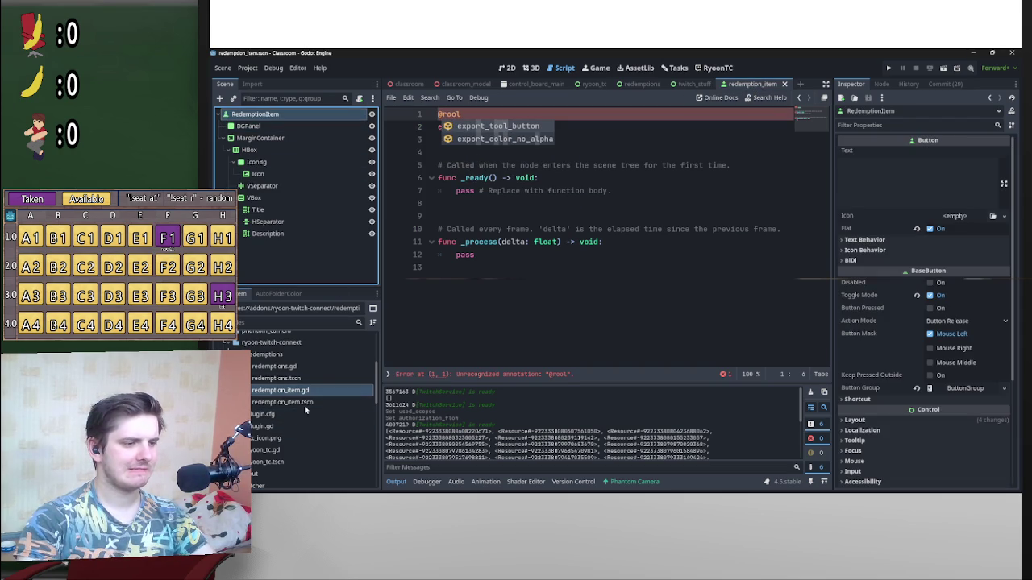
mouse_move(290, 392)
left_mouse_down()
mouse_move(372, 242)
mouse_move(326, 120)
left_mouse_up()
left_click(449, 115)
key("BackSpace")
type("t")
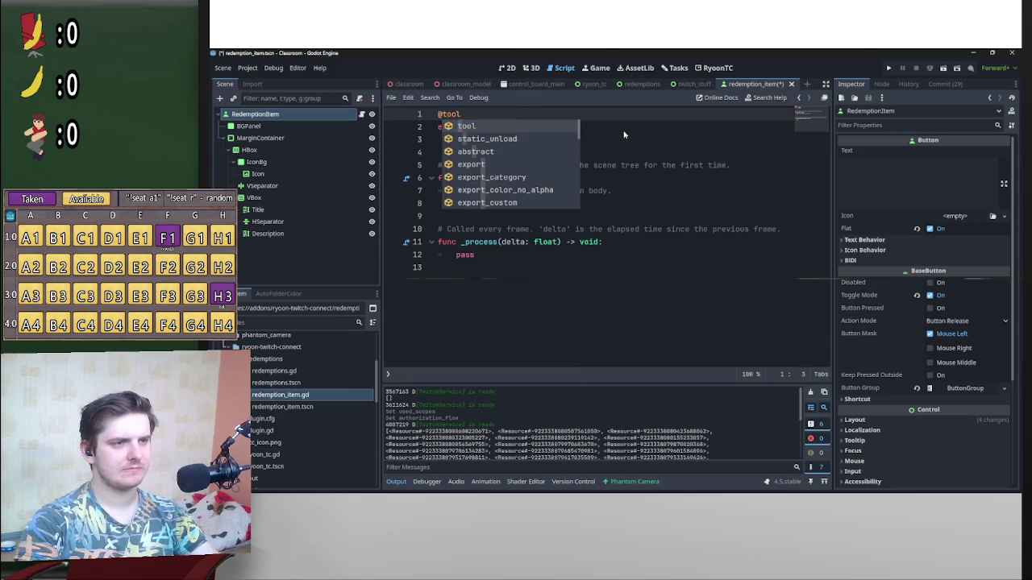
left_click(623, 135)
key("ctrl+s")
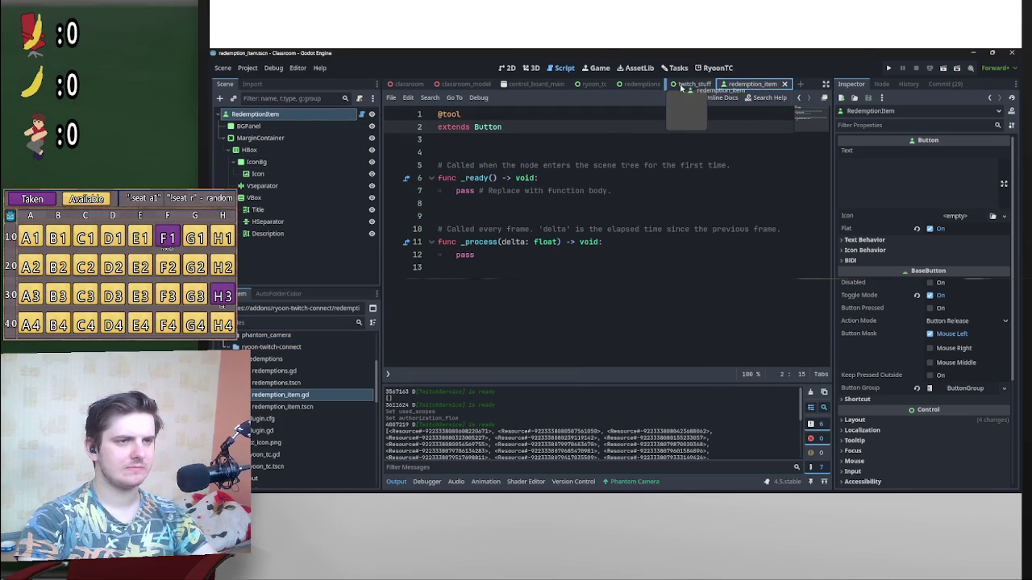
- Close the twitch_stuff scene tab
middle_click(681, 86)
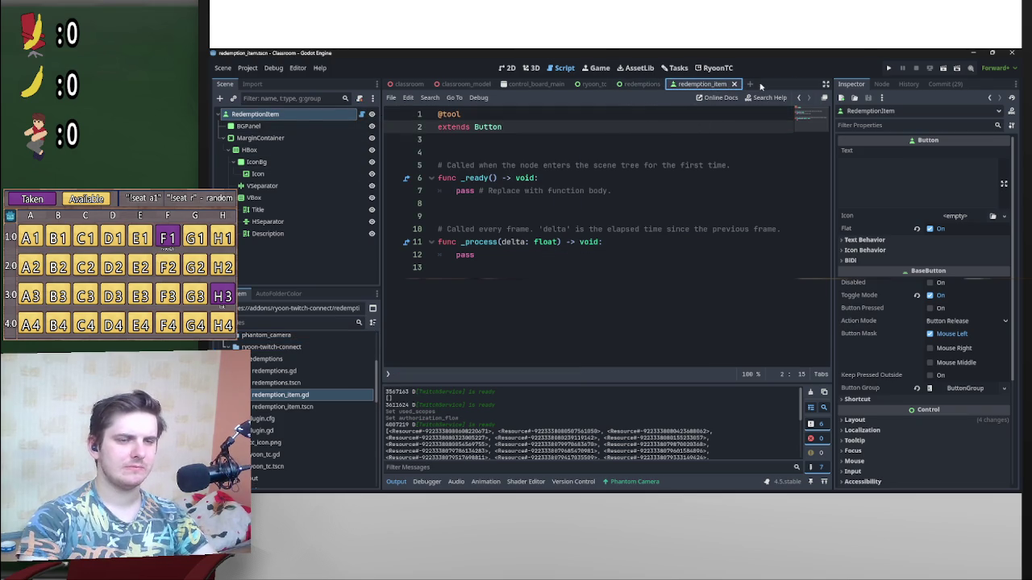
left_click(677, 145)
left_click(639, 84)
- Type an unfinished 'class_name R' on line 2 of redemption_item.gd, then remove it
left_click(701, 84)
left_click(641, 84)
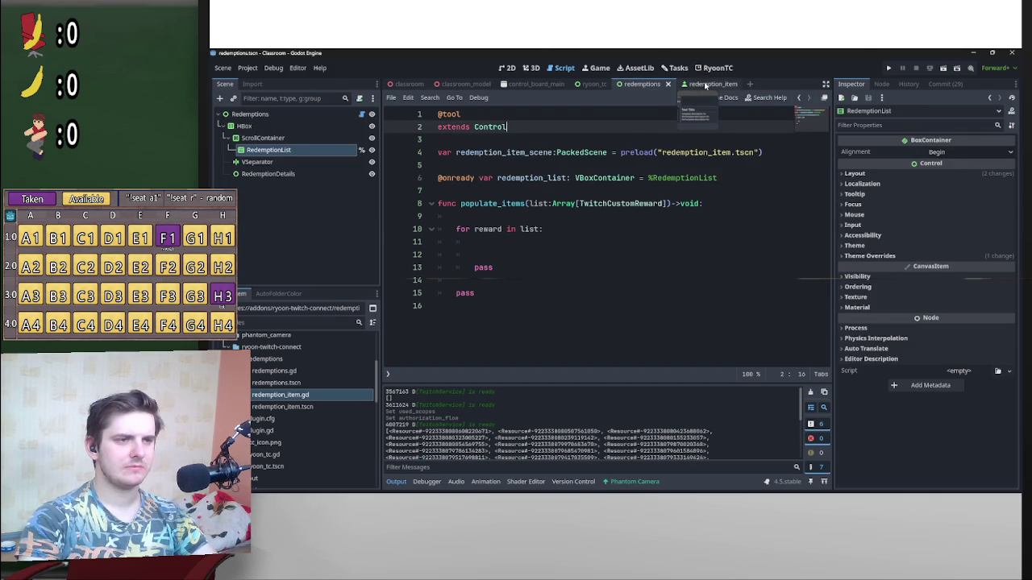
left_click(703, 85)
left_click(640, 83)
left_click(702, 84)
left_click(439, 127)
type("classextends Button")
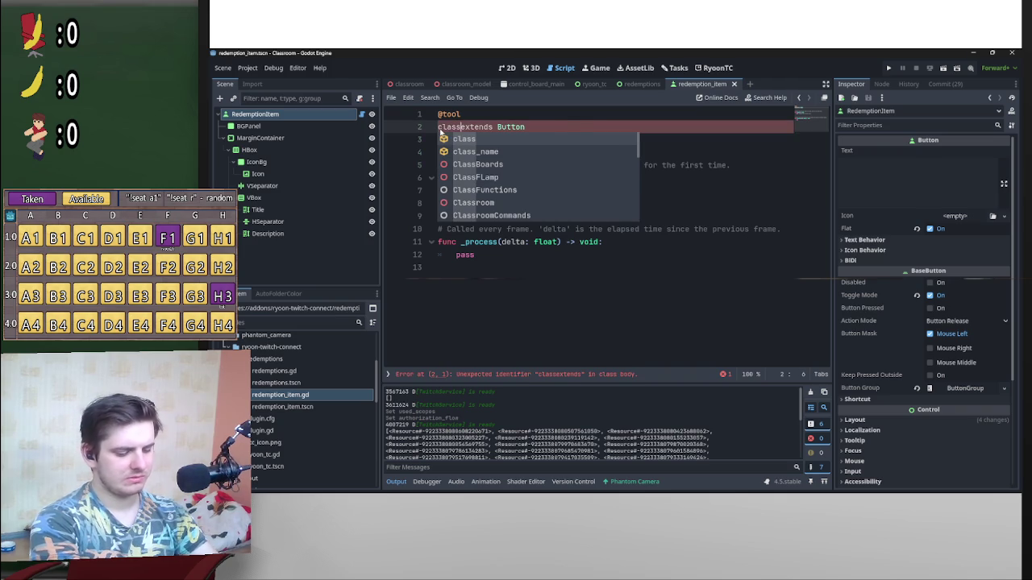
type("_")
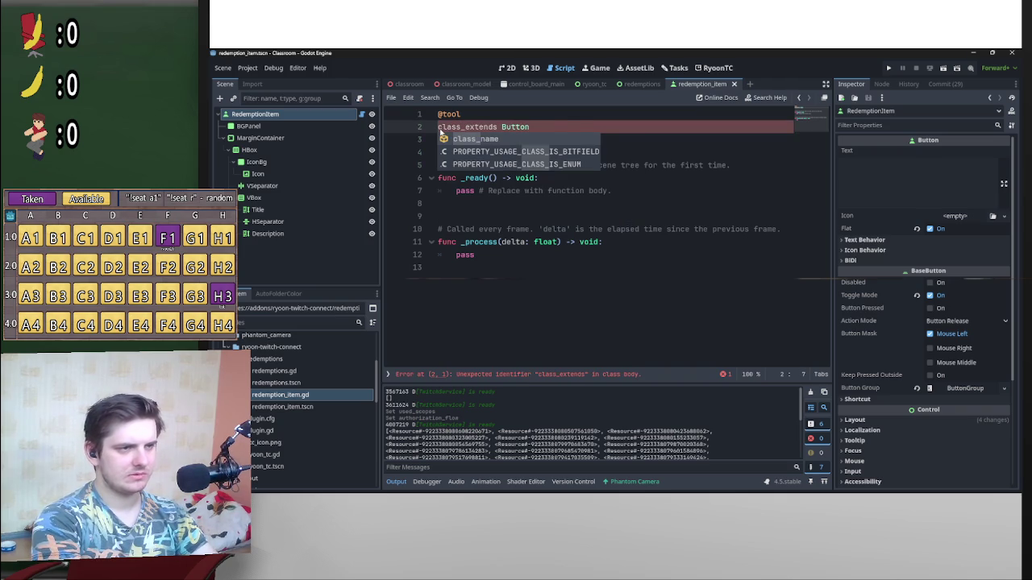
type("name ")
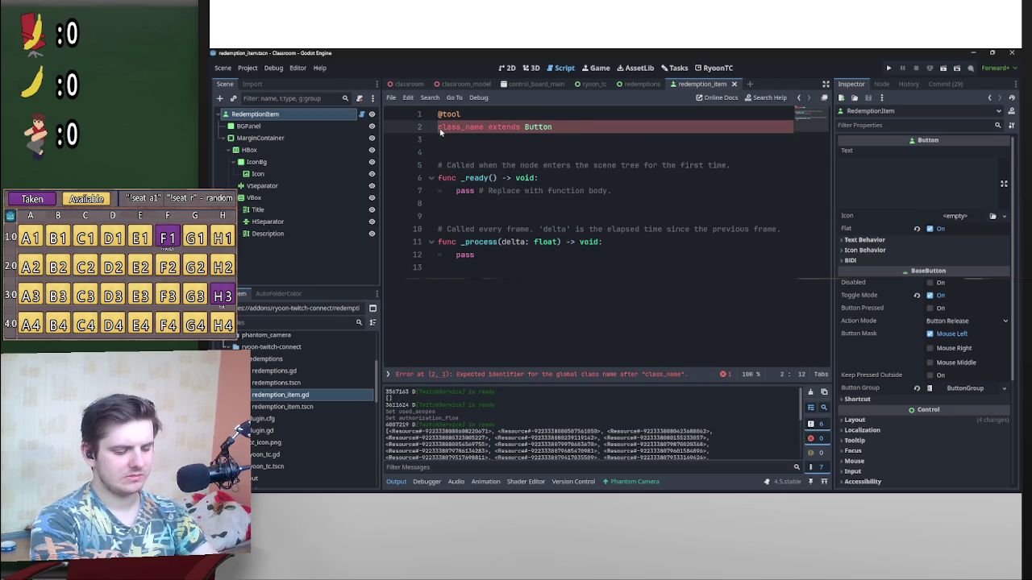
type("R")
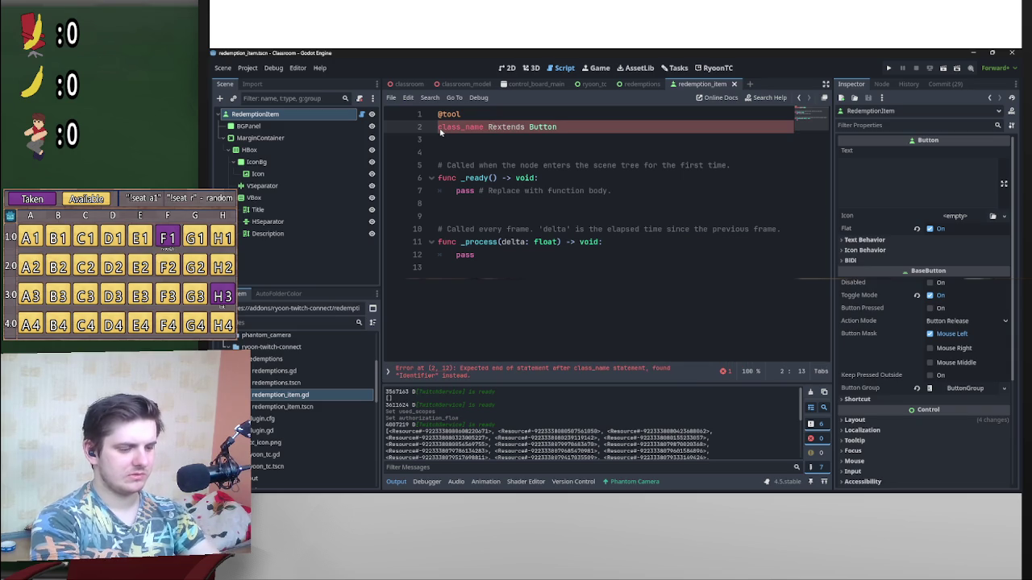
key("BackSpace")
key("BackSpace")
key("BackSpace")
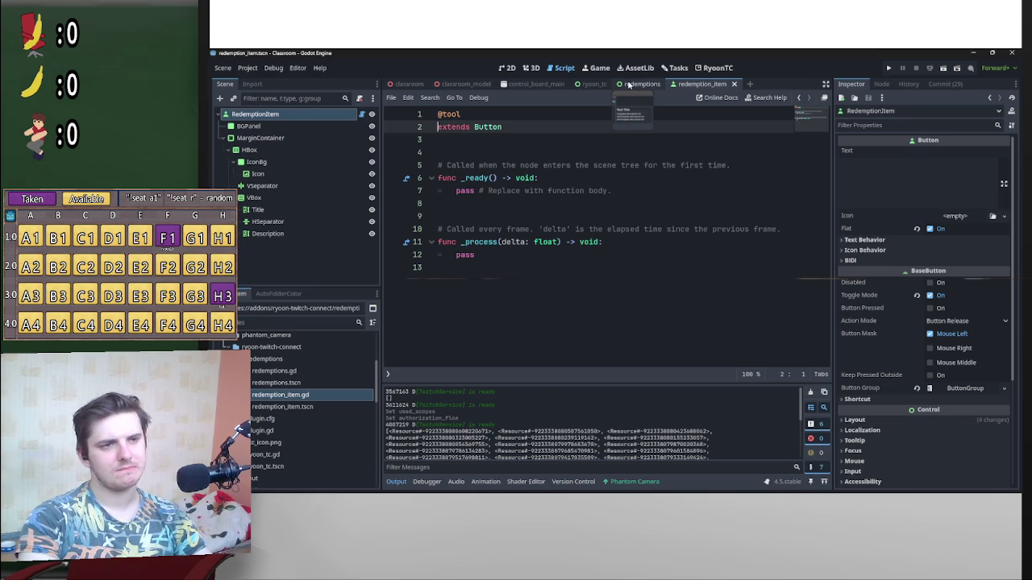
left_click(629, 84)
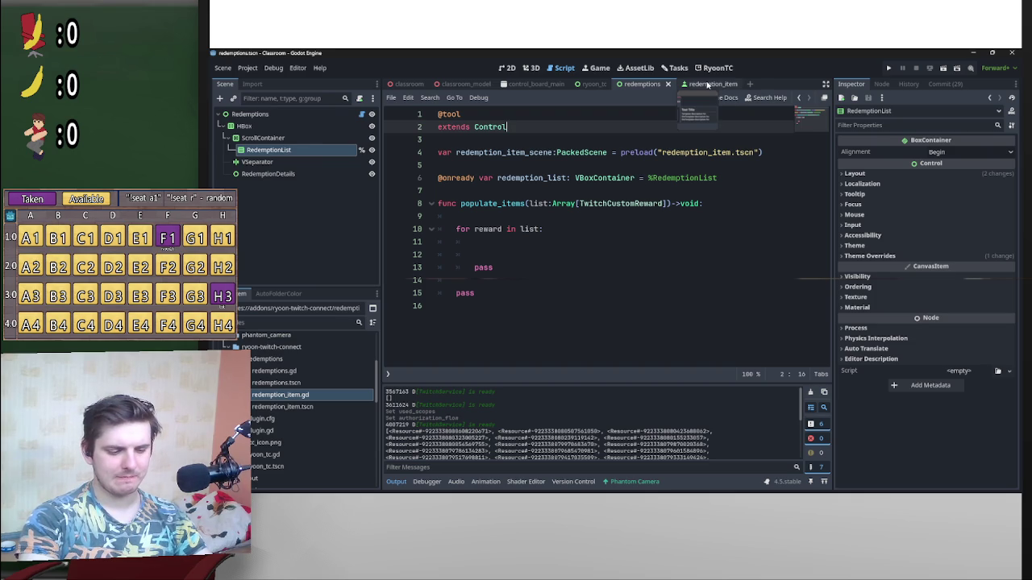
- Begin 'var item' inside the for loop of redemptions.gd
left_click(503, 241)
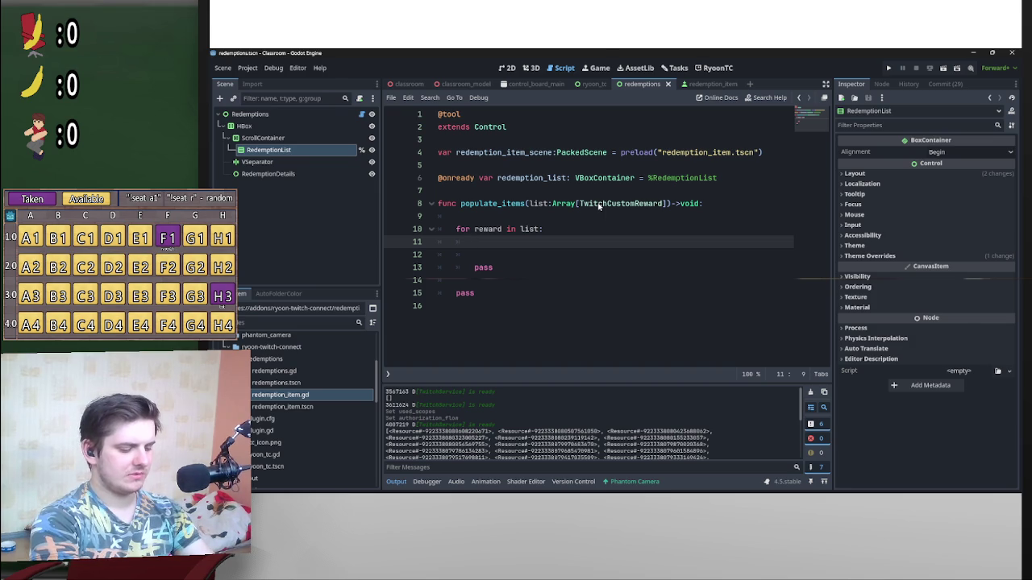
type("var item")
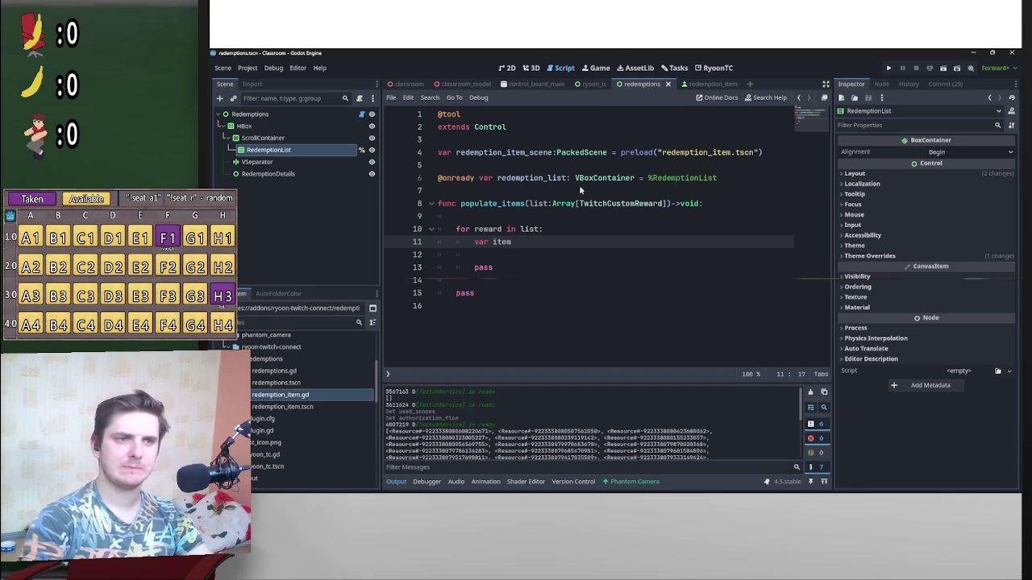
left_click(703, 84)
- Declare 'var info:TwitchCustomReward' below extends Button in redemption_item.gd
left_click(517, 155)
key("Return")
key("Return")
key("Up")
type("v")
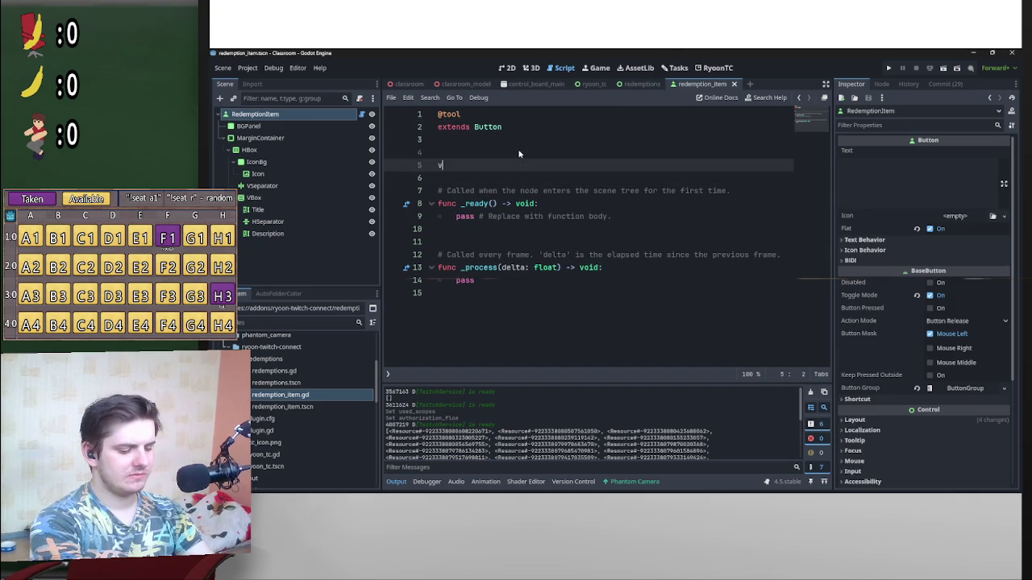
type("ar info")
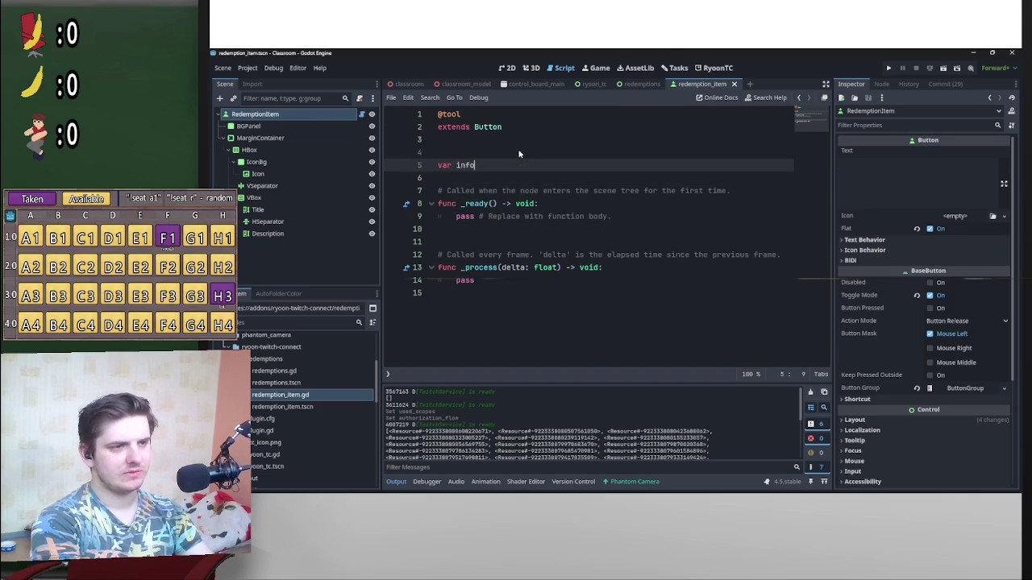
type(":T")
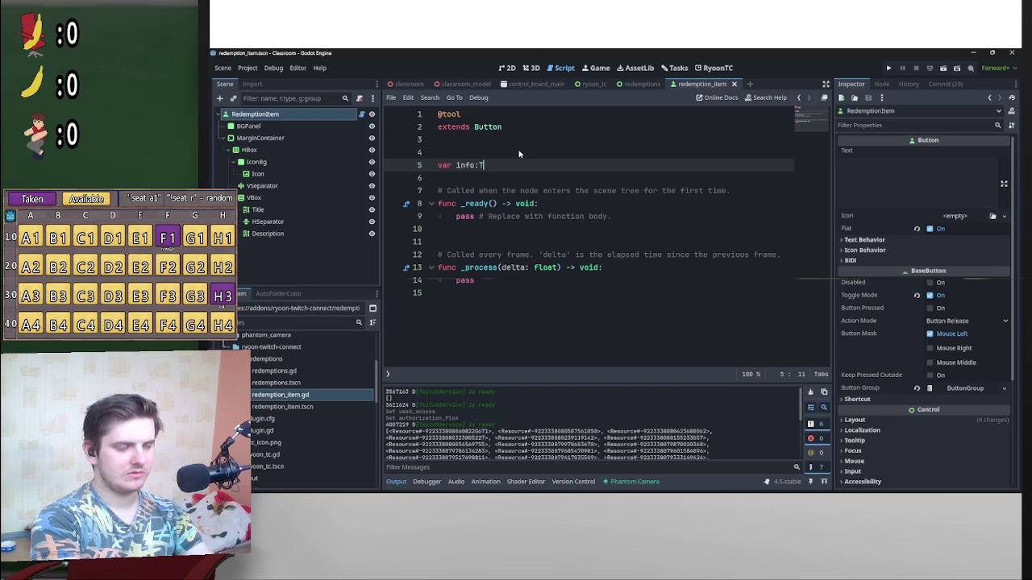
type("witchR")
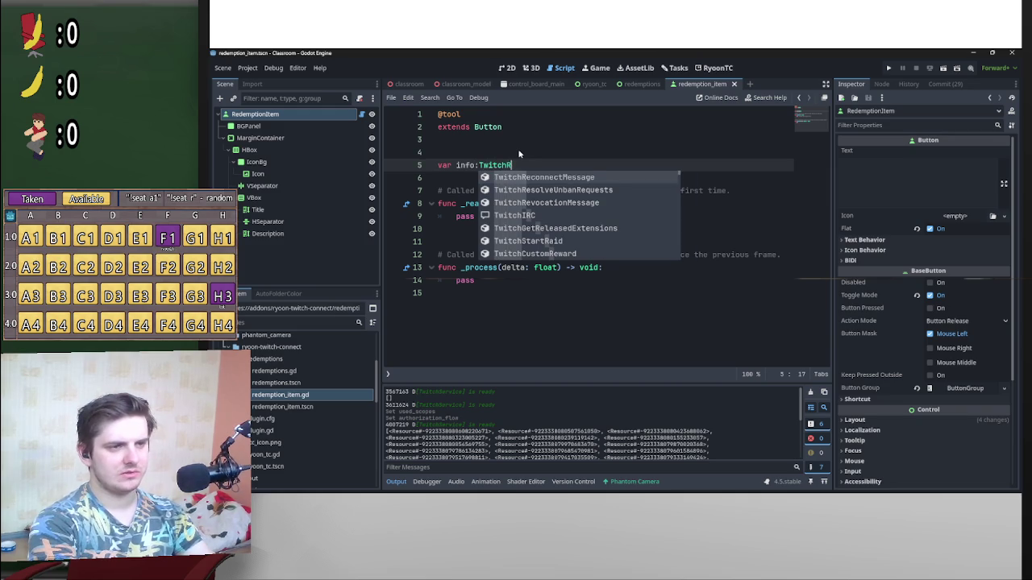
key("Down")
key("Down")
key("Down")
key("Return")
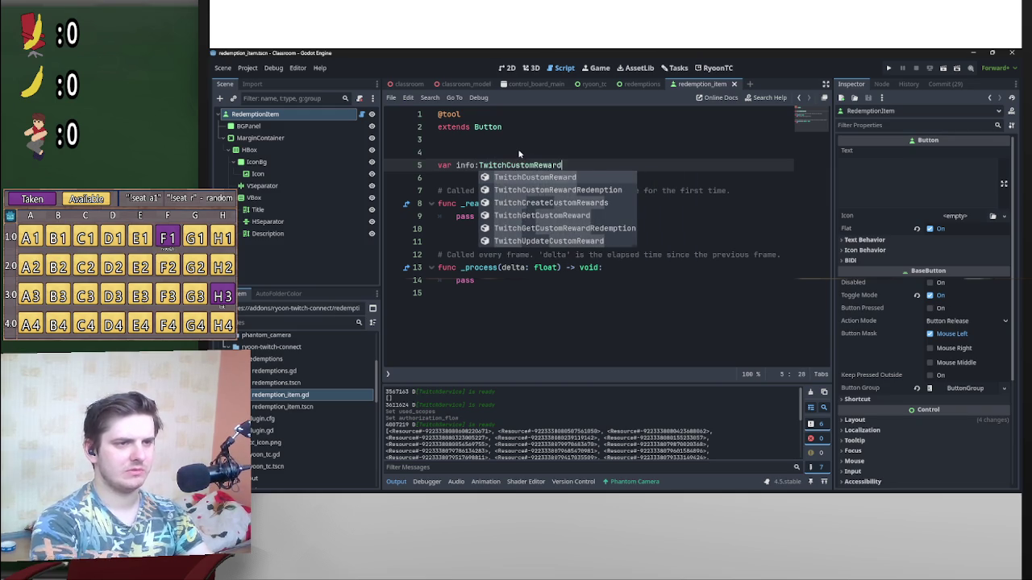
left_click(519, 153)
key("BackSpace")
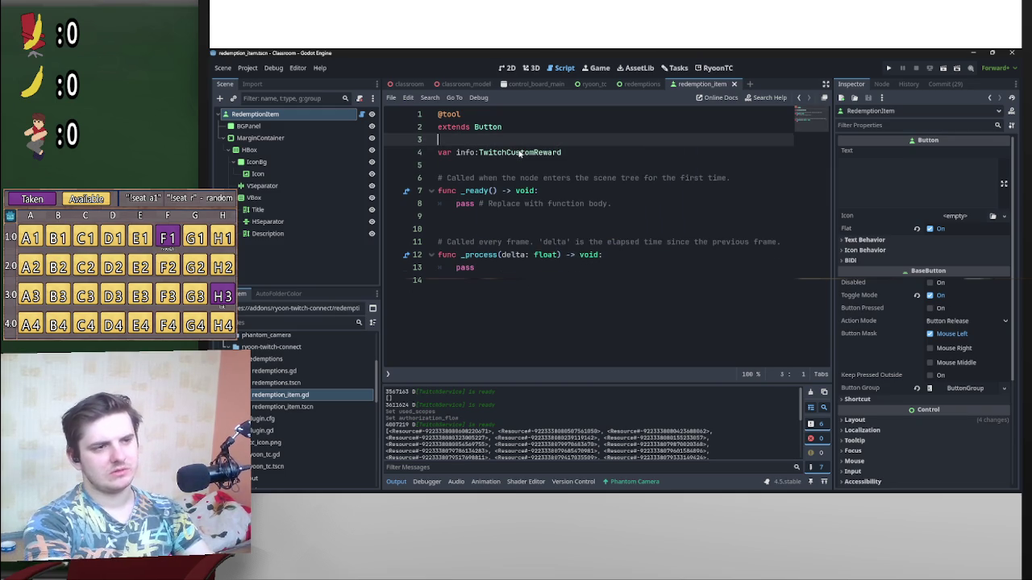
left_click(639, 84)
type("var item")
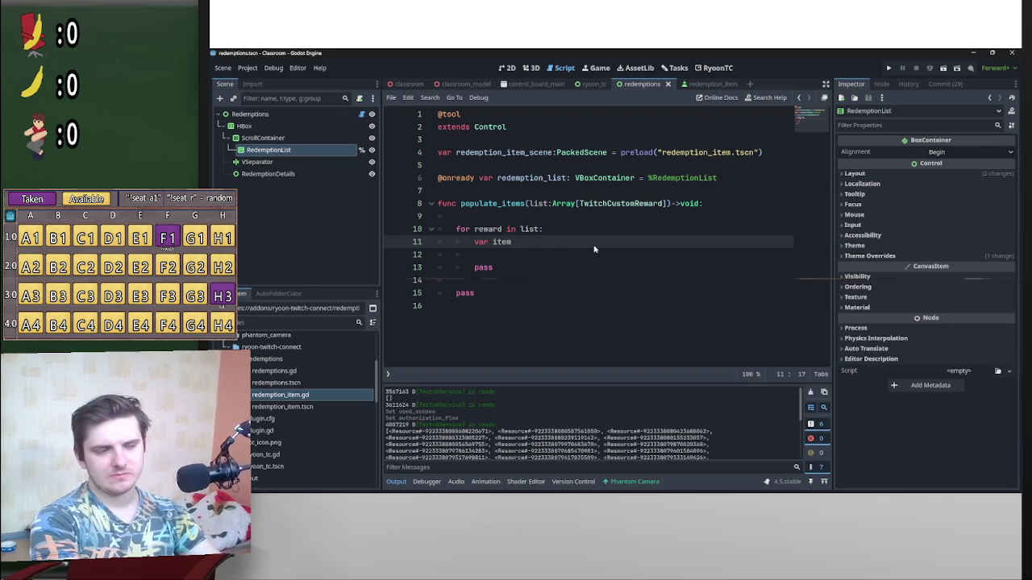
- Complete 'var item = redemption_item_scene.instantiate()' and add 'item.info = reward' in the loop
type("= re")
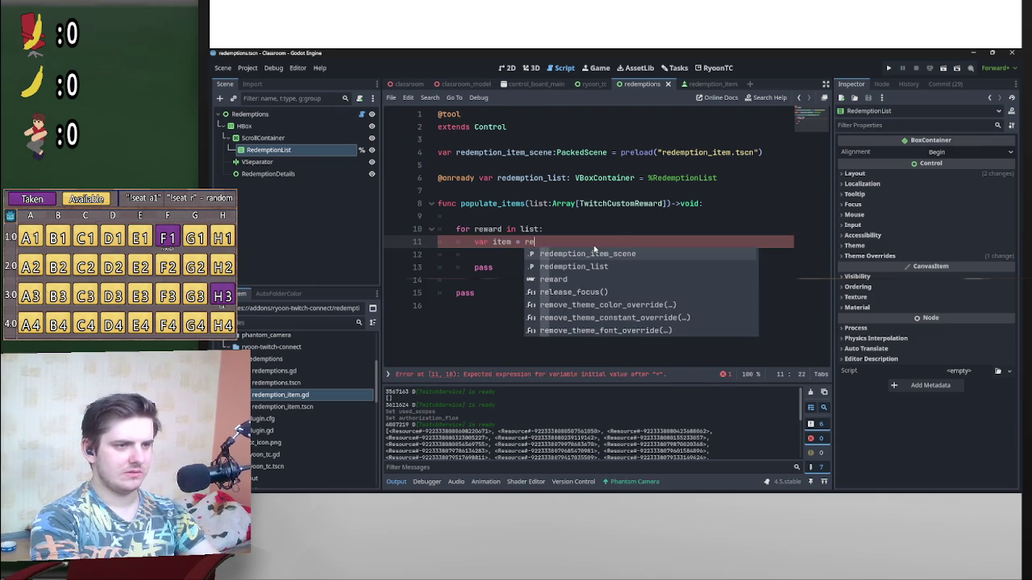
key("Return")
type(".")
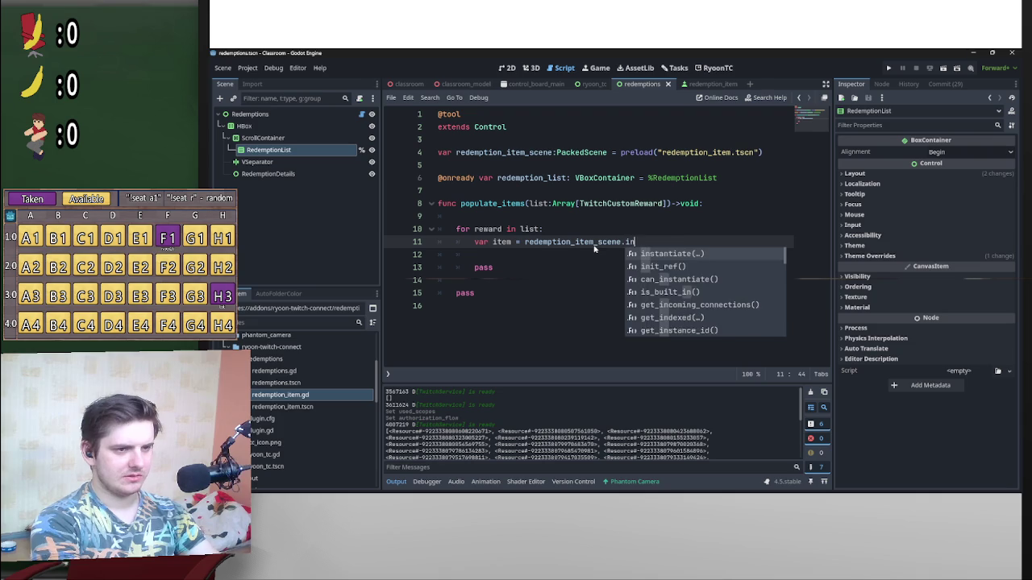
type("in")
key("Return")
key("Escape")
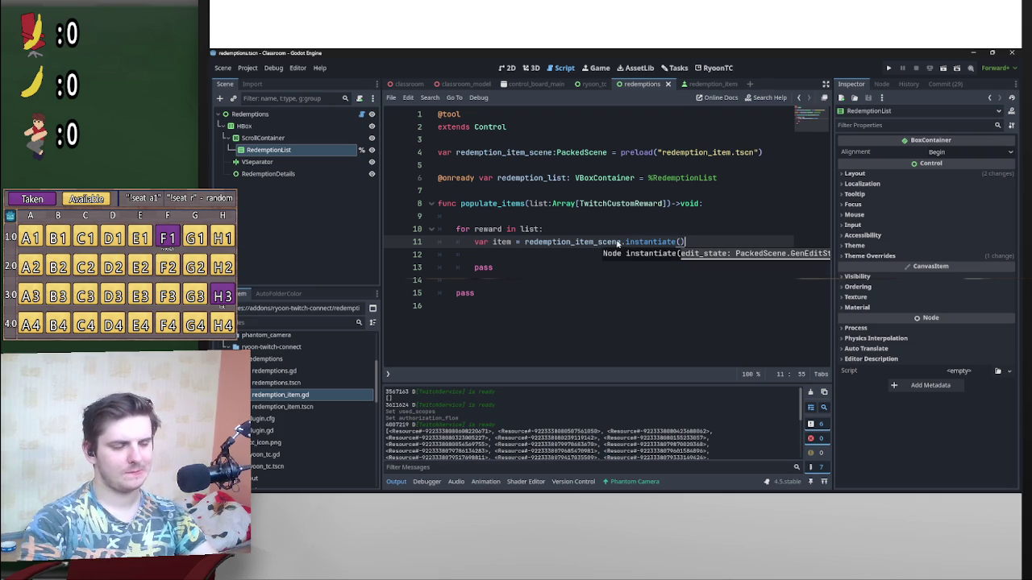
left_click(721, 247)
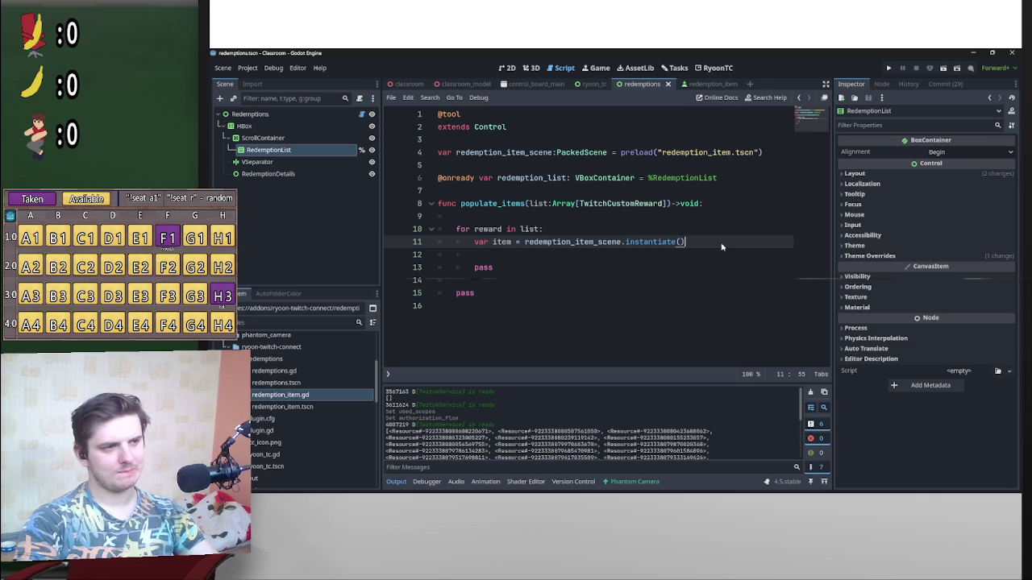
key("Return")
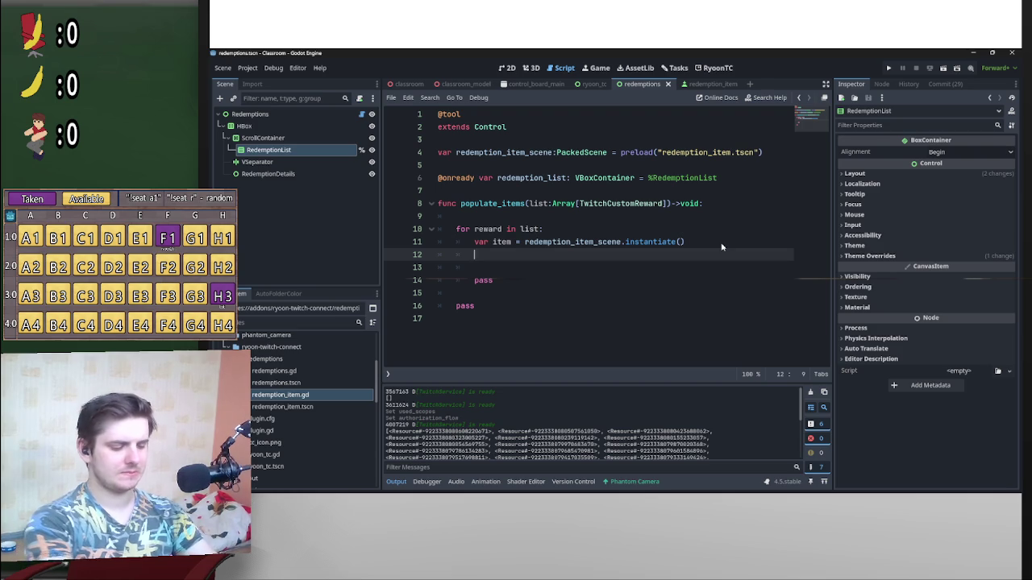
type("i")
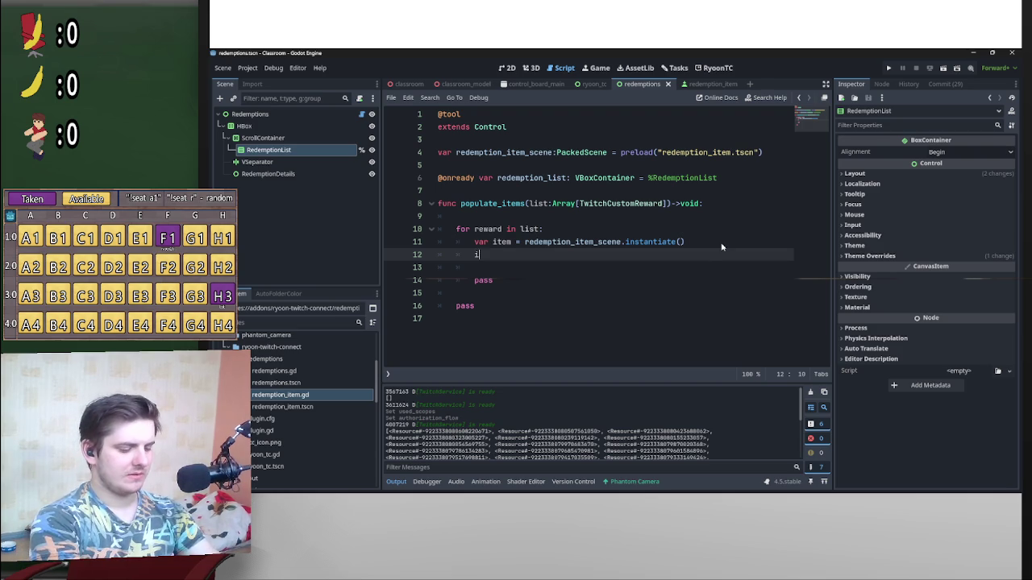
type("tem.info = ")
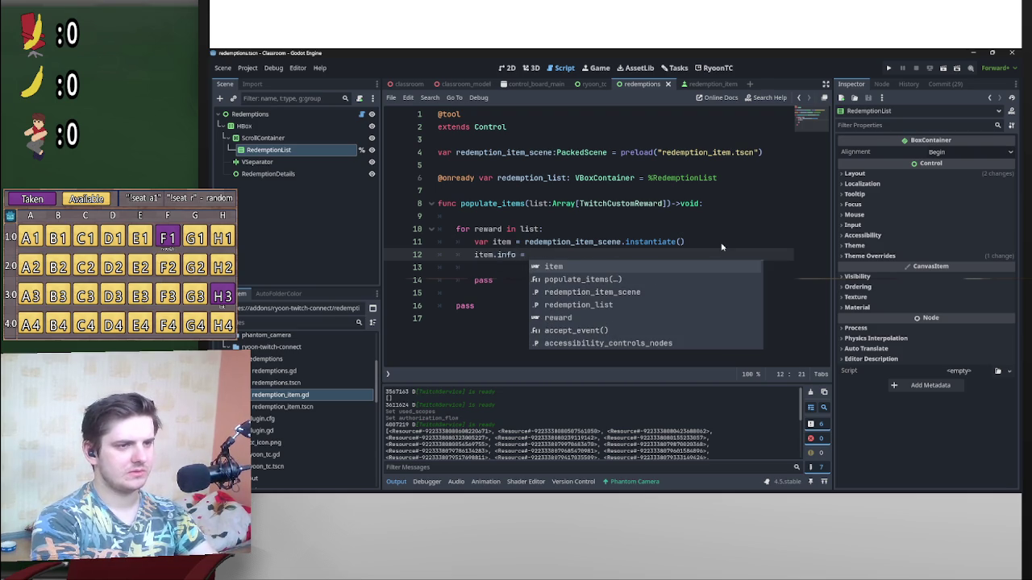
type("reward")
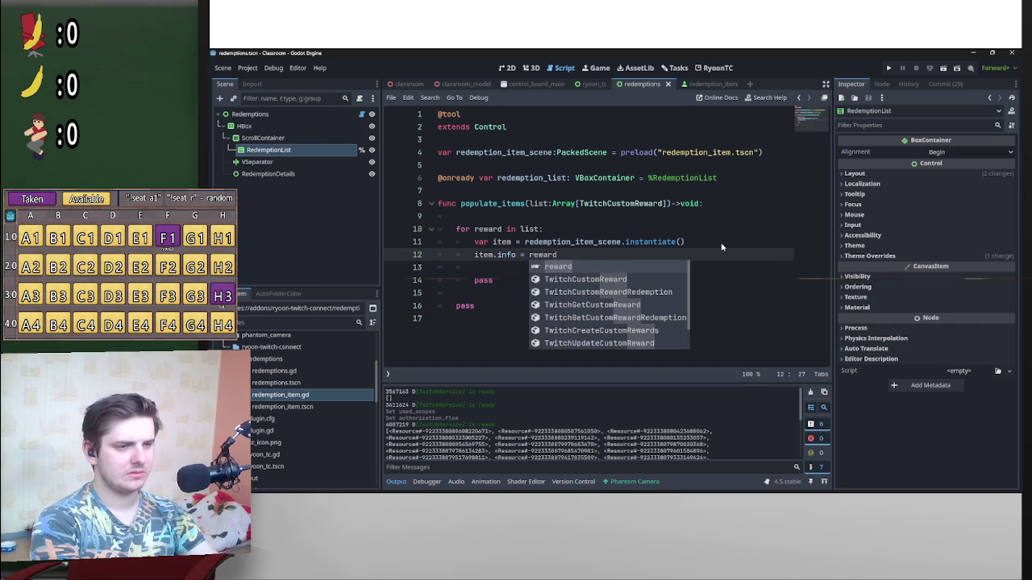
key("Return")
key("Return")
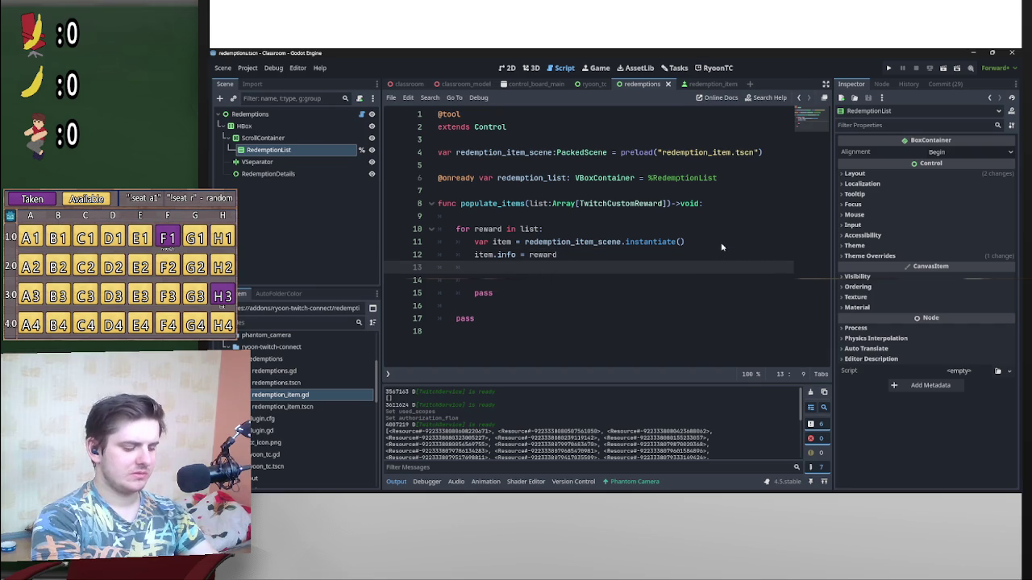
- Add 'redemption_list.add_child(item)' to the loop and delete the leftover pass lines
type("redemp")
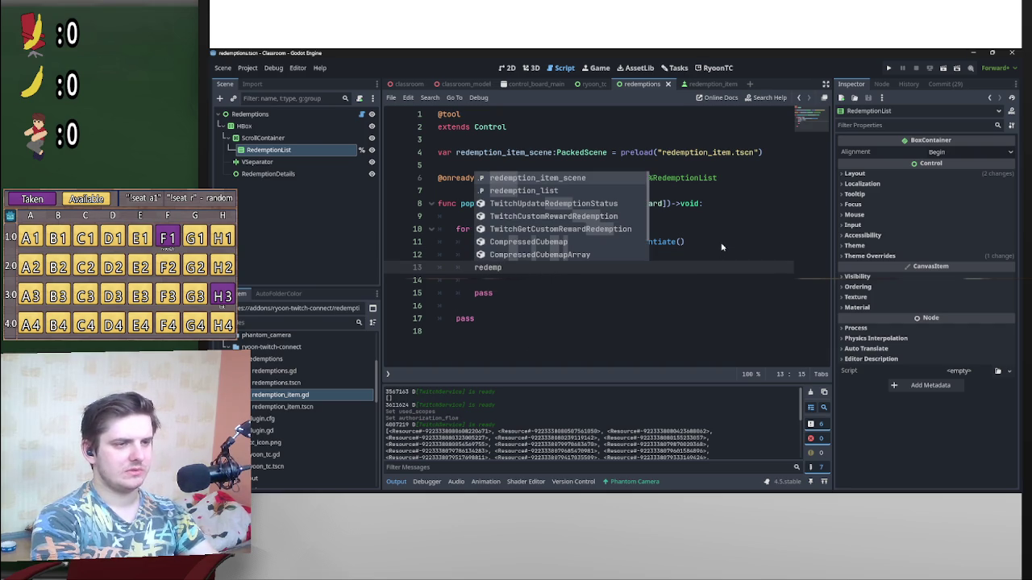
key("Down")
key("Return")
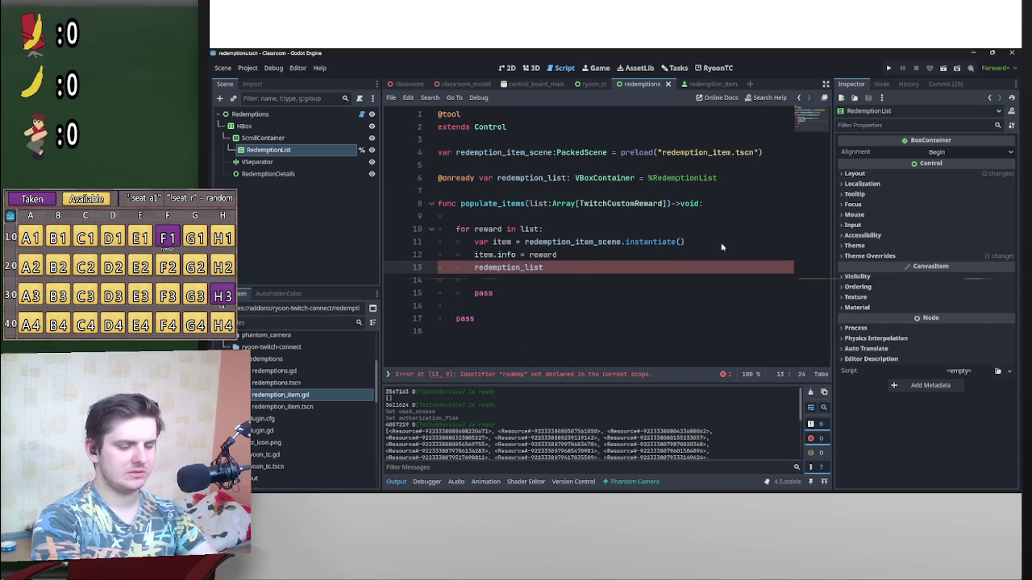
type(".a")
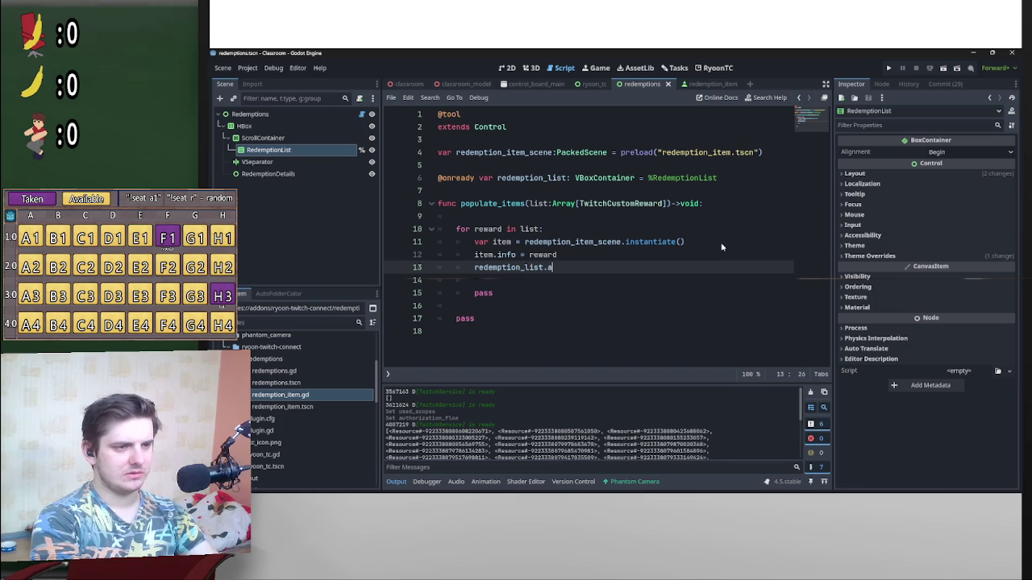
type("dd_child( =")
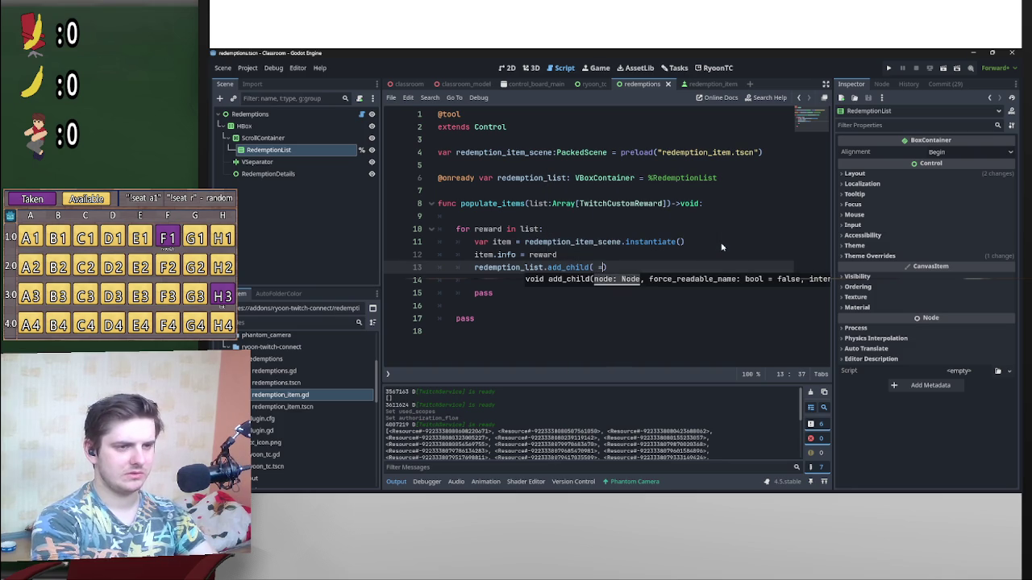
key("BackSpace")
type("item")
mouse_move(500, 320)
left_mouse_down()
mouse_move(435, 303)
mouse_move(437, 293)
left_mouse_up()
key("BackSpace")
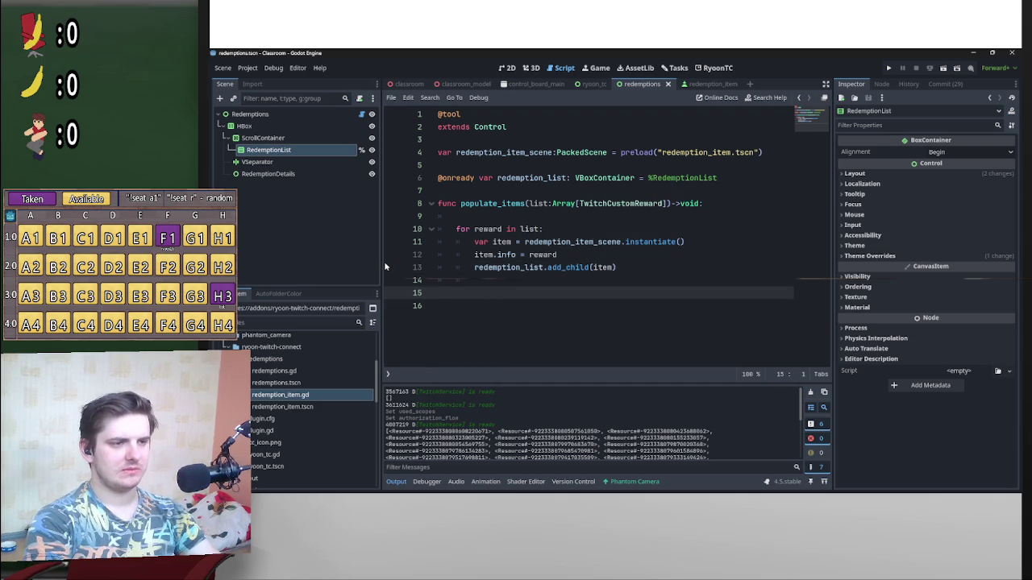
key("Tab")
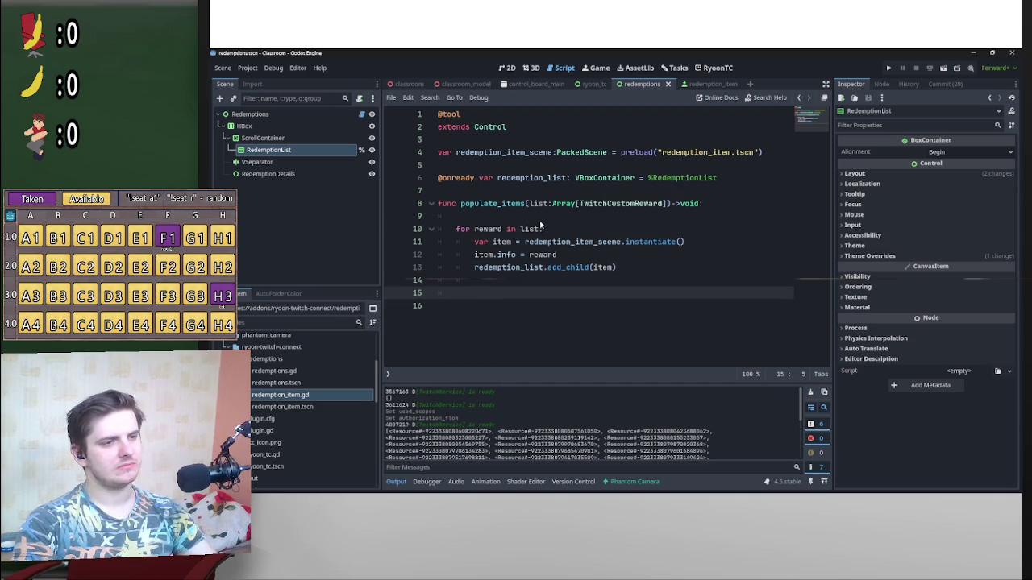
left_click(597, 210)
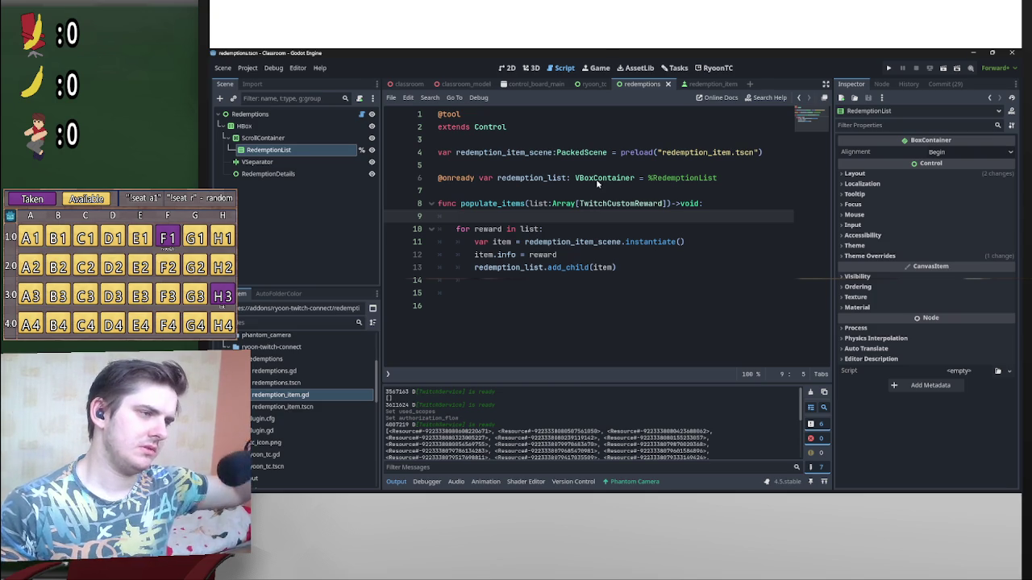
mouse_move(598, 184)
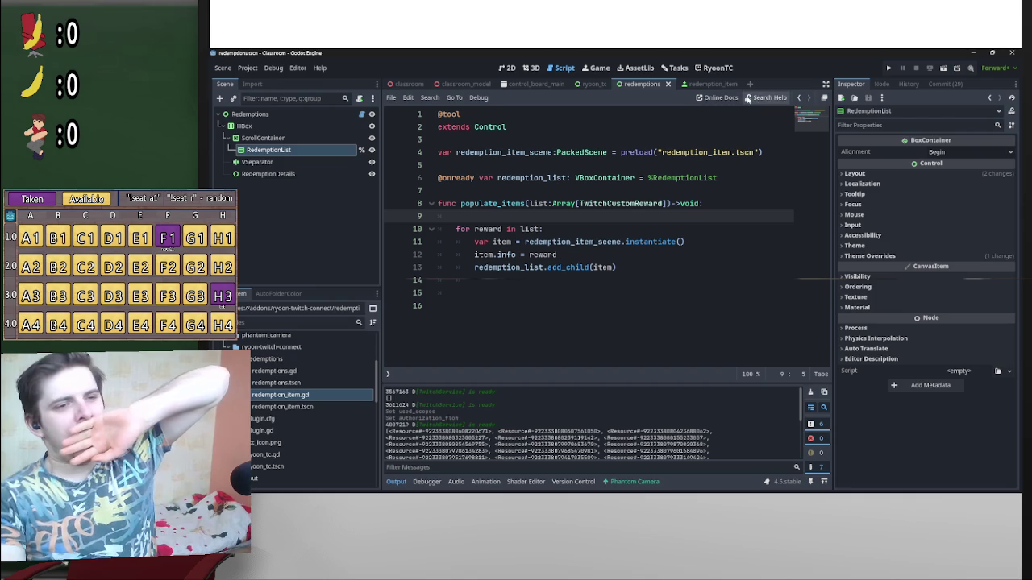
left_click(701, 85)
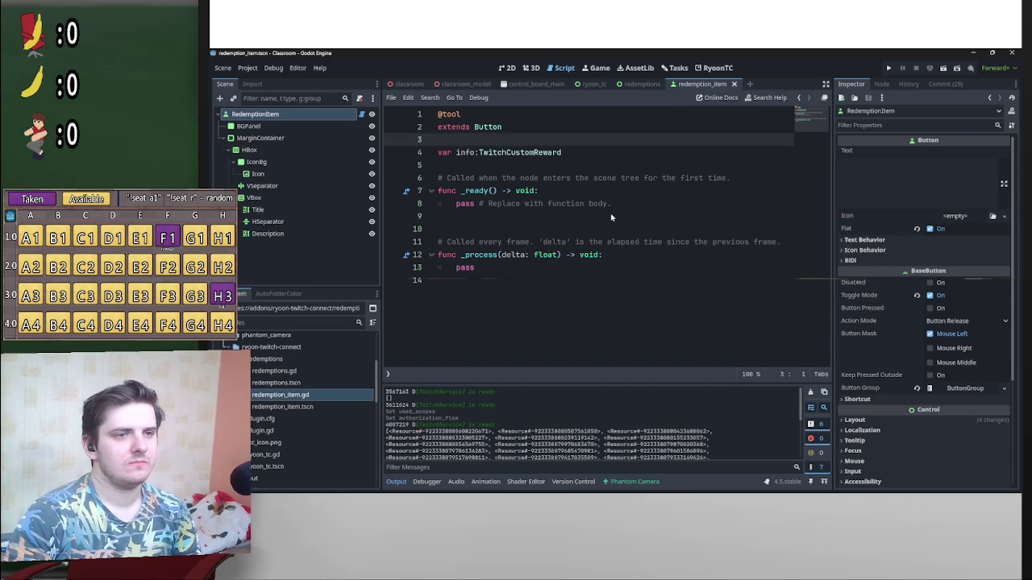
- Delete the _process function and add blank lines in _ready and below var info
left_click_drag(484, 274, 429, 241)
key("BackSpace")
key("BackSpace")
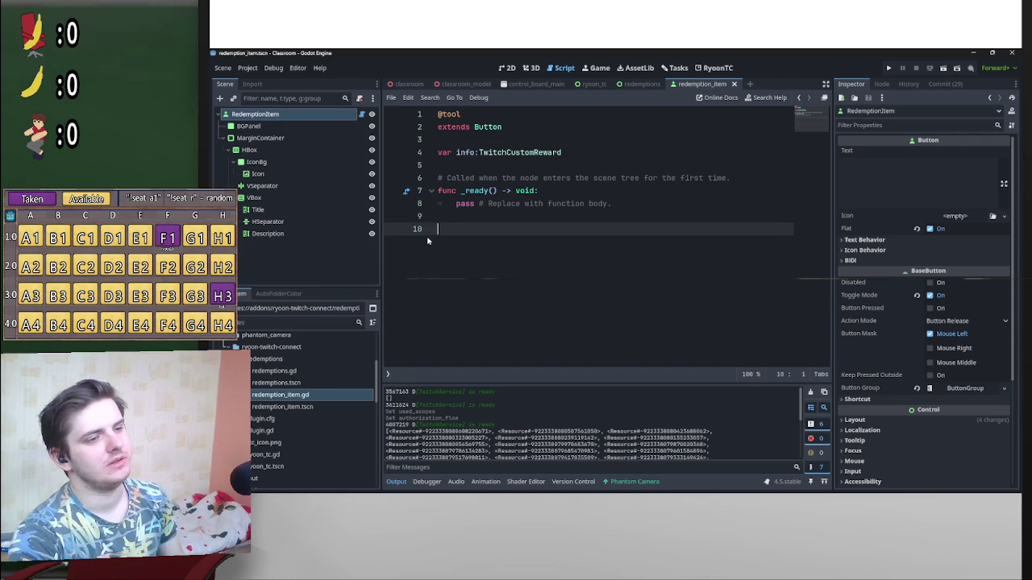
left_click(460, 203)
key("Return")
key("Return")
key("Return")
key("Up")
key("Up")
key("Up")
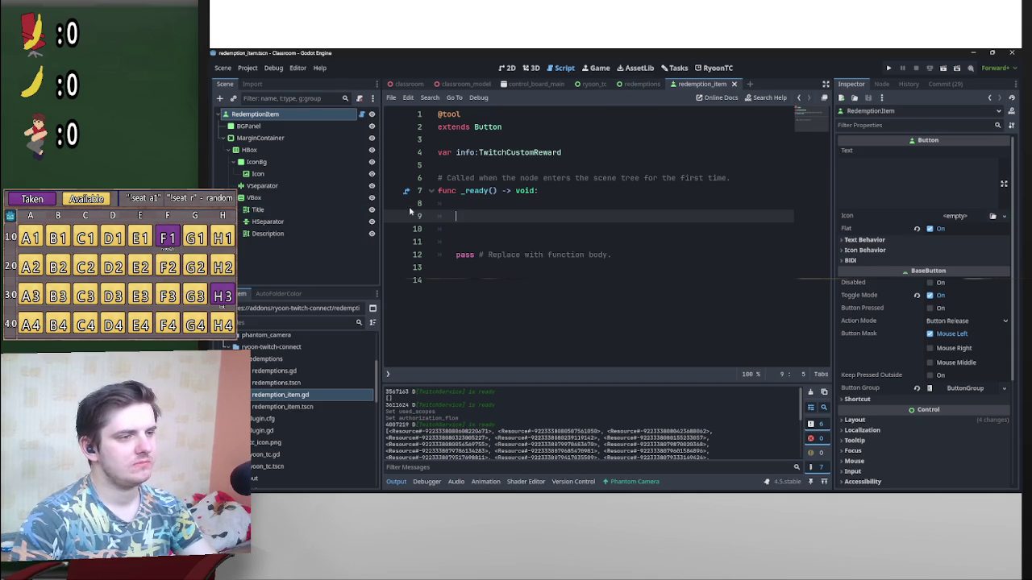
left_click(549, 141)
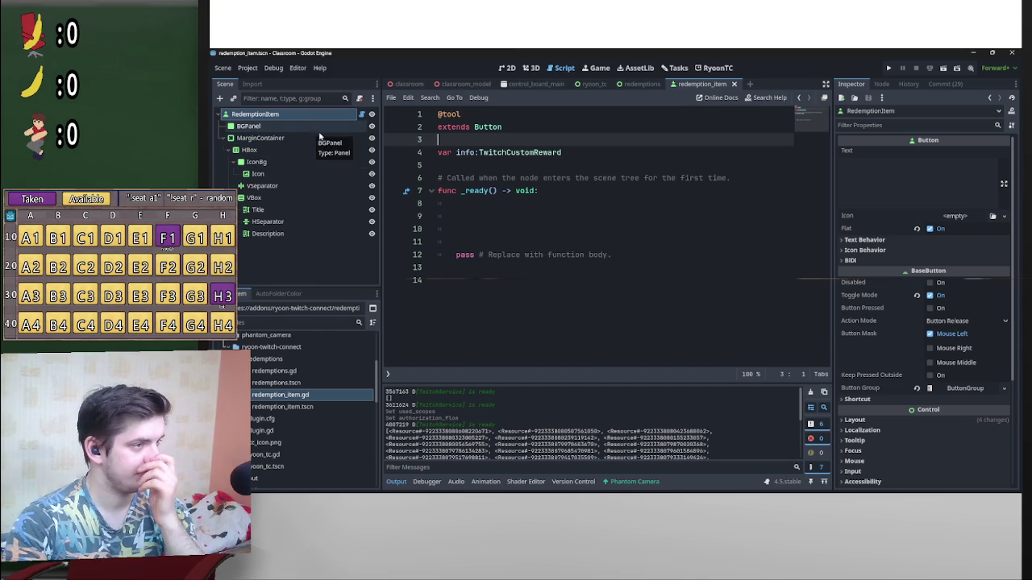
left_click(486, 206)
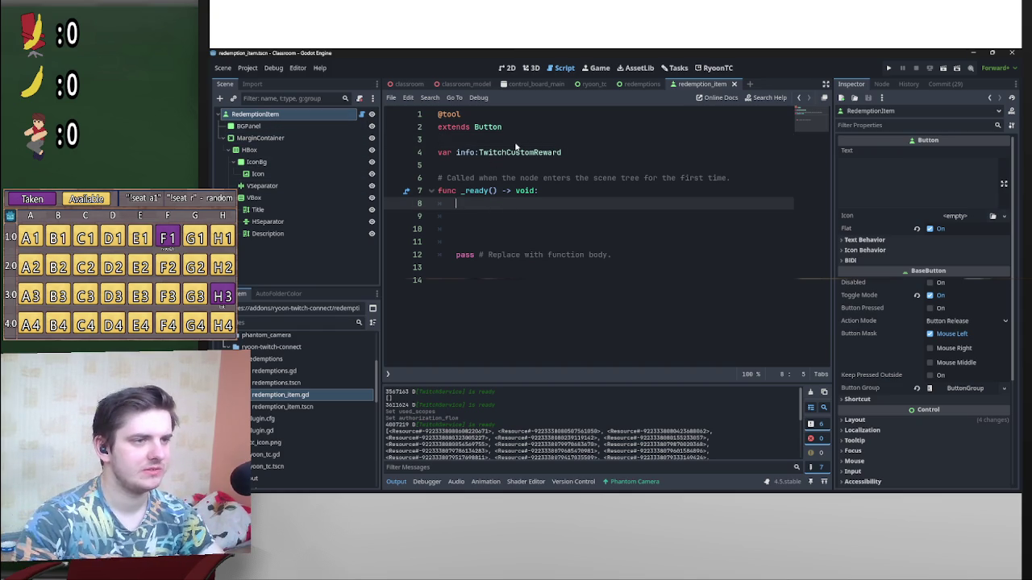
left_click(485, 165)
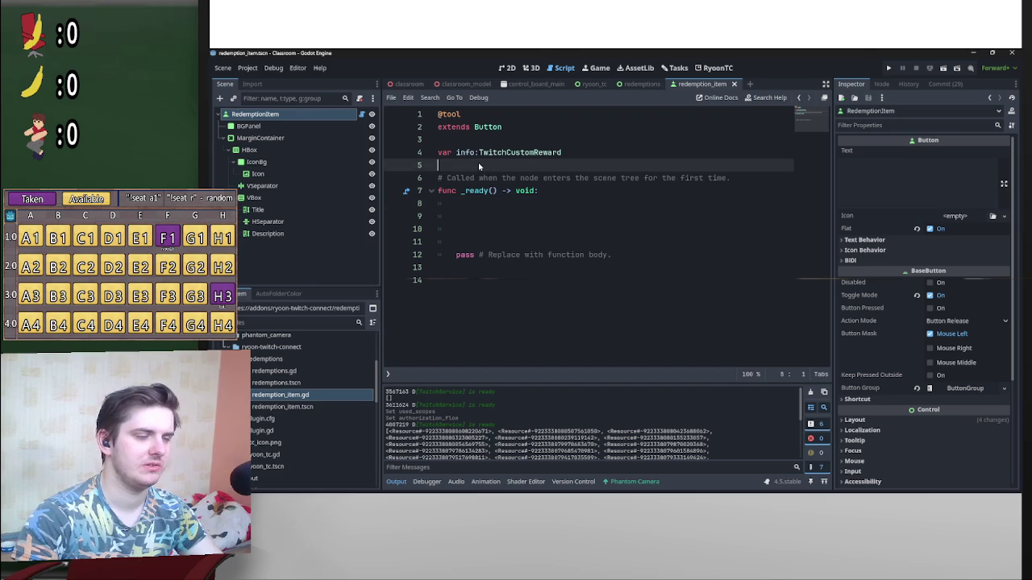
key("Return")
key("Return")
- Remove the extra blank lines below the info variable
key("Return")
key("Up")
key("Return")
key("Up")
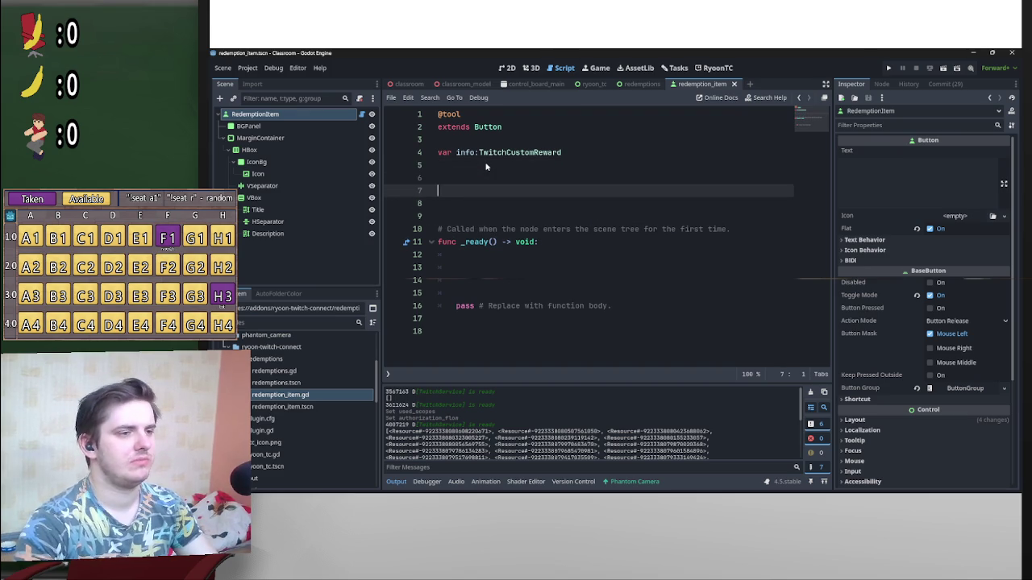
key("BackSpace")
key("BackSpace")
key("BackSpace")
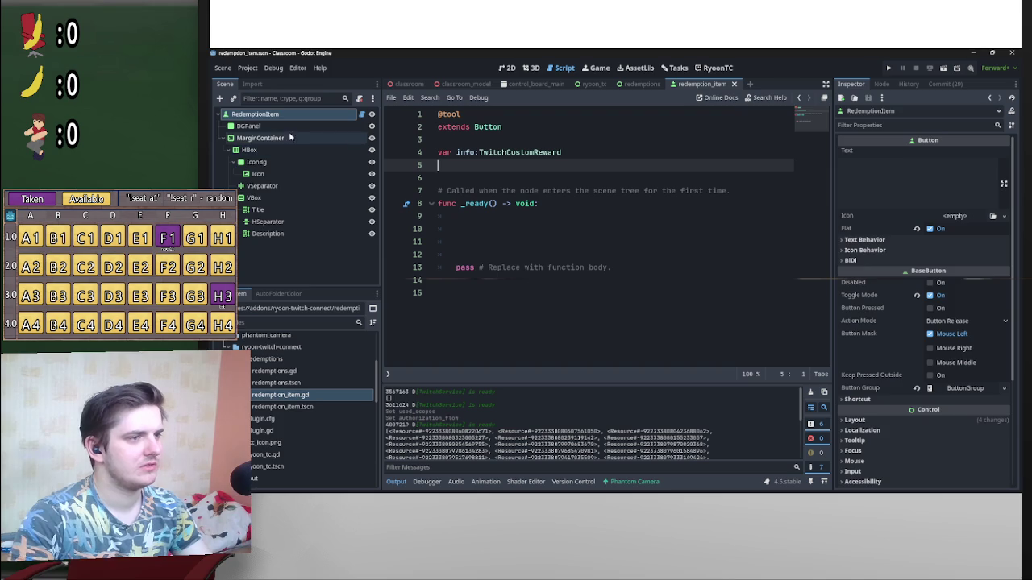
left_click(258, 126)
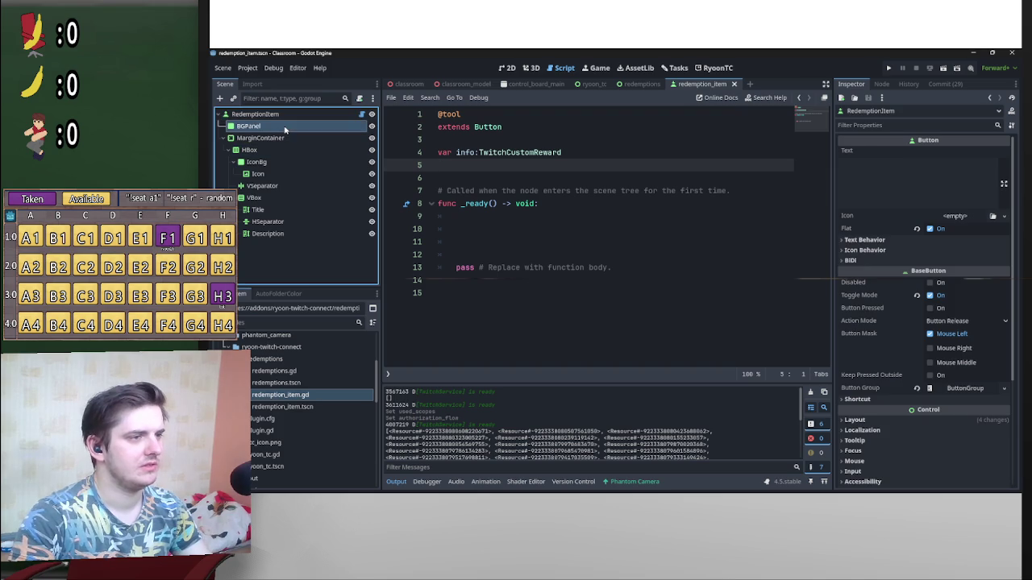
left_click(289, 174, "ctrl")
left_click(283, 209, "ctrl")
left_click(280, 234, "ctrl")
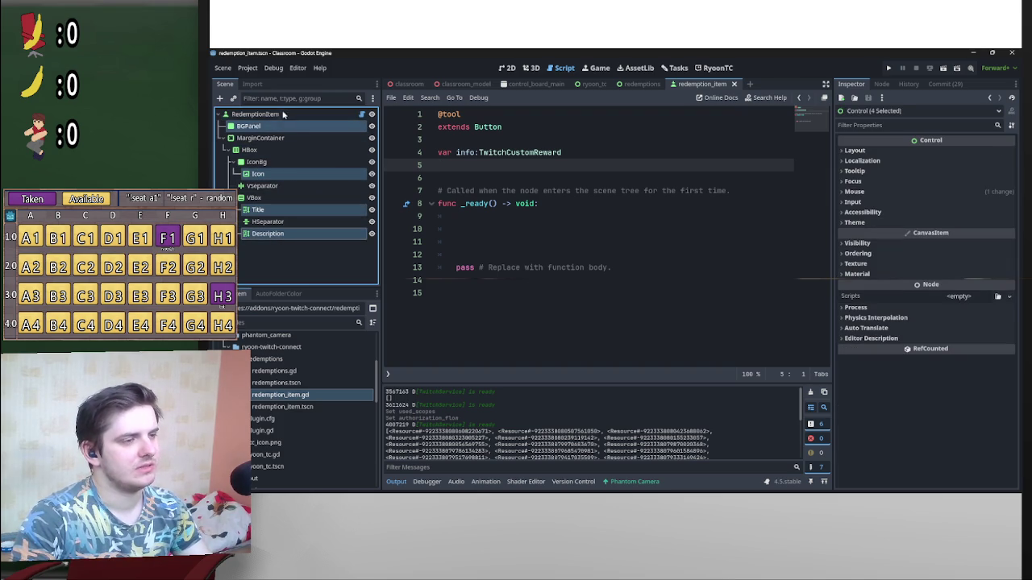
mouse_move(280, 129)
left_mouse_down()
mouse_move(484, 208)
mouse_move(483, 167)
mouse_move(466, 173)
left_mouse_up()
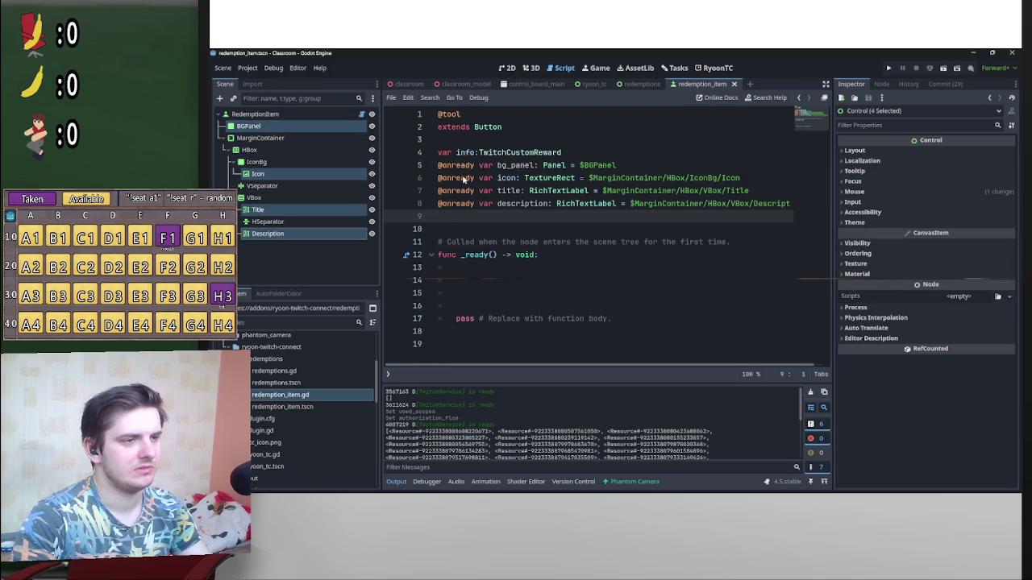
left_click(439, 166)
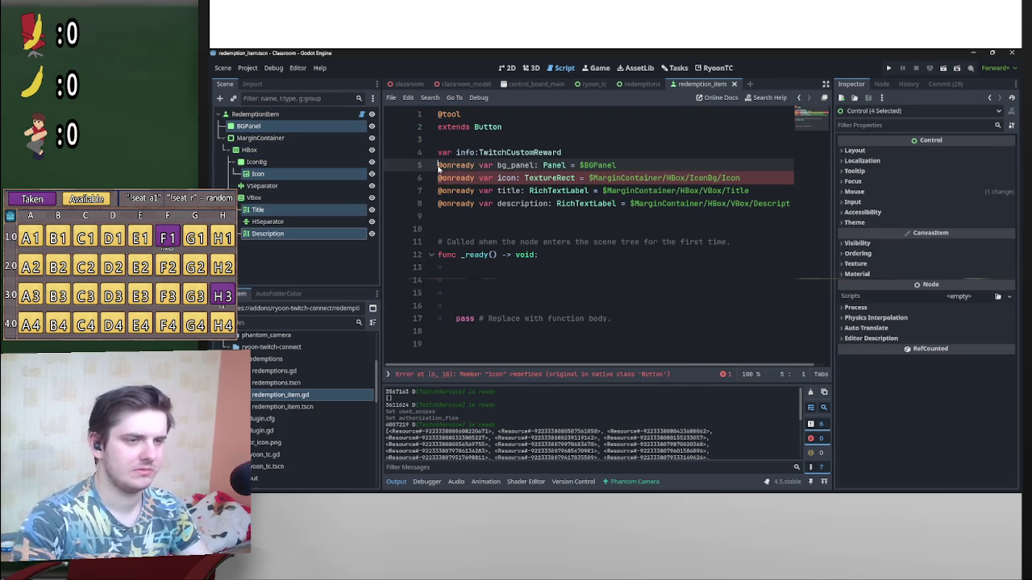
key("Return")
left_click(476, 231)
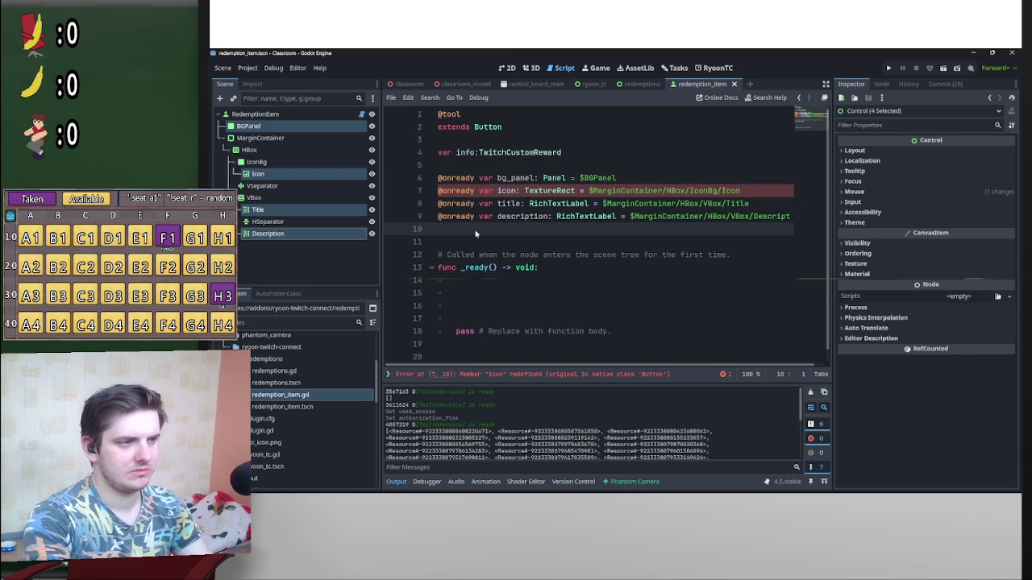
key("BackSpace")
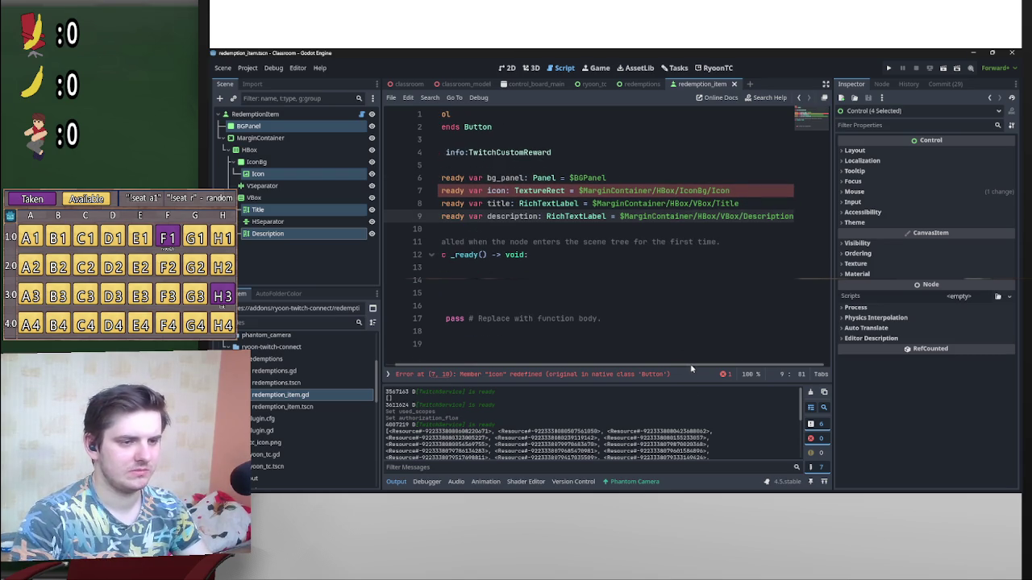
left_click_drag(691, 368, 626, 364)
left_click(520, 245)
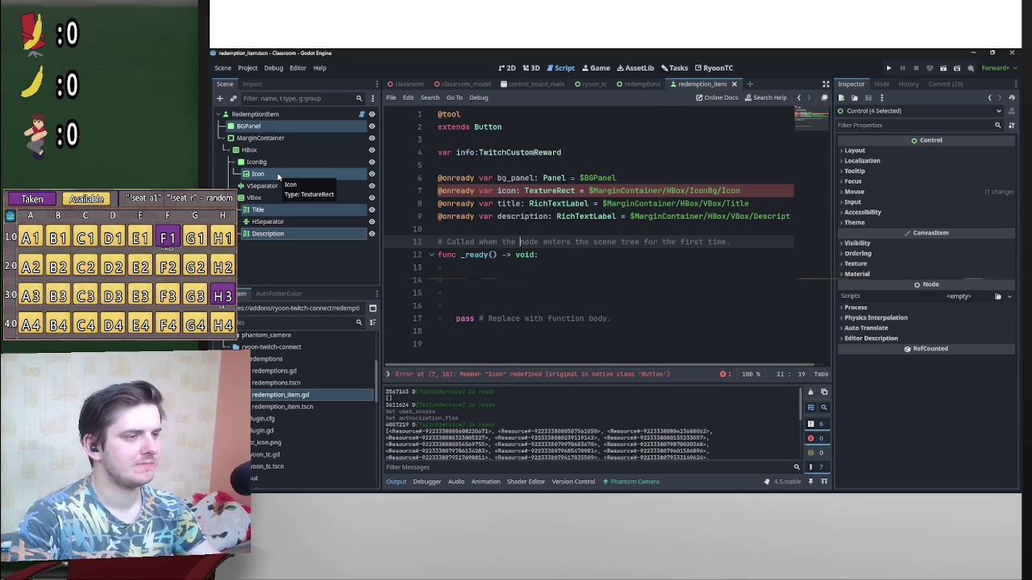
- Make BGPanel, Icon, Title and Description accessible as unique names
left_click(277, 235)
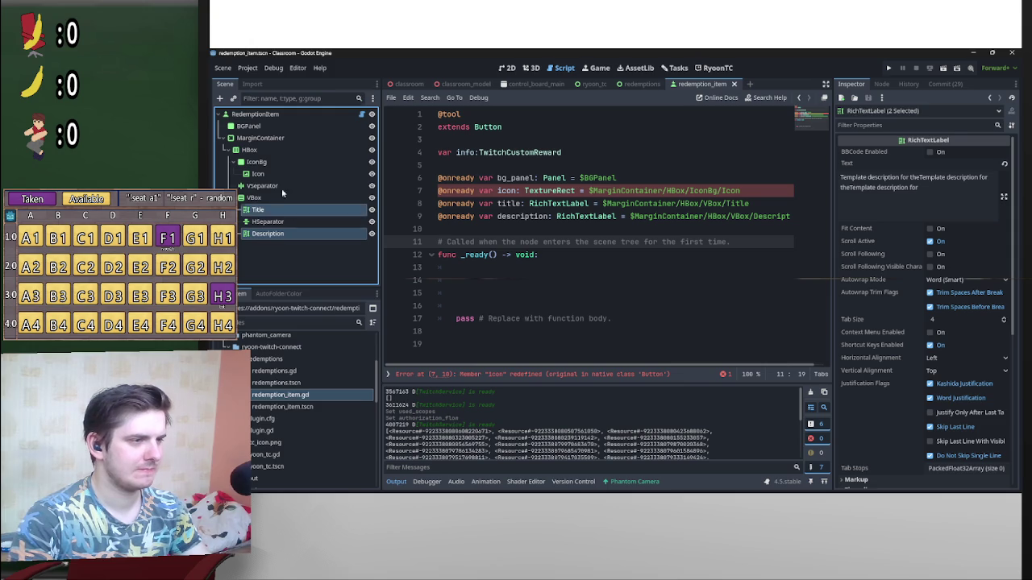
left_click(290, 210, "ctrl")
left_click(260, 174, "ctrl")
left_click(256, 127, "ctrl")
right_click(260, 129)
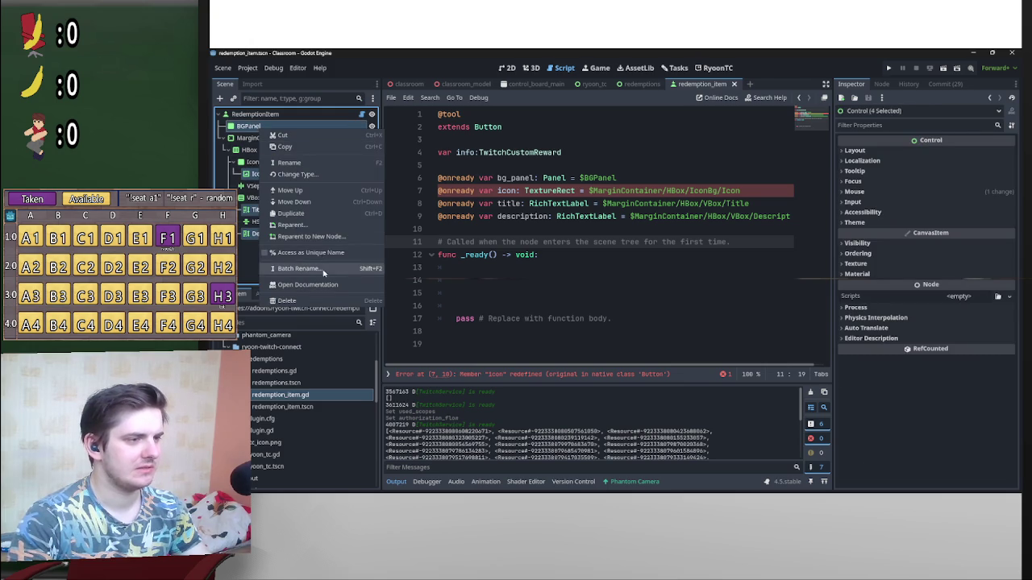
left_click(338, 253)
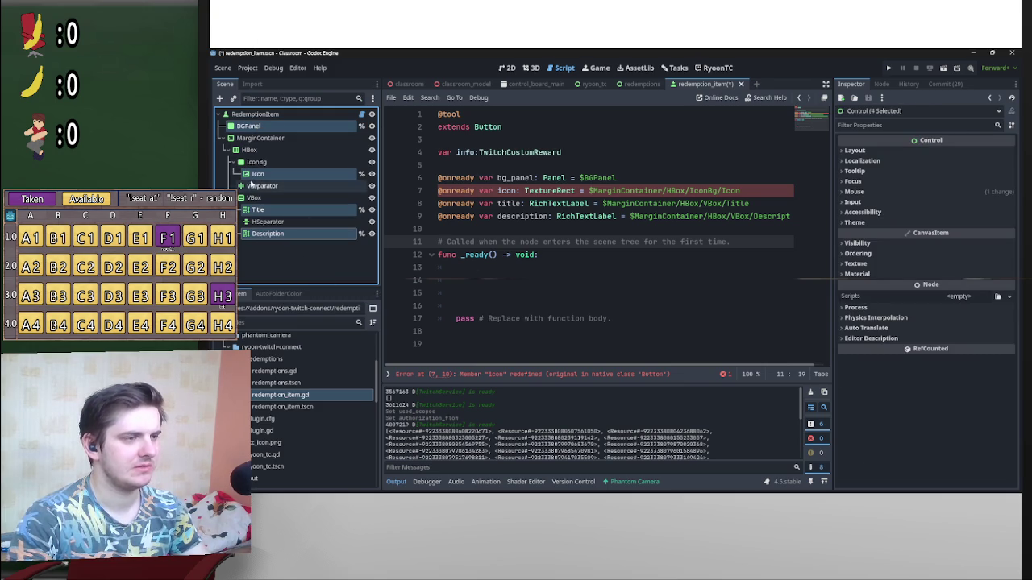
left_click(589, 191)
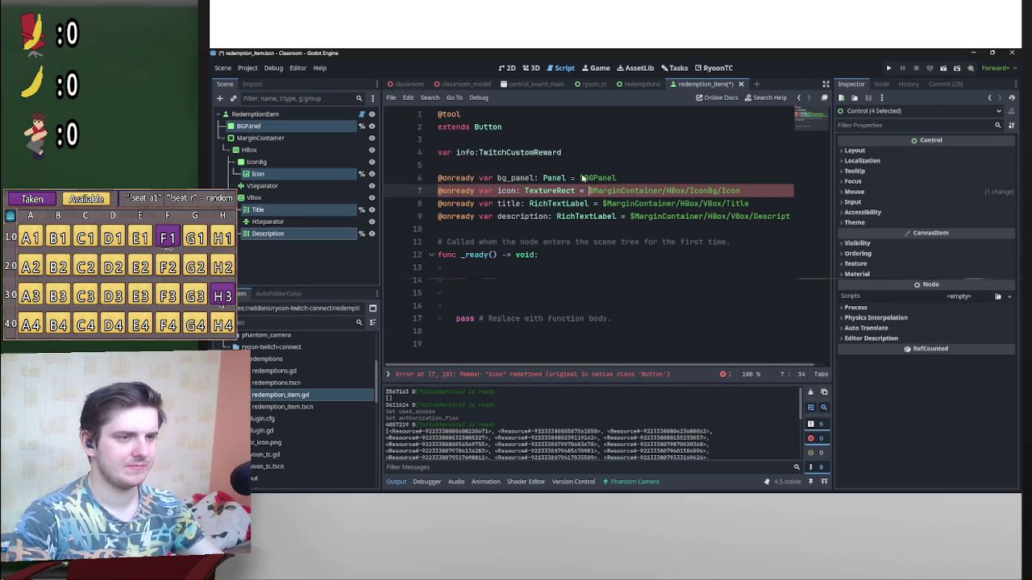
left_click(579, 178)
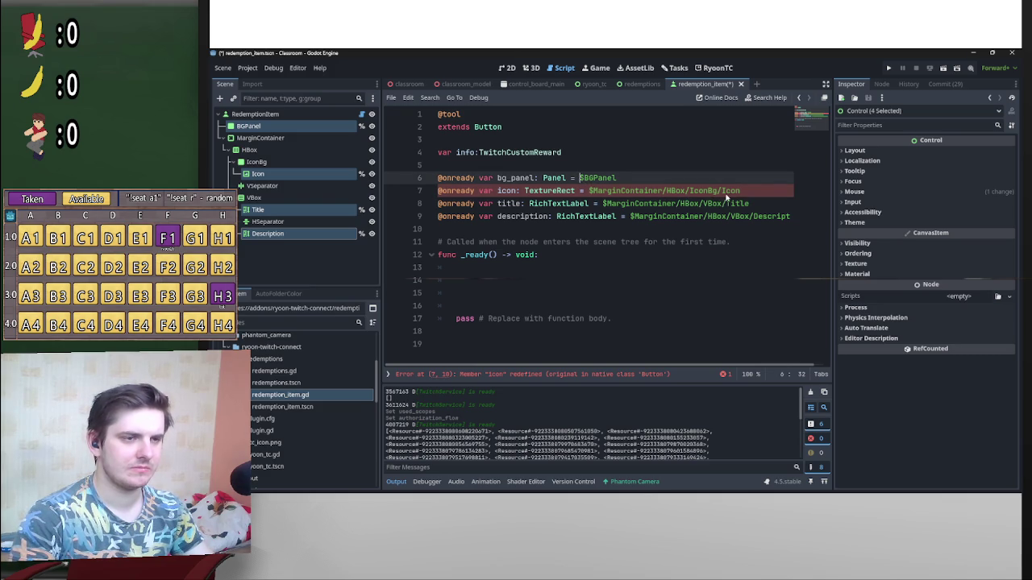
key("shift+Down")
key("shift+Down")
key("shift+Down")
key("BackSpace")
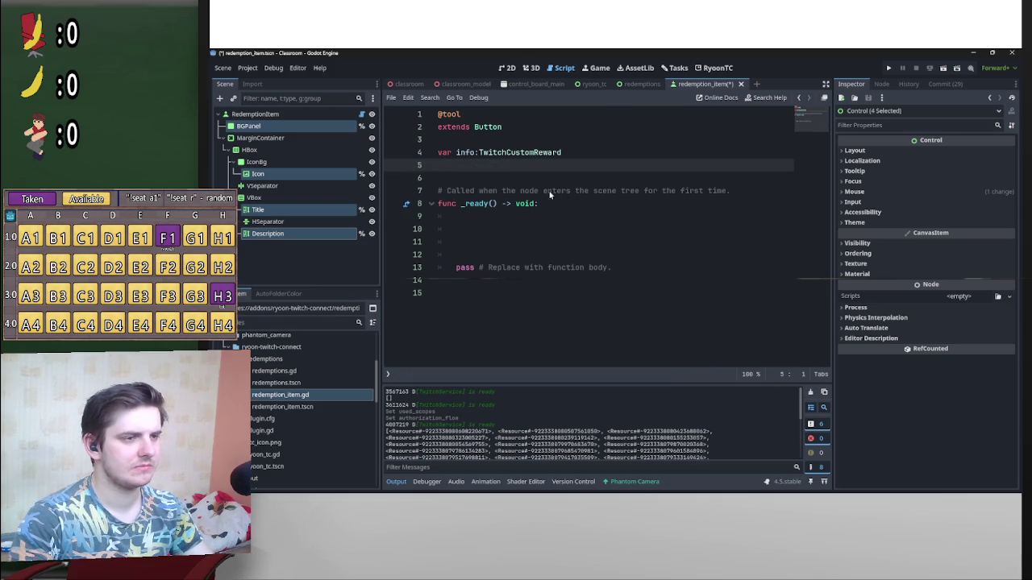
- Rename the Icon node to RewardIcon
left_click(262, 175)
left_click(263, 175)
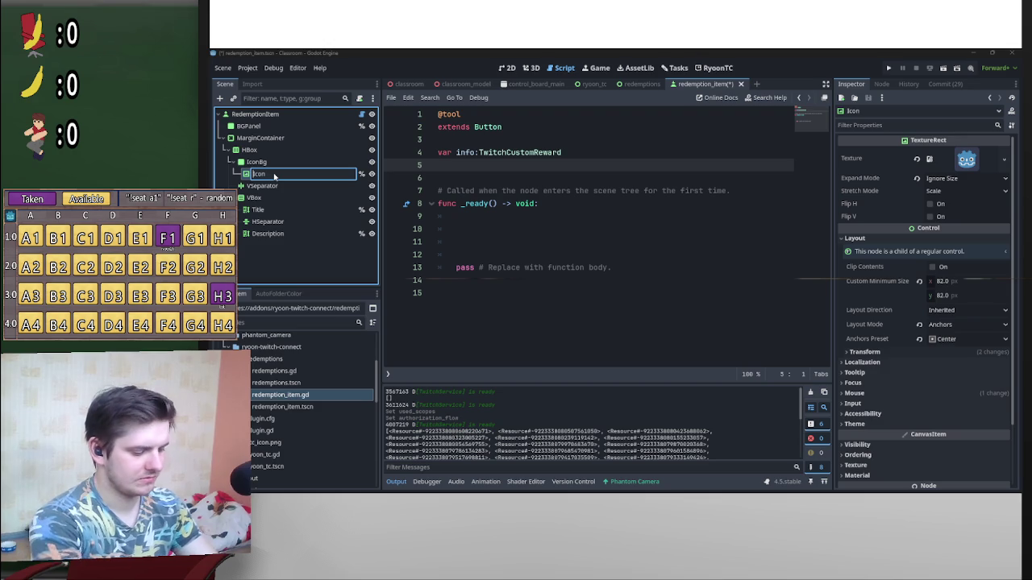
type("Rw")
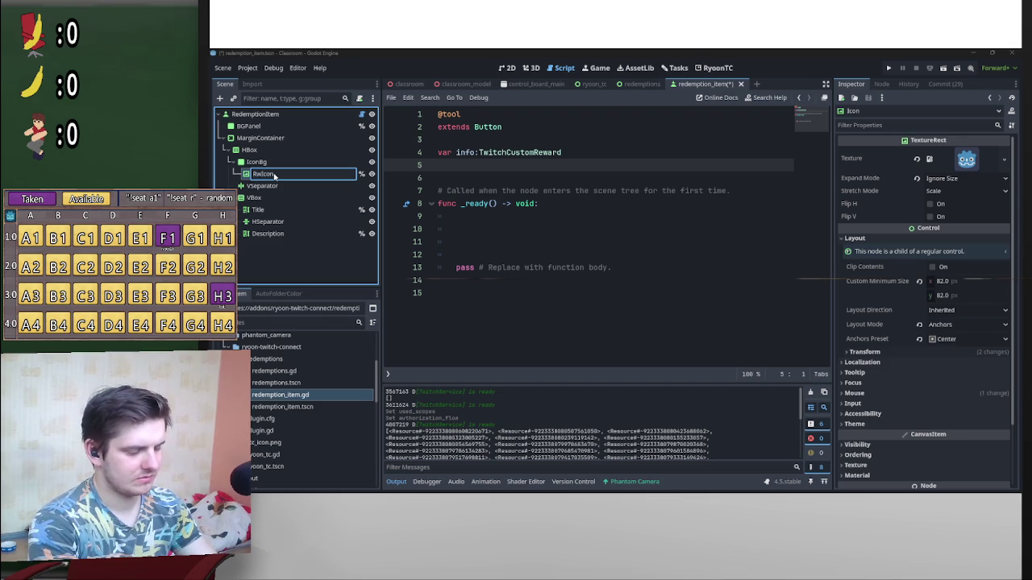
key("BackSpace")
type("eward")
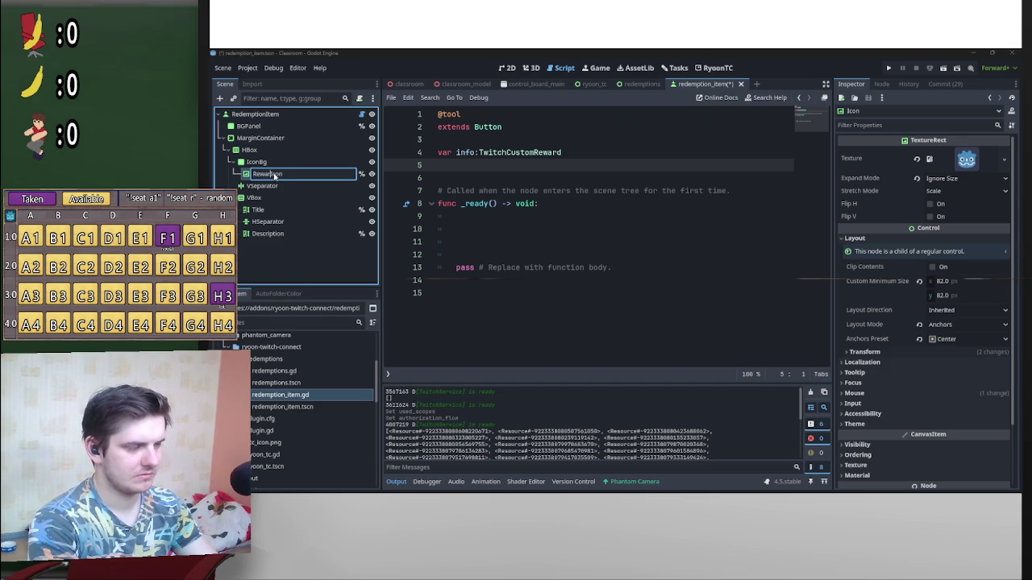
key("Return")
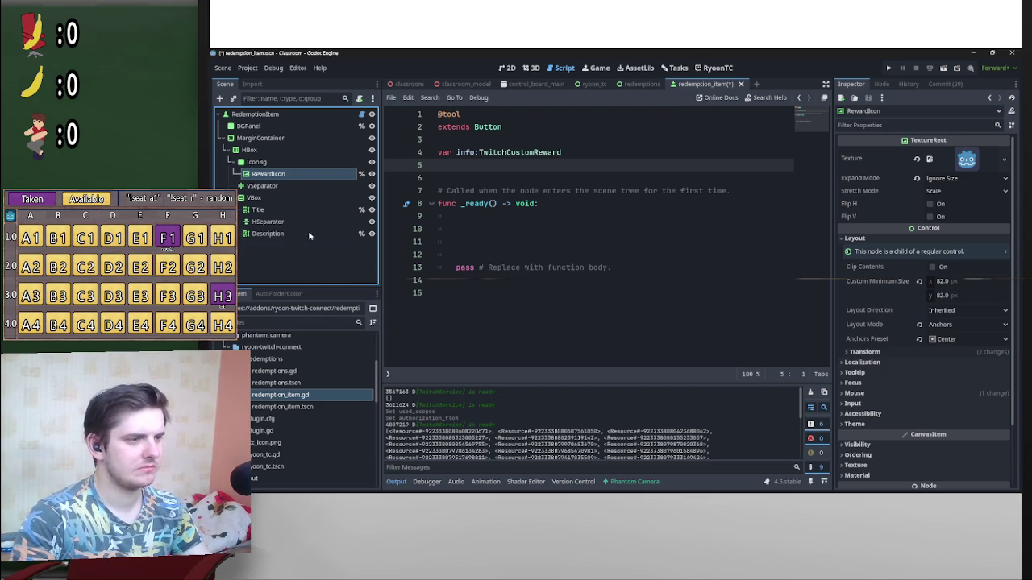
left_click(306, 234, "ctrl")
left_click(248, 126, "ctrl")
left_click(258, 210, "ctrl")
left_click_drag(408, 178, 442, 166, "ctrl")
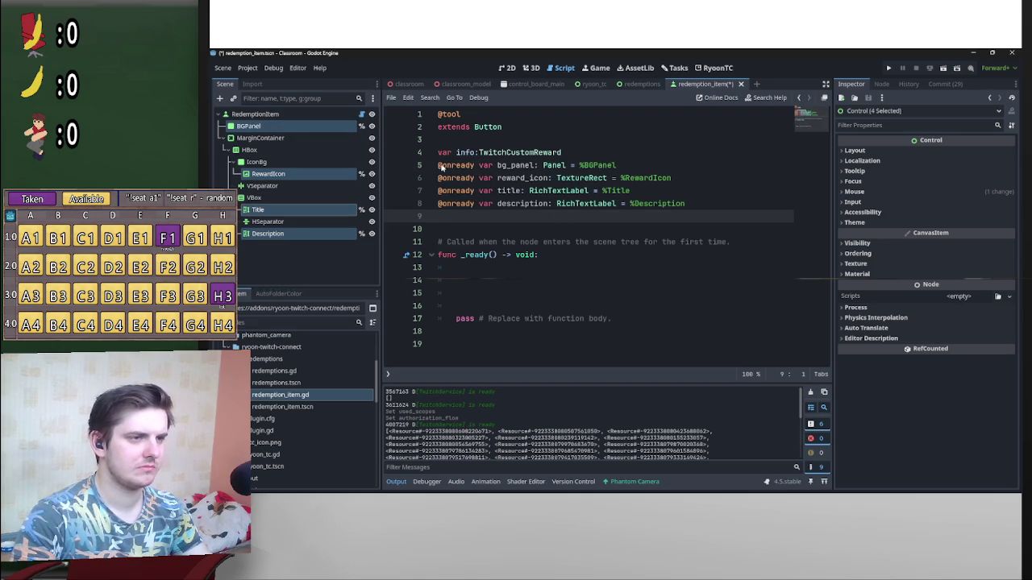
left_click(439, 165)
key("Return")
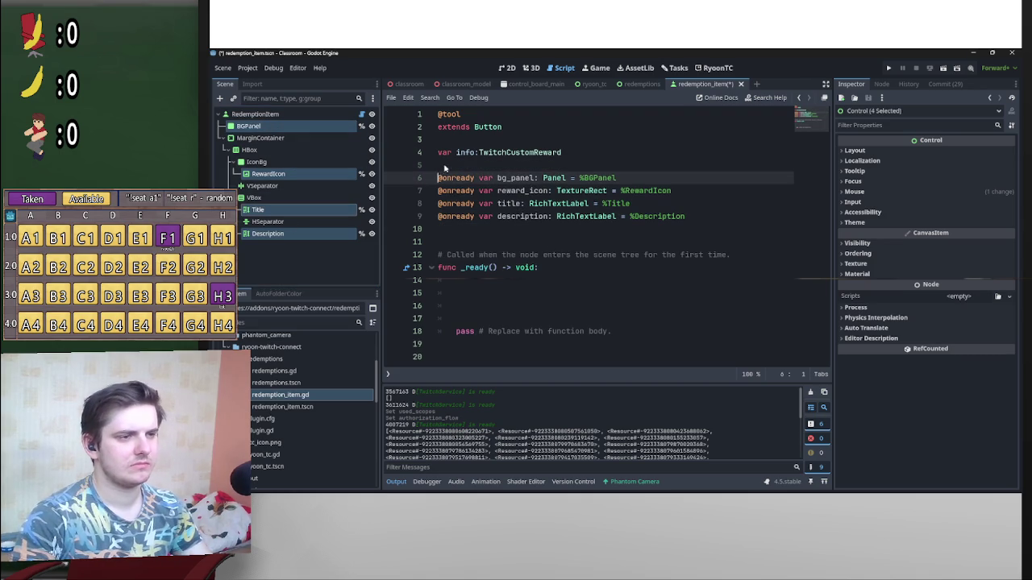
left_click(466, 228)
key("BackSpace")
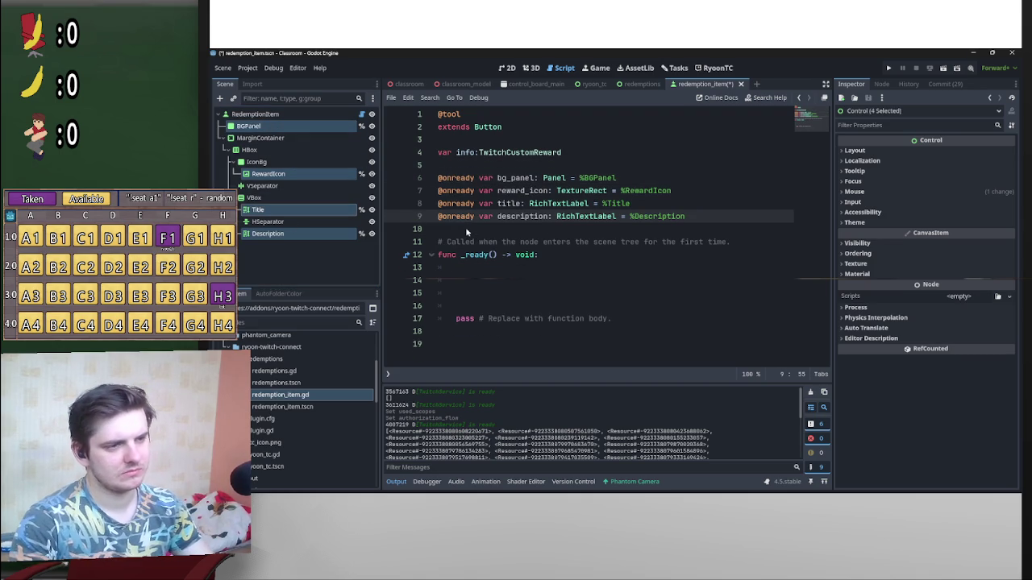
key("ctrl+s")
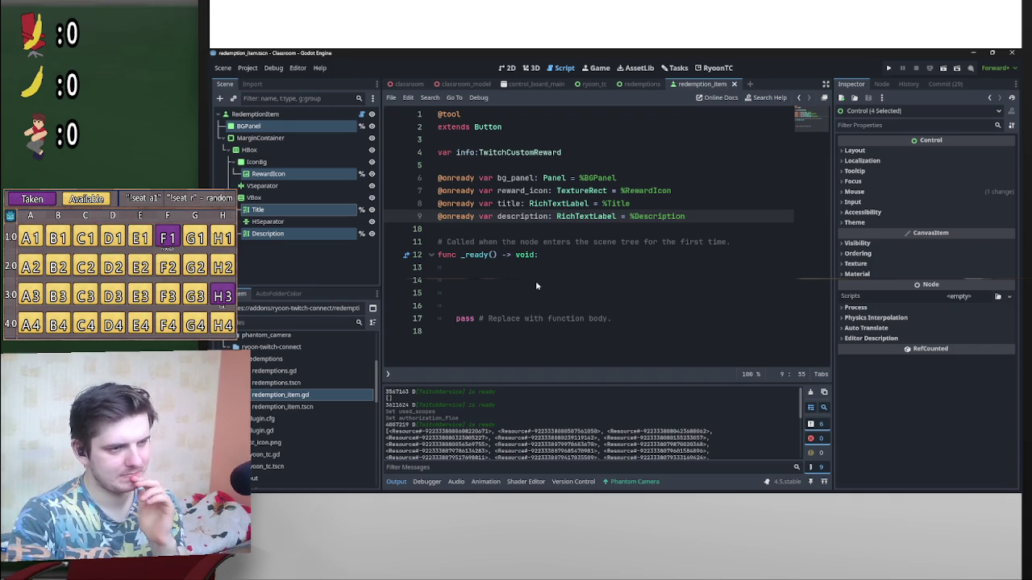
left_click(479, 276)
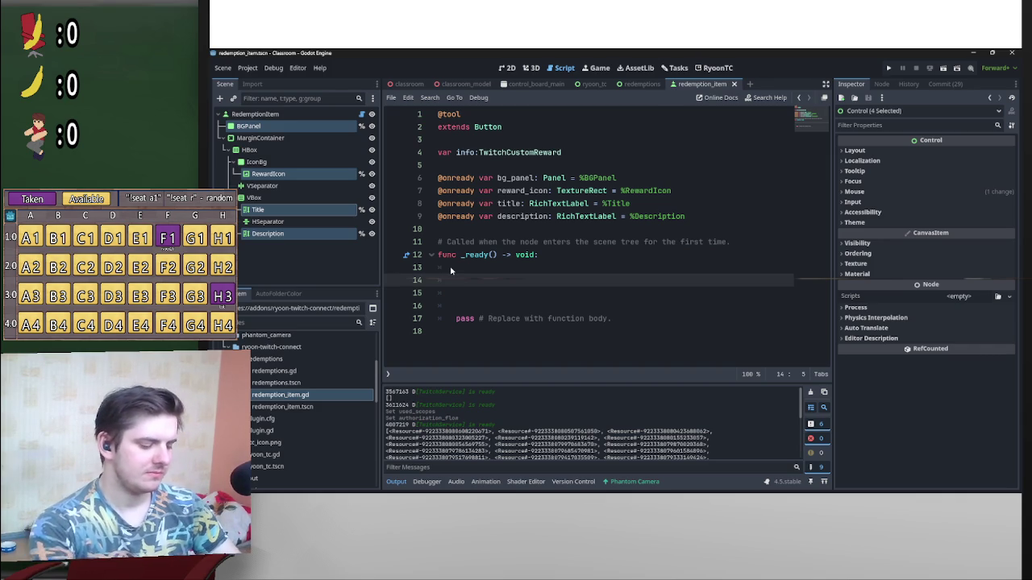
- Start drafting a bg_panel style line in _ready, then erase the draft
type("b")
key("Return")
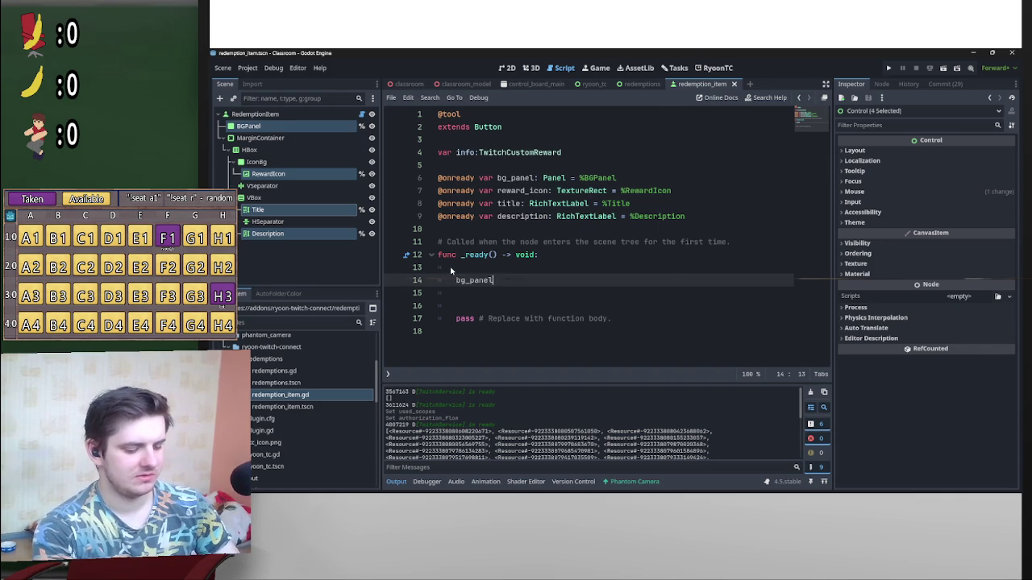
key("ctrl+BackSpace")
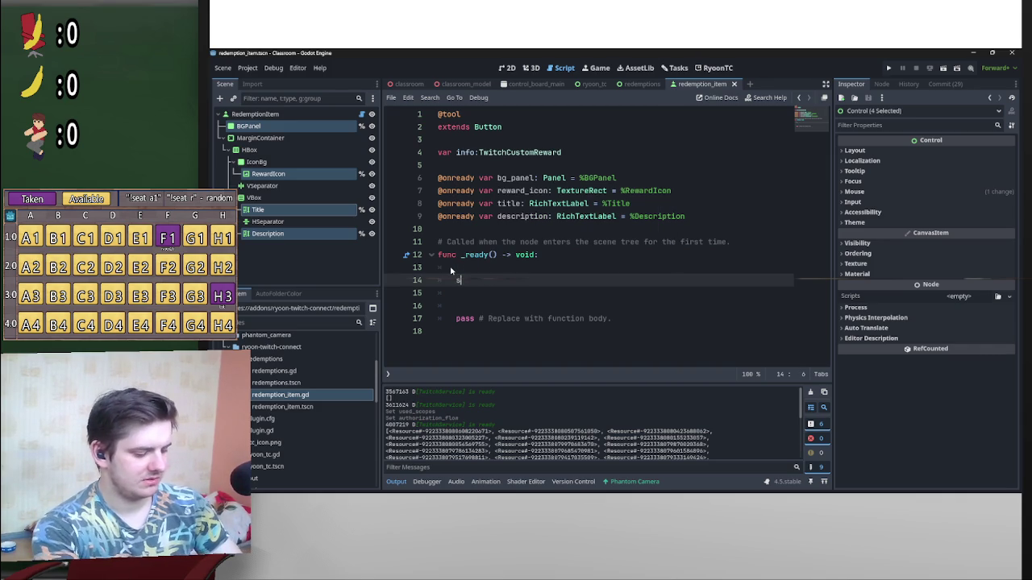
type("var style")
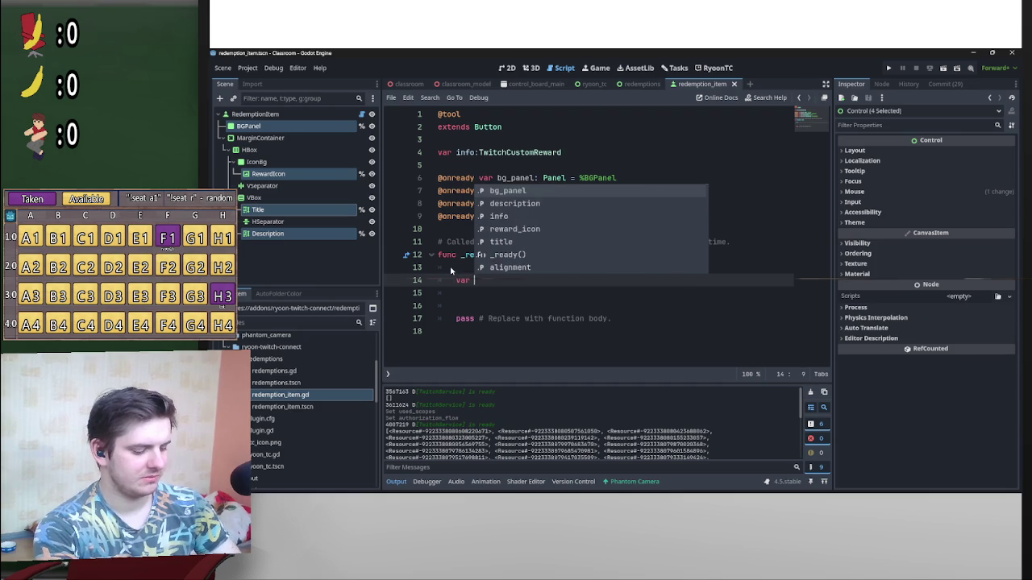
key("ctrl+BackSpace")
key("ctrl+BackSpace")
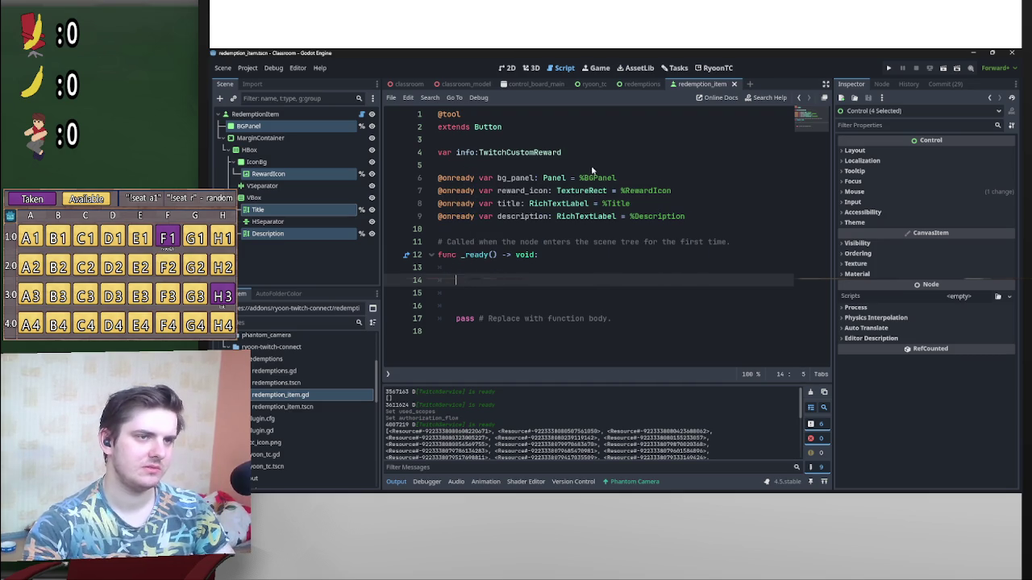
- Copy the style-override lines from ryoon_tc's _ready into redemption_item's _ready
left_click(639, 85)
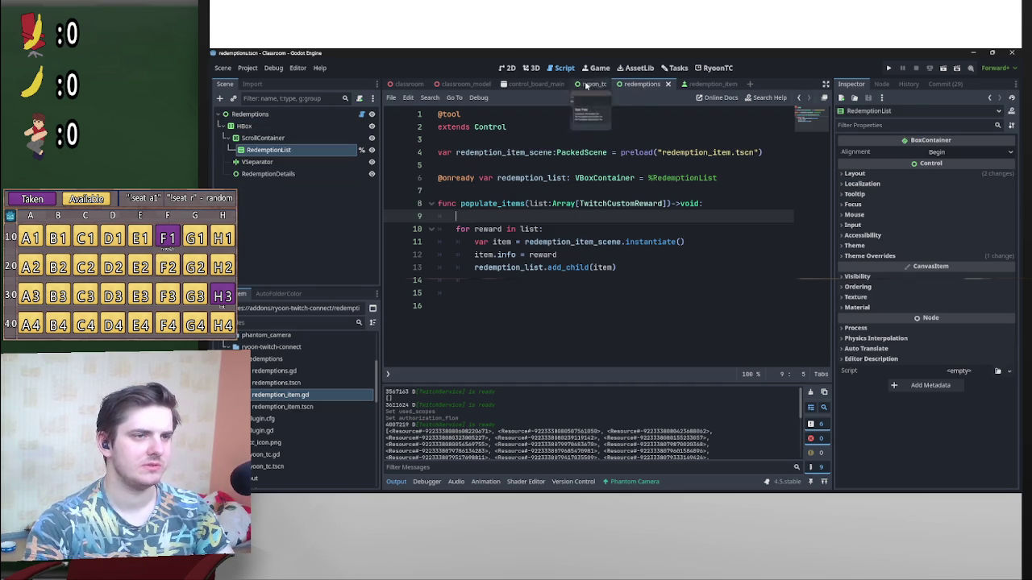
left_click(595, 84)
scroll(560, 309, "up", 5)
scroll(557, 312, "up", 2)
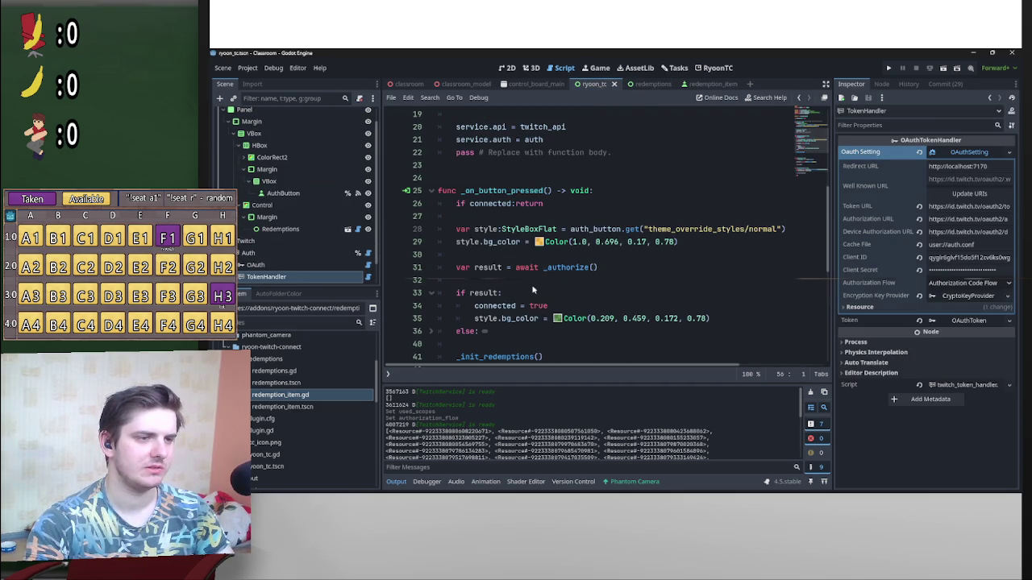
scroll(564, 285, "up", 5)
mouse_move(734, 282)
left_mouse_down()
mouse_move(451, 267)
mouse_move(450, 255)
left_mouse_up()
key("ctrl+c")
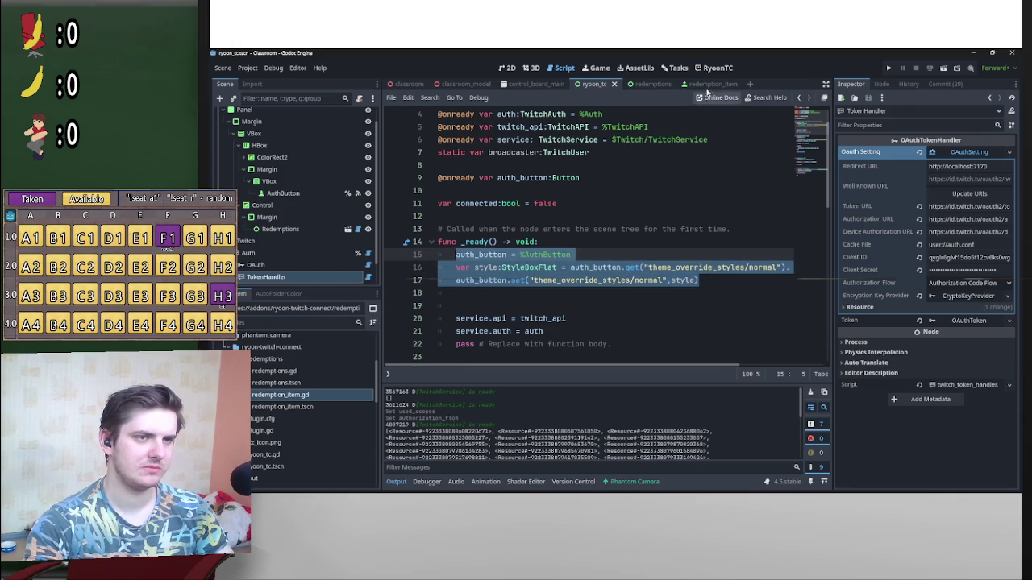
left_click(702, 84)
left_click(484, 270)
key("ctrl+v")
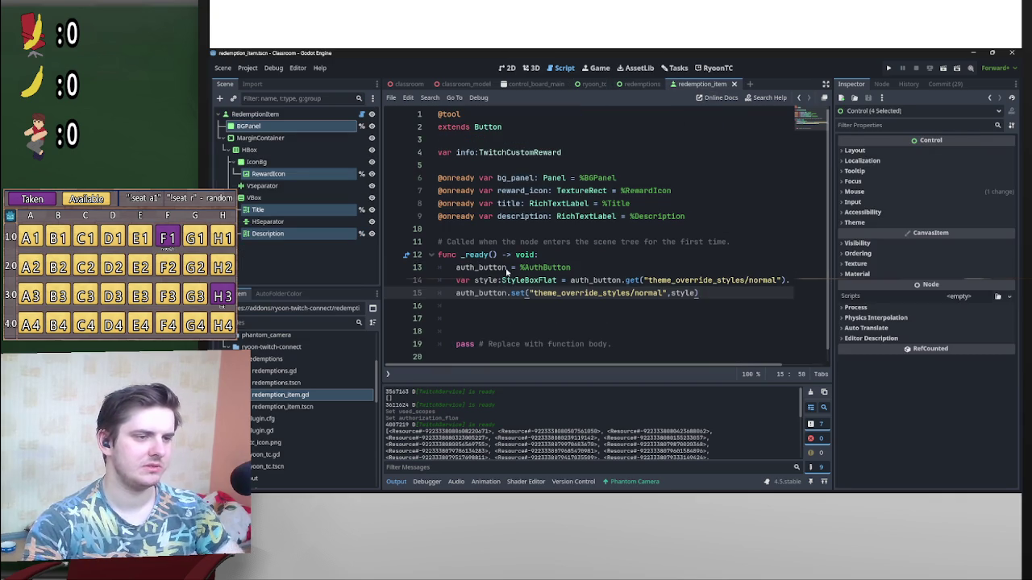
- Delete the pasted auth_button assignment line and swap auth_button for bg_panel on line 13
left_click_drag(506, 269, 453, 272)
left_click_drag(585, 267, 410, 268)
key("BackSpace")
key("BackSpace")
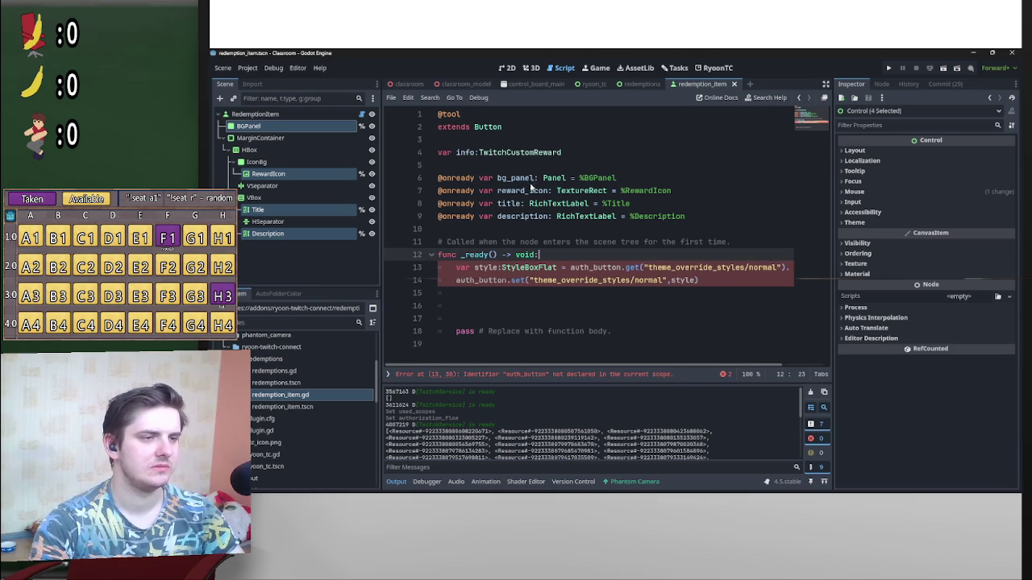
left_click(497, 178)
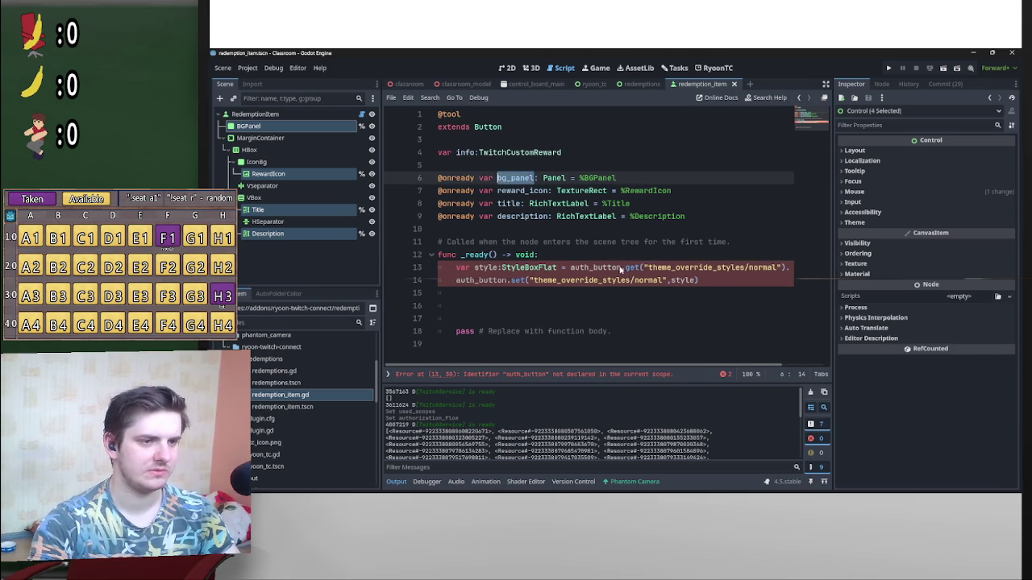
left_click(571, 269)
type("bg_panel")
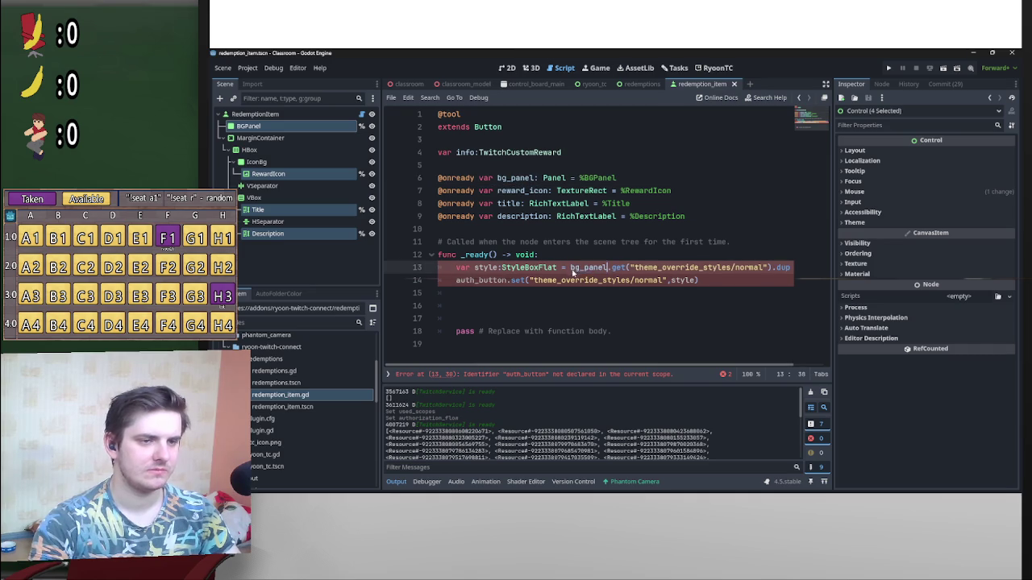
- Replace the normal style path with theme_override_styles/panel in the get and set calls
left_click(249, 126)
left_click_drag(632, 267, 767, 267)
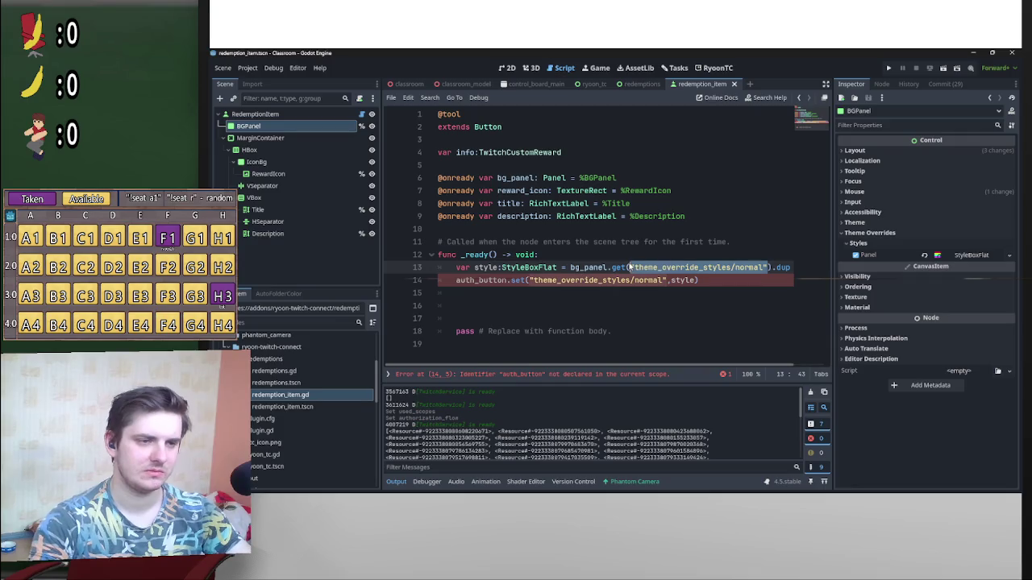
key("BackSpace")
left_click_drag(868, 255, 530, 281)
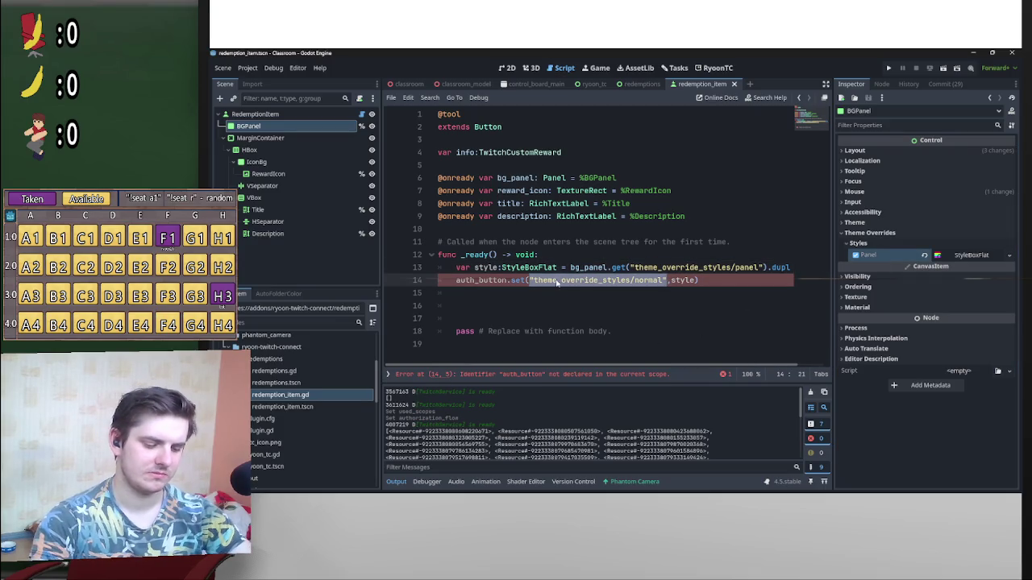
key("BackSpace")
left_click_drag(868, 255, 503, 282)
- Replace auth_button with bg_panel on line 14
left_click(576, 267)
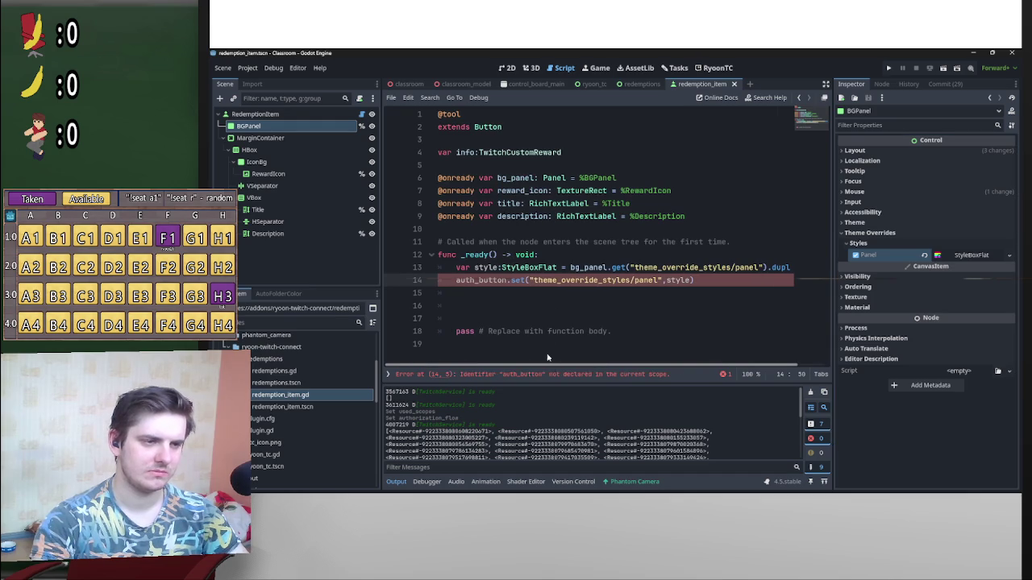
key("ctrl+shift+Left")
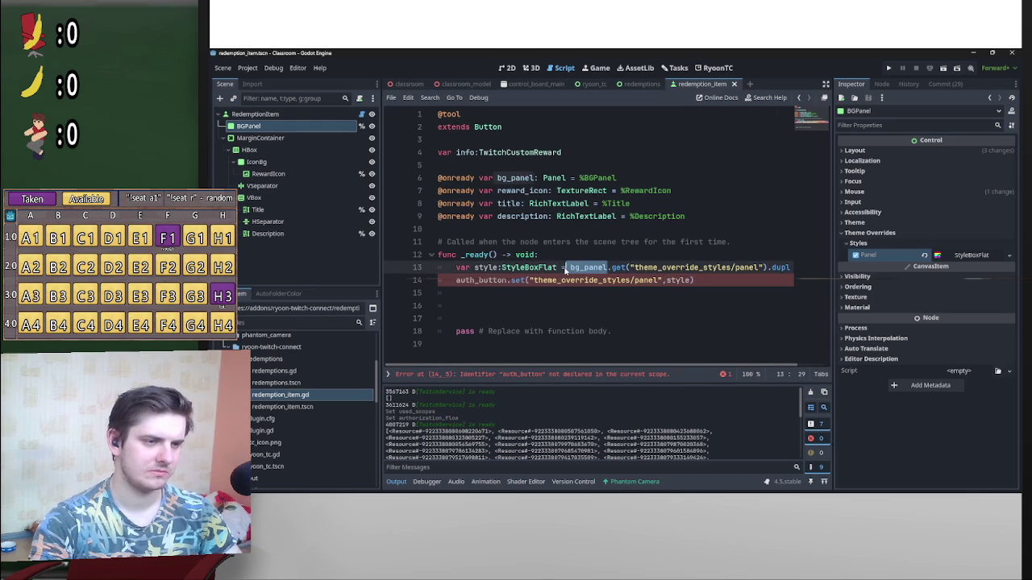
key("ctrl+c")
key("Down")
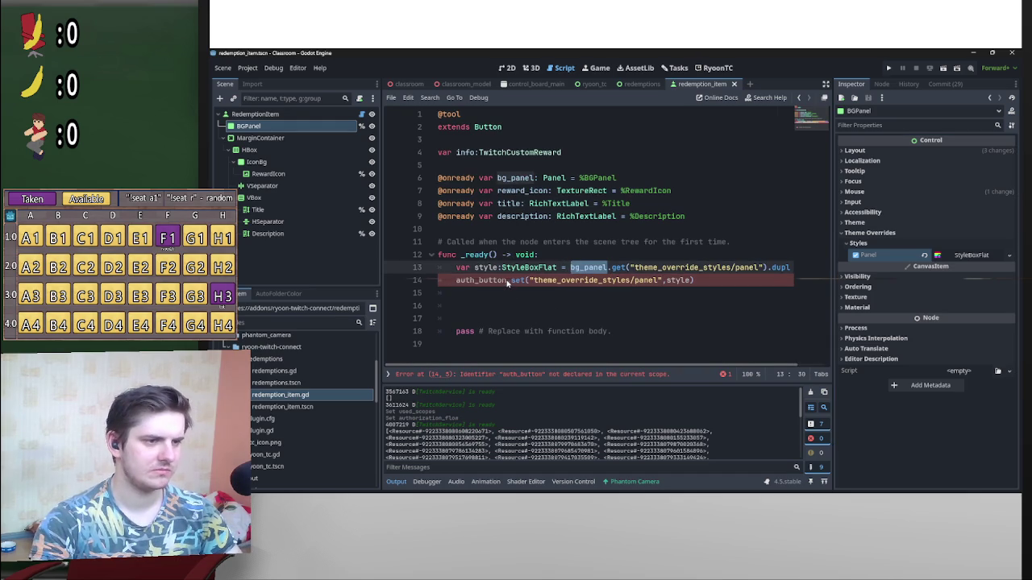
key("Home")
key("ctrl+shift+Right")
key("ctrl+v")
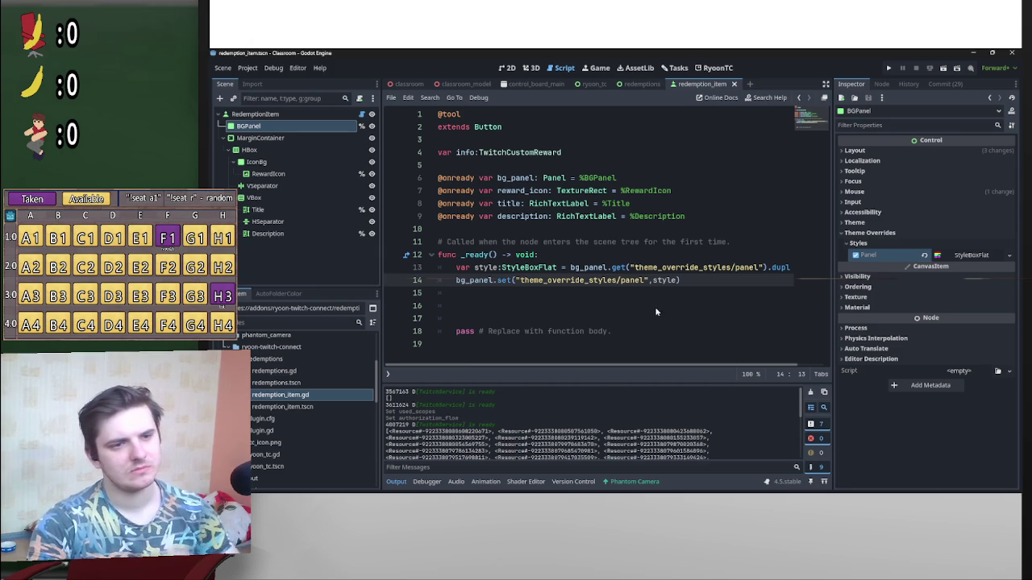
mouse_move(749, 364)
left_mouse_down()
mouse_move(773, 364)
mouse_move(636, 367)
left_mouse_up()
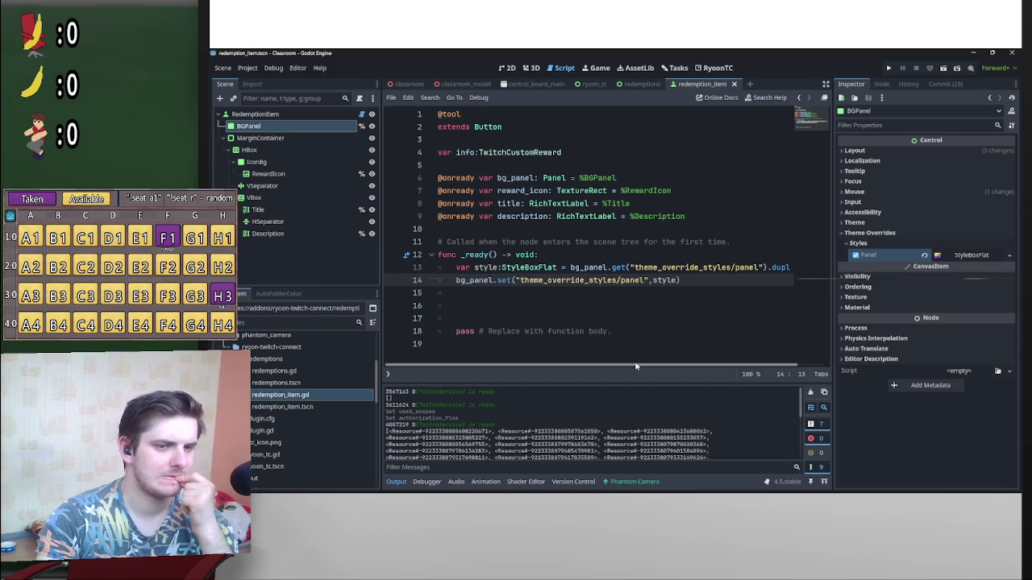
- Set style.bg_color to Color(info.background_color) on line 16
mouse_move(767, 366)
left_mouse_down()
mouse_move(799, 371)
mouse_move(751, 362)
left_mouse_up()
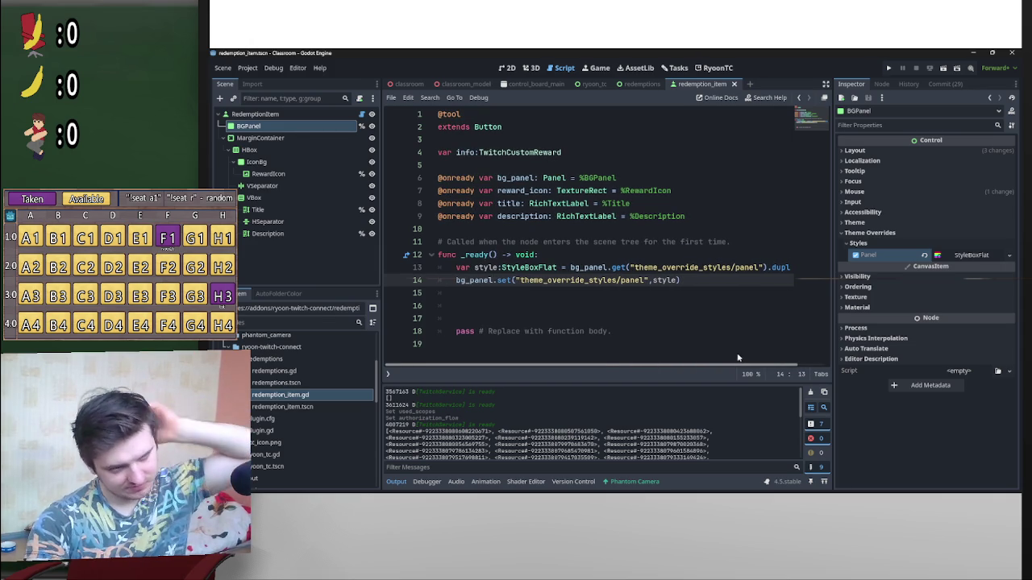
left_click(546, 303)
key("Return")
key("Return")
key("Up")
key("Up")
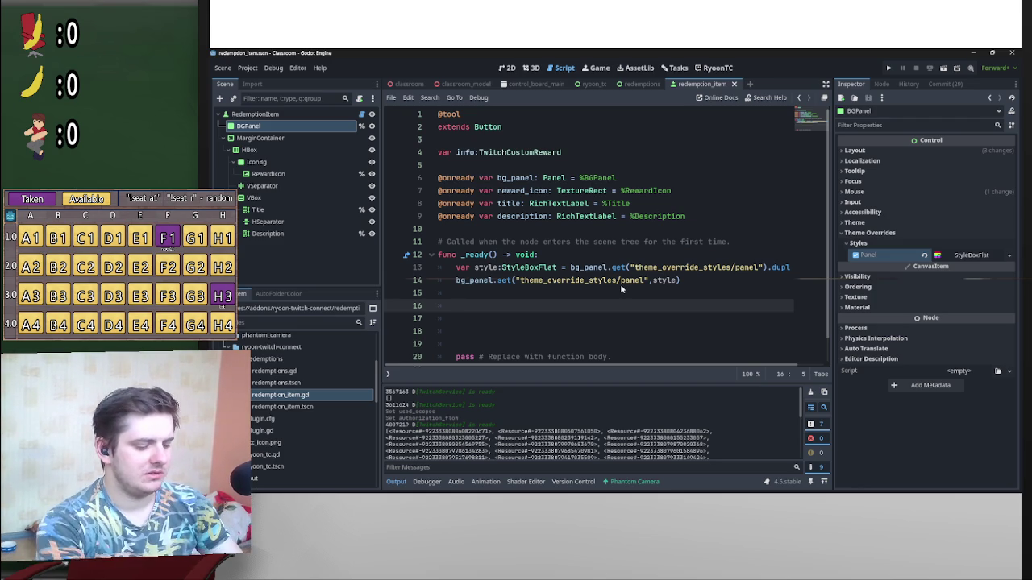
type("s")
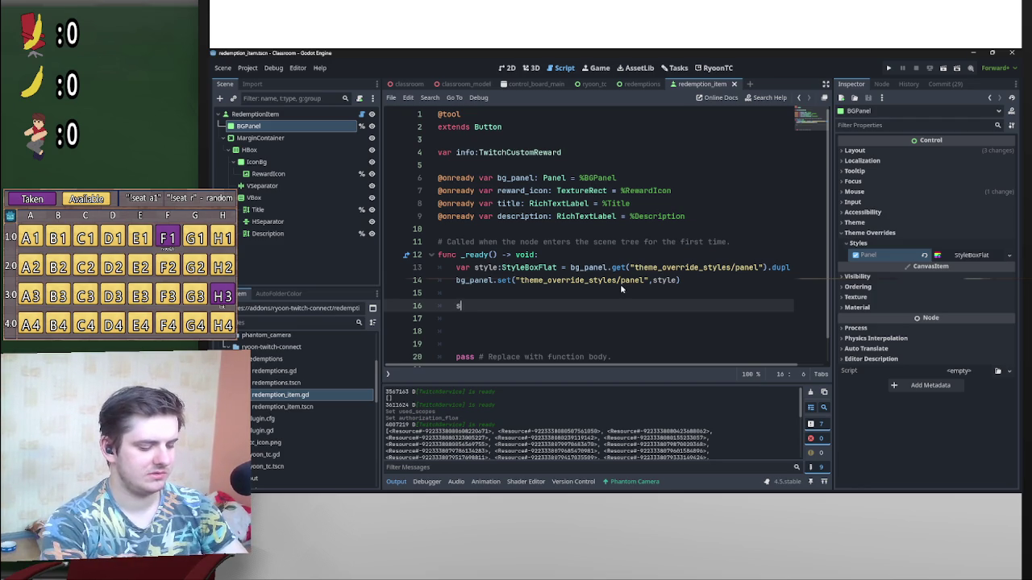
type("tyle.")
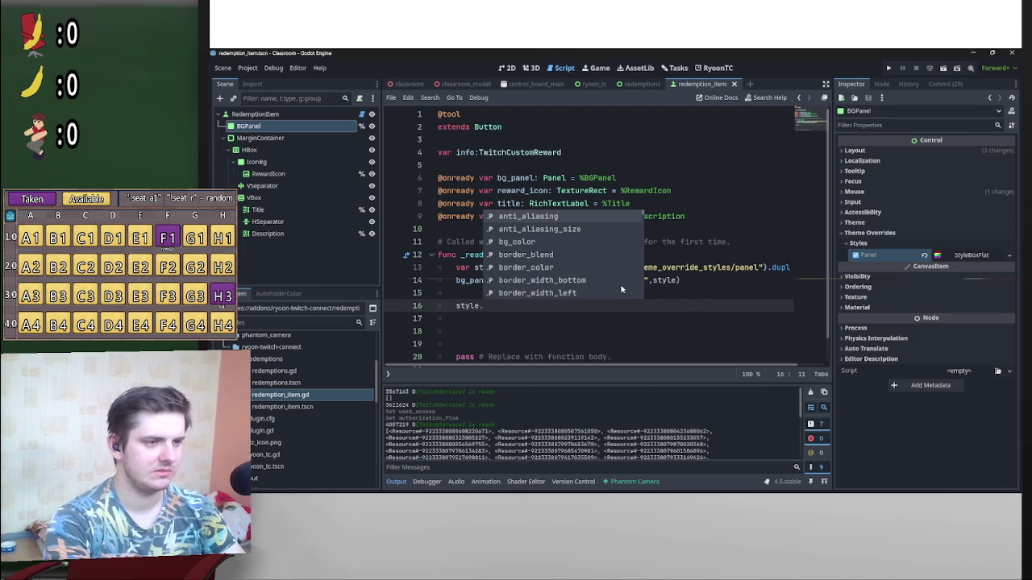
type("bg_color ")
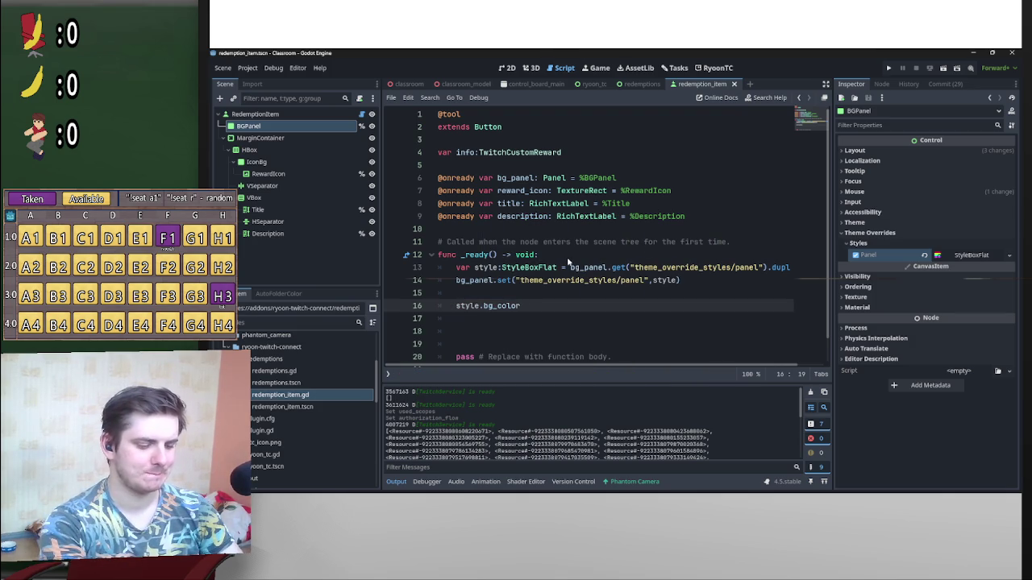
type("= ")
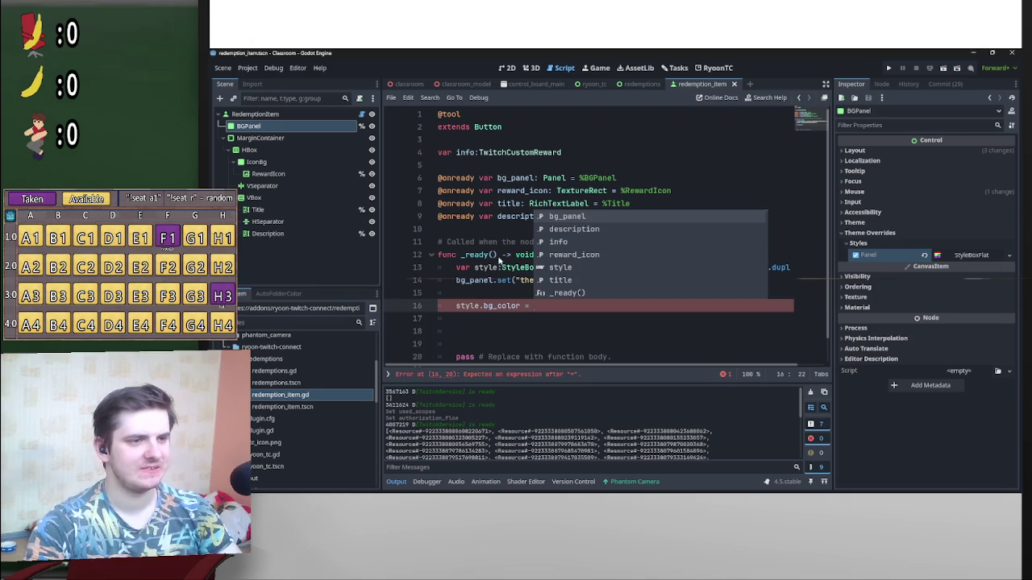
type("reward")
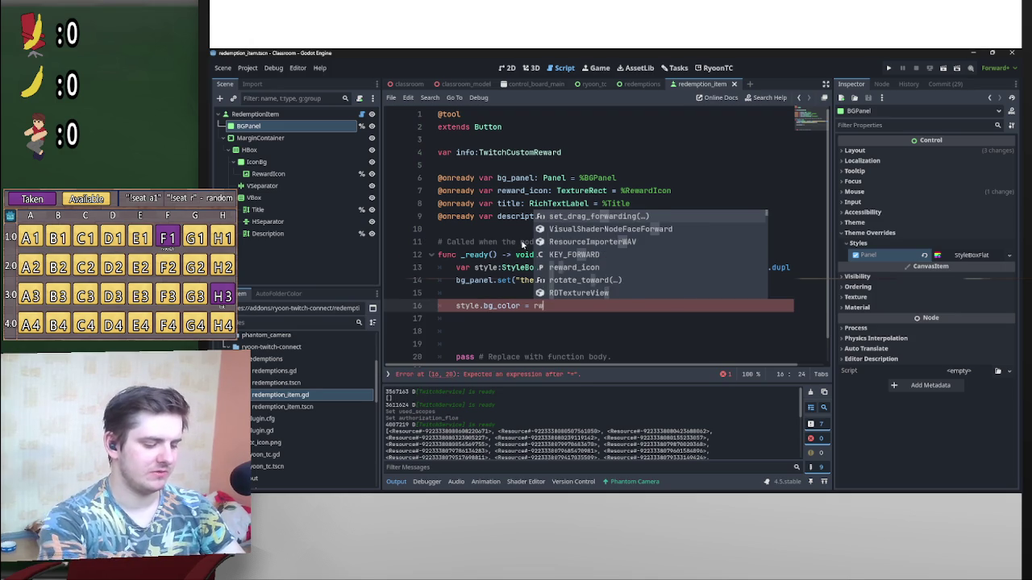
type(".")
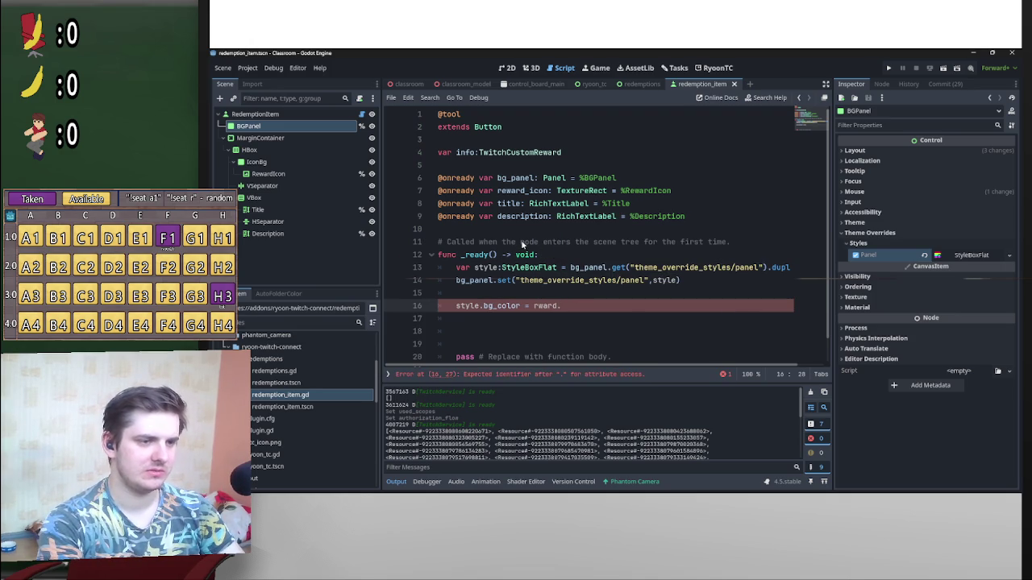
key("BackSpace")
key("BackSpace")
key("BackSpace")
type("info.")
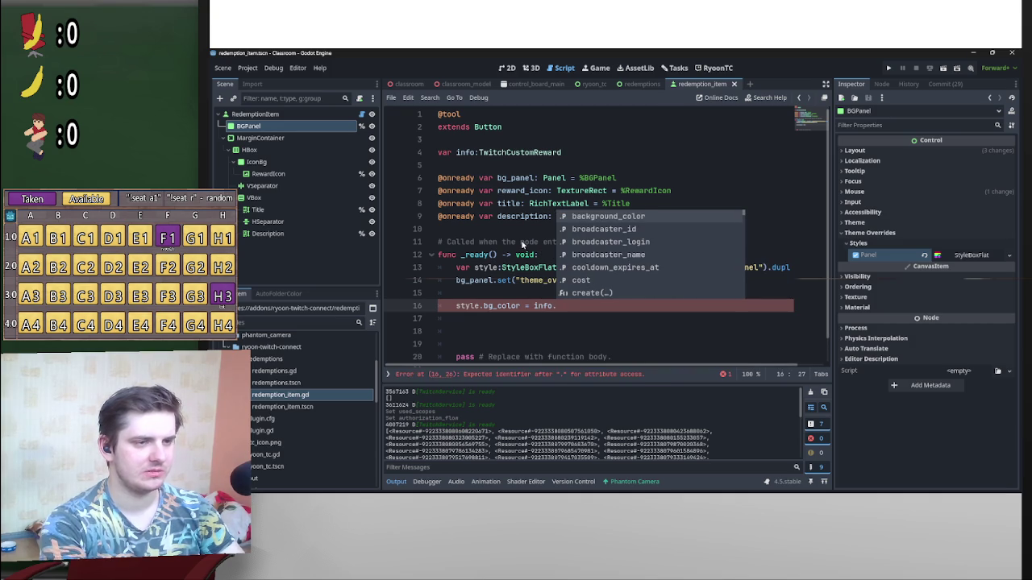
left_click(604, 220)
left_click(609, 304, "ctrl")
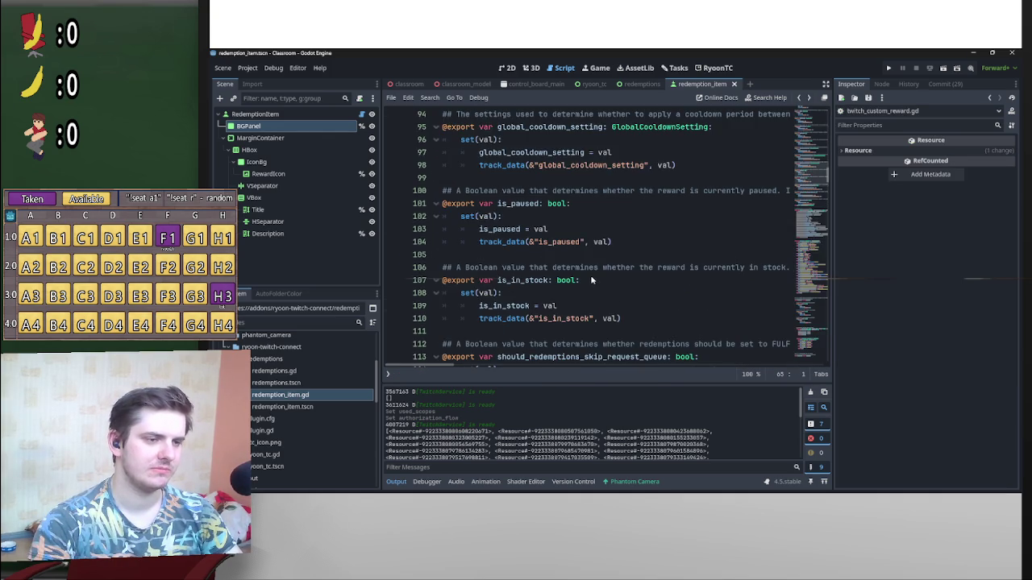
key("alt+Left")
left_click_drag(533, 306, 692, 308)
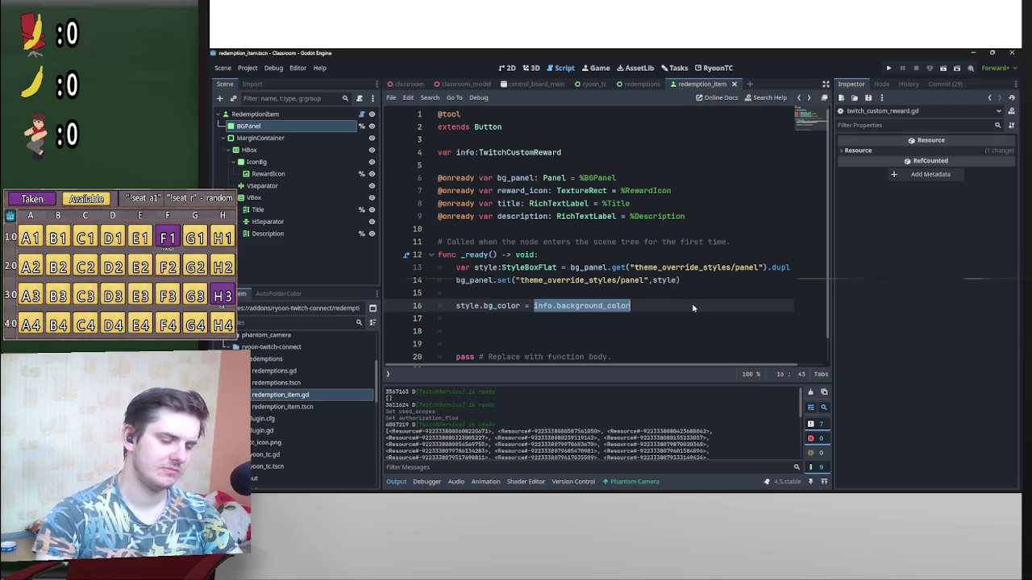
type("(")
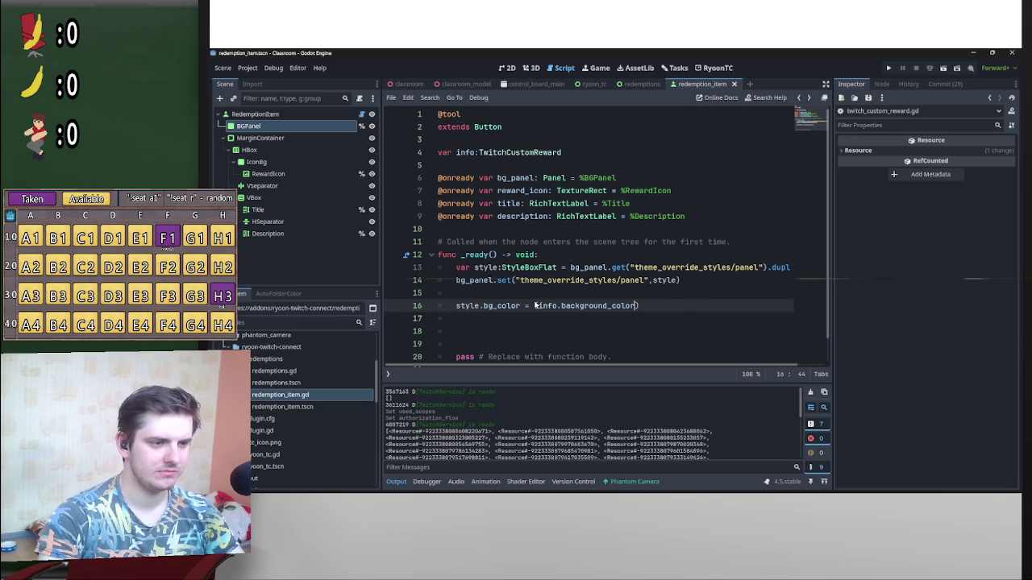
left_click(534, 307)
type("Color(")
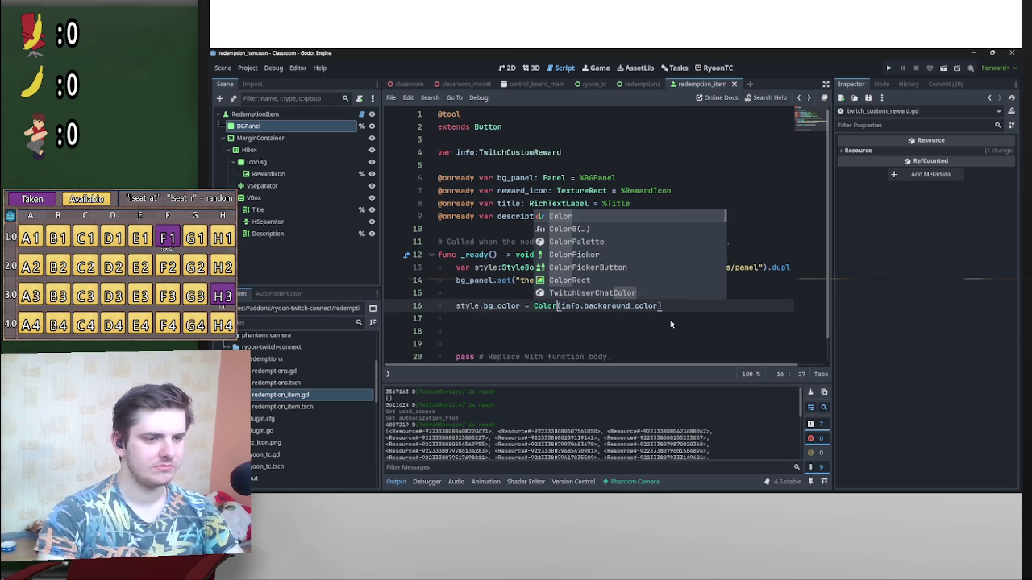
- Add a line setting style.bg_color.a to 0.6
left_click(668, 322)
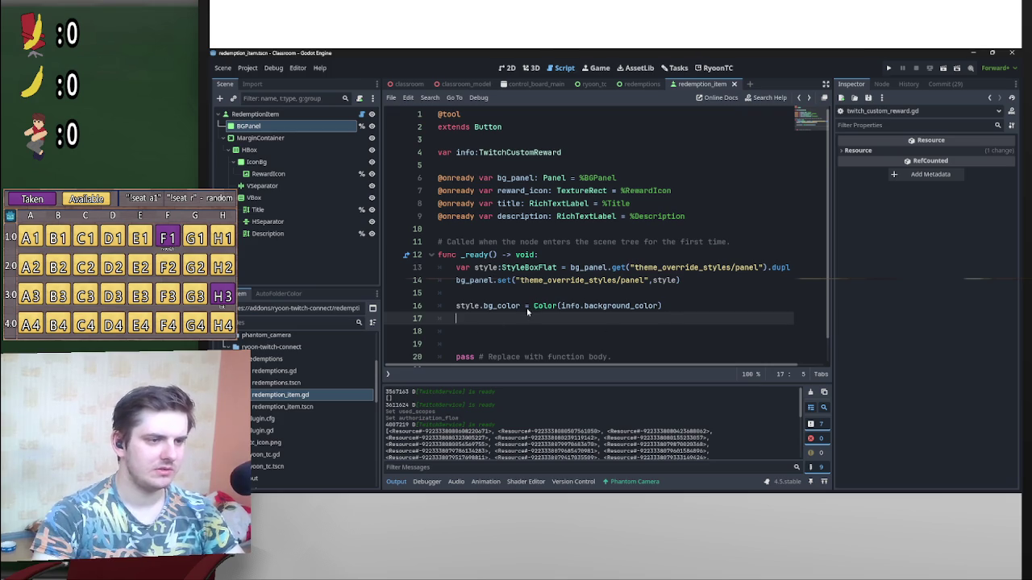
mouse_move(521, 307)
left_mouse_down()
mouse_move(457, 307)
mouse_move(475, 326)
mouse_move(574, 322)
left_mouse_up()
left_click(574, 321)
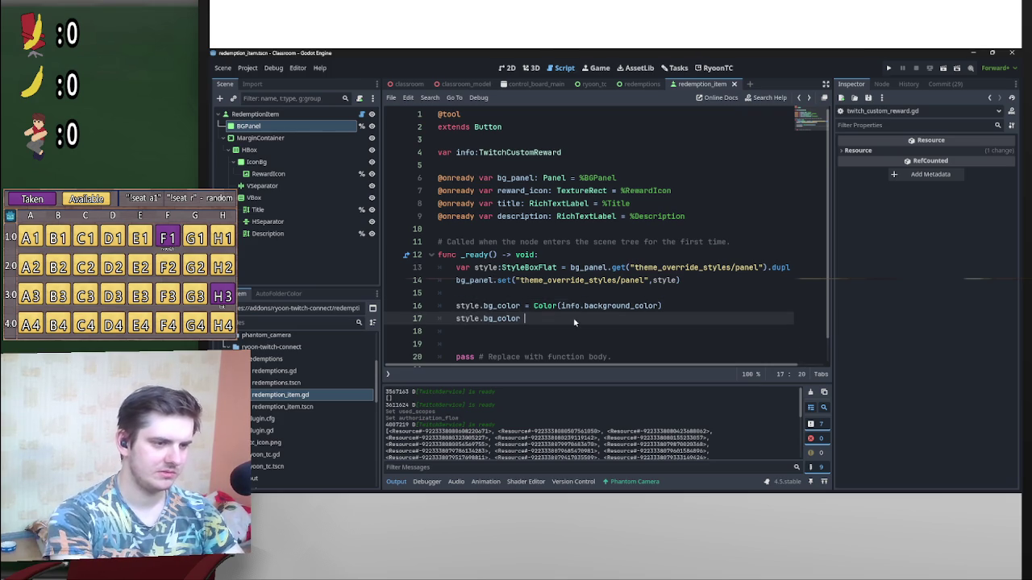
type("a")
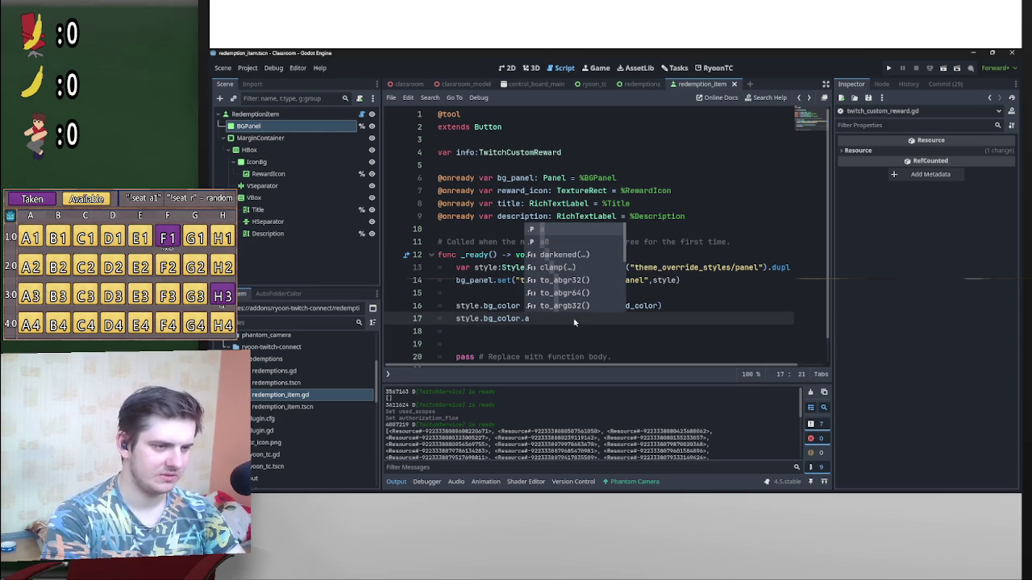
type(" = 0")
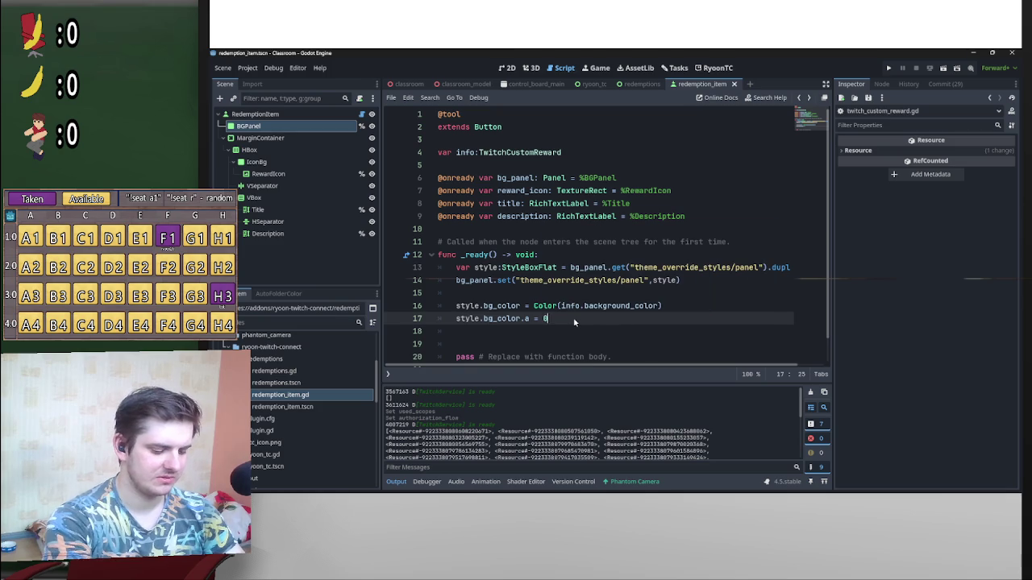
type(".8")
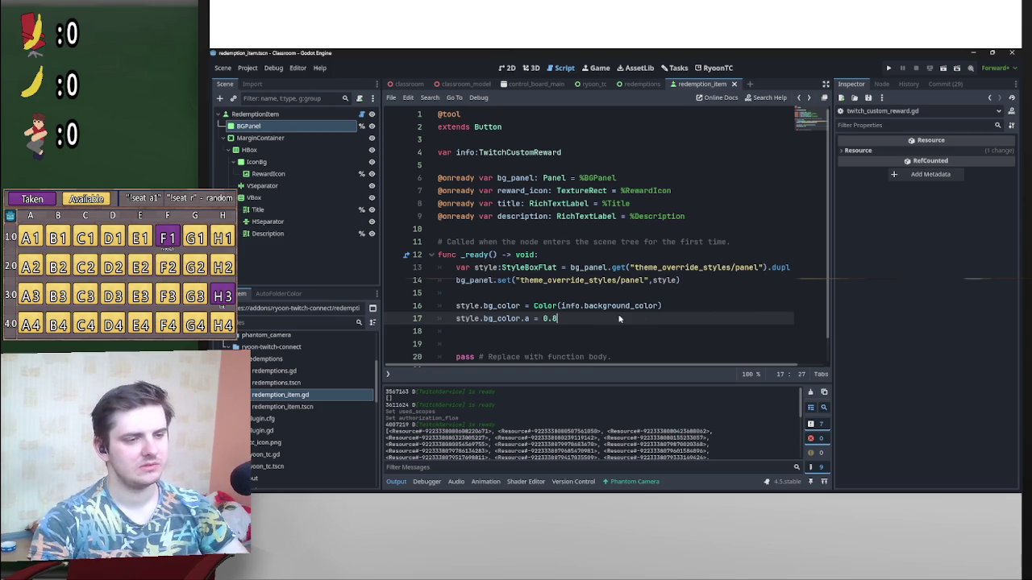
key("BackSpace")
type("6")
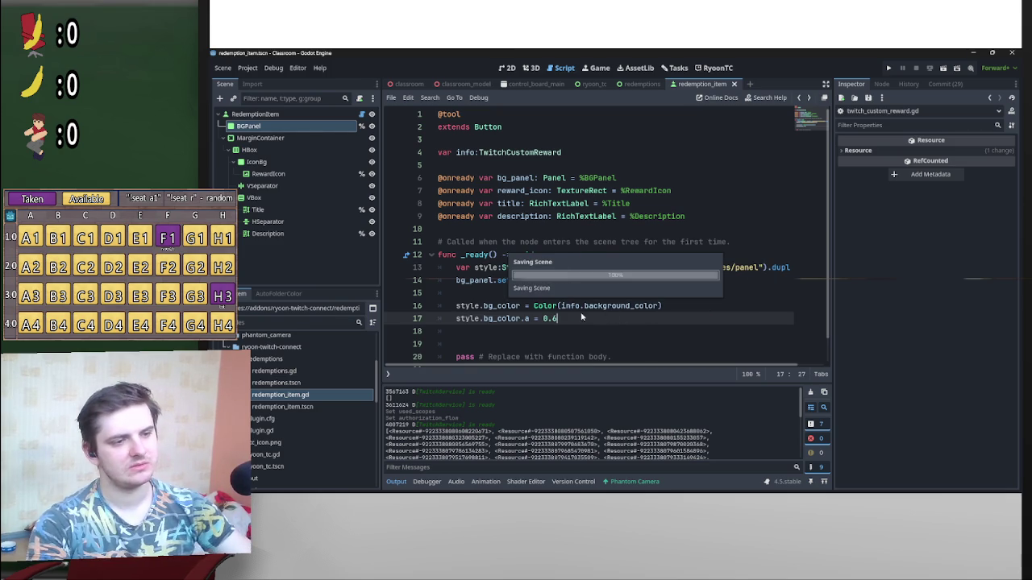
- Undo the unfinished line 18 edit and open a fresh line below the alpha setting
key("Return")
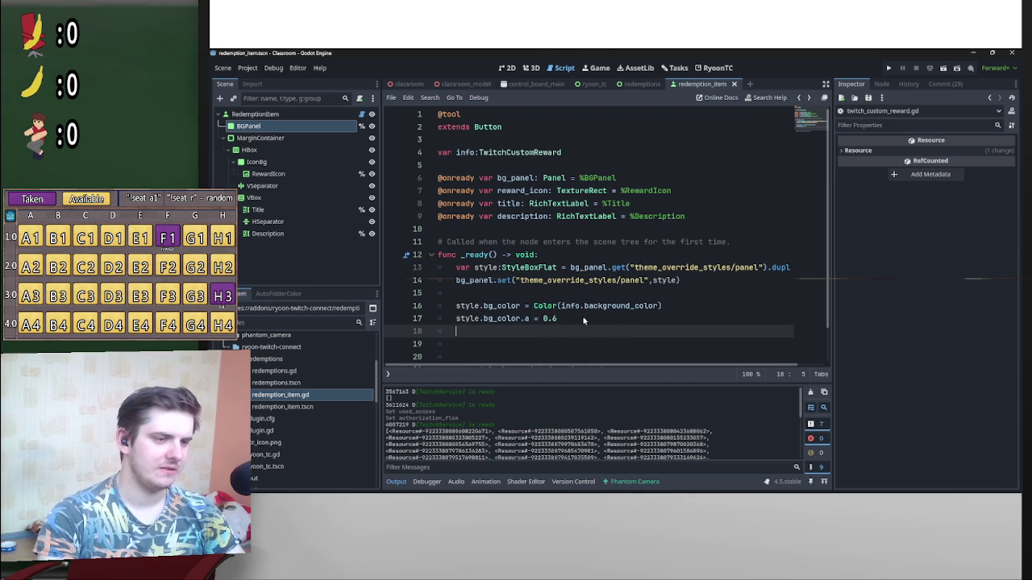
mouse_move(557, 318)
left_mouse_down()
mouse_move(456, 319)
mouse_move(534, 334)
left_mouse_up()
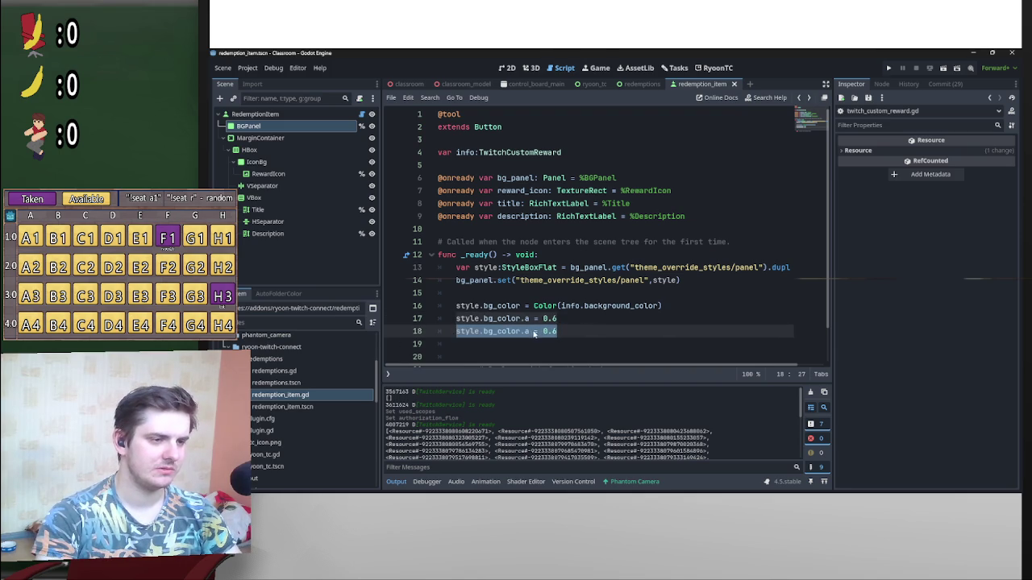
left_click(529, 331)
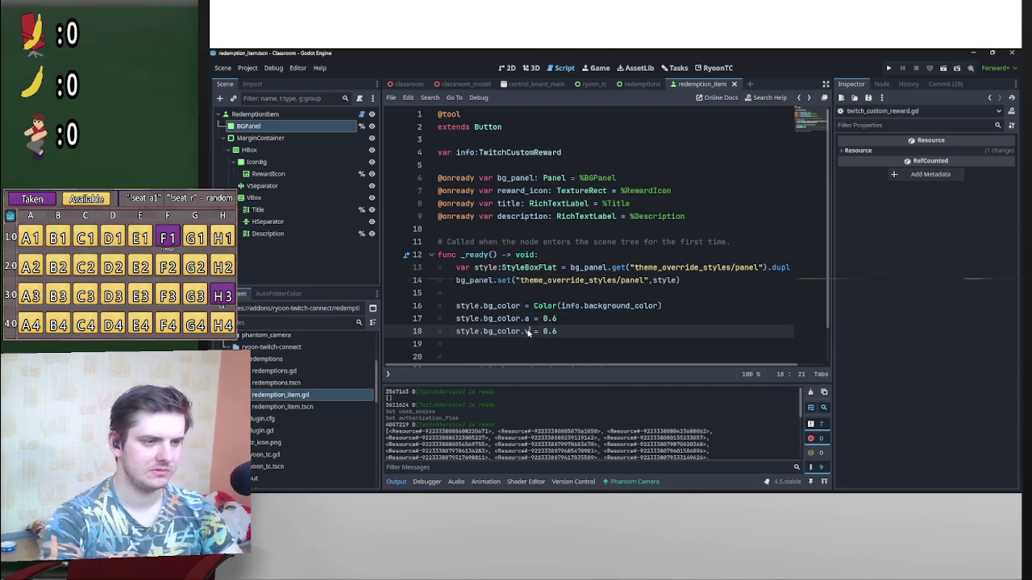
key("BackSpace")
type("v")
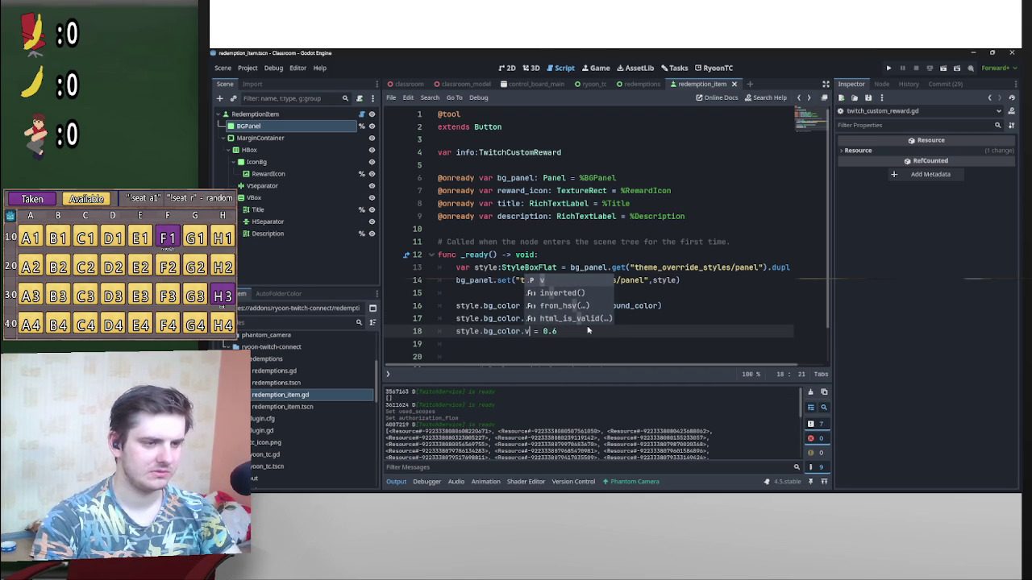
key("ctrl+z")
key("ctrl+z")
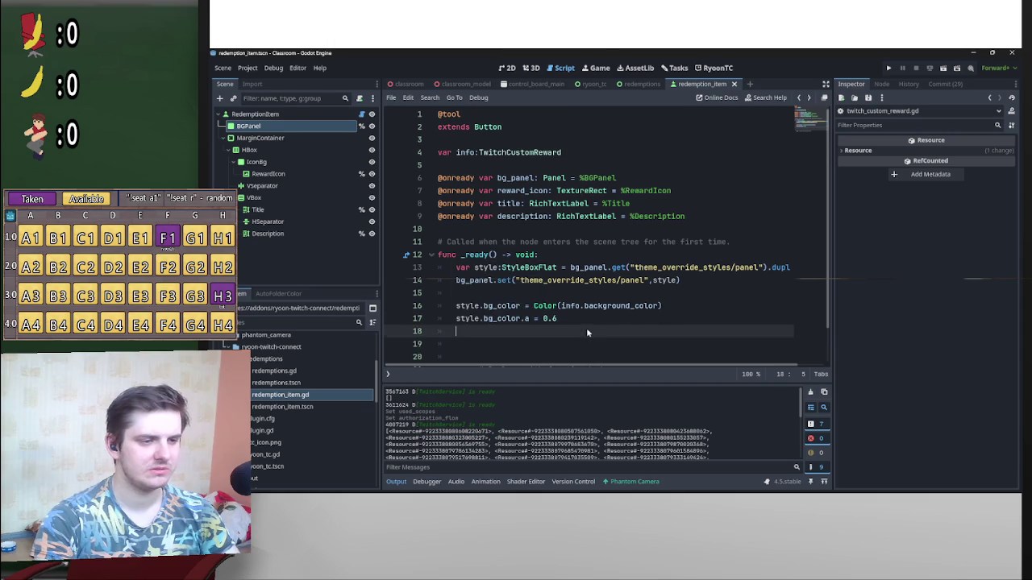
scroll(580, 325, "down", 1)
key("Return")
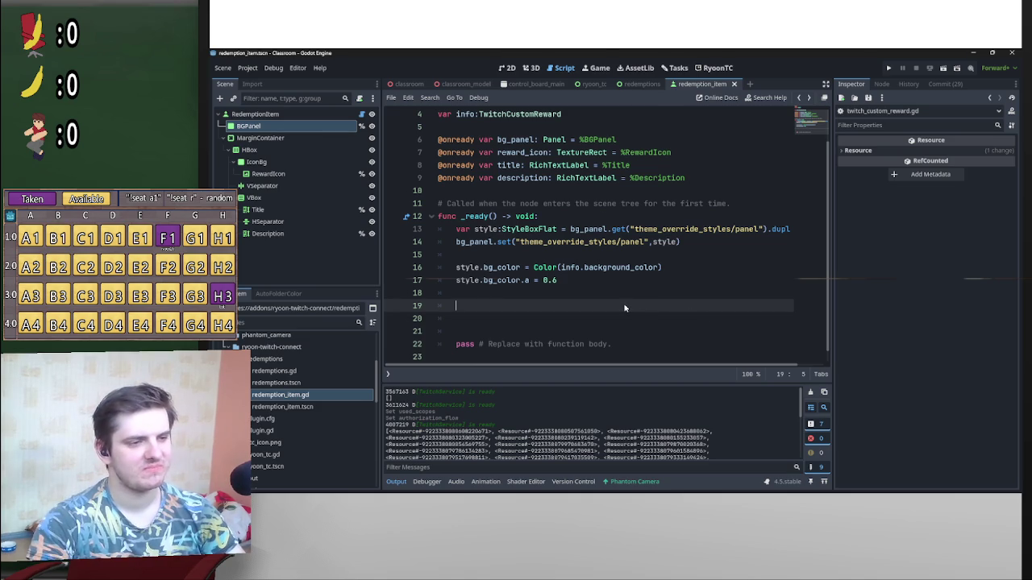
- Write reward_icon = info.image in _ready and jump to the image property's definition
mouse_move(686, 367)
left_mouse_down()
mouse_move(740, 373)
mouse_move(637, 376)
left_mouse_up()
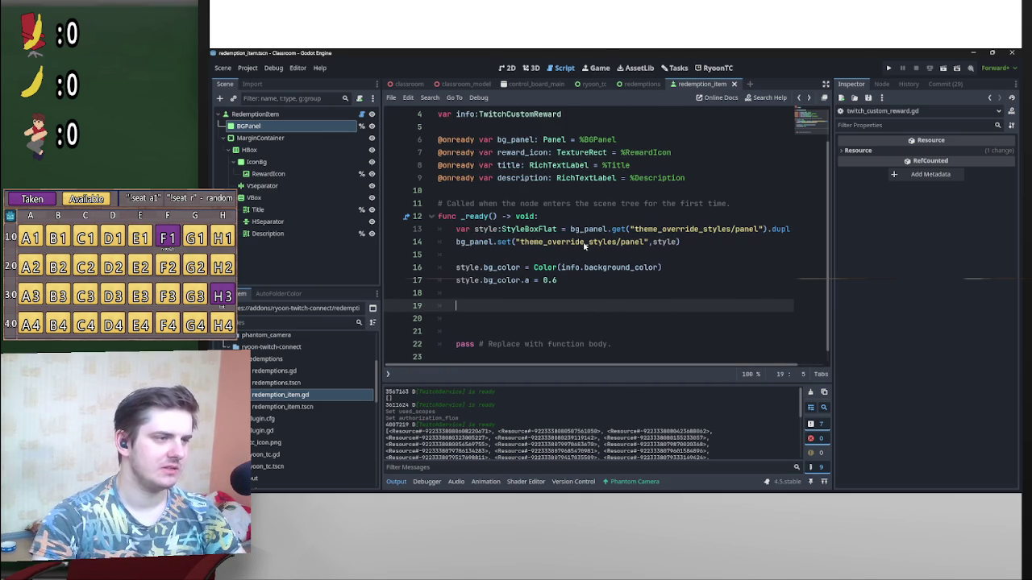
type("rew")
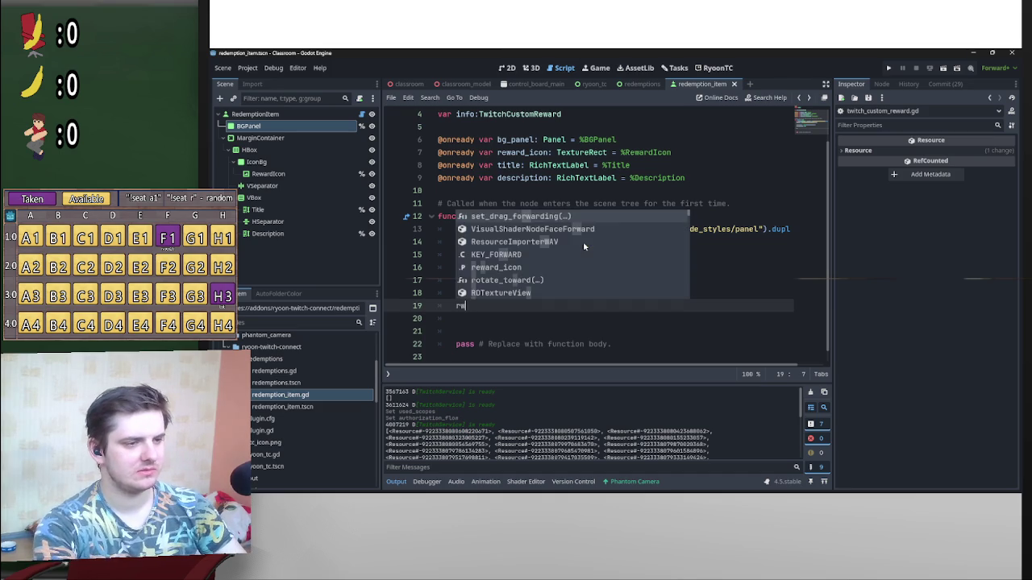
key("Return")
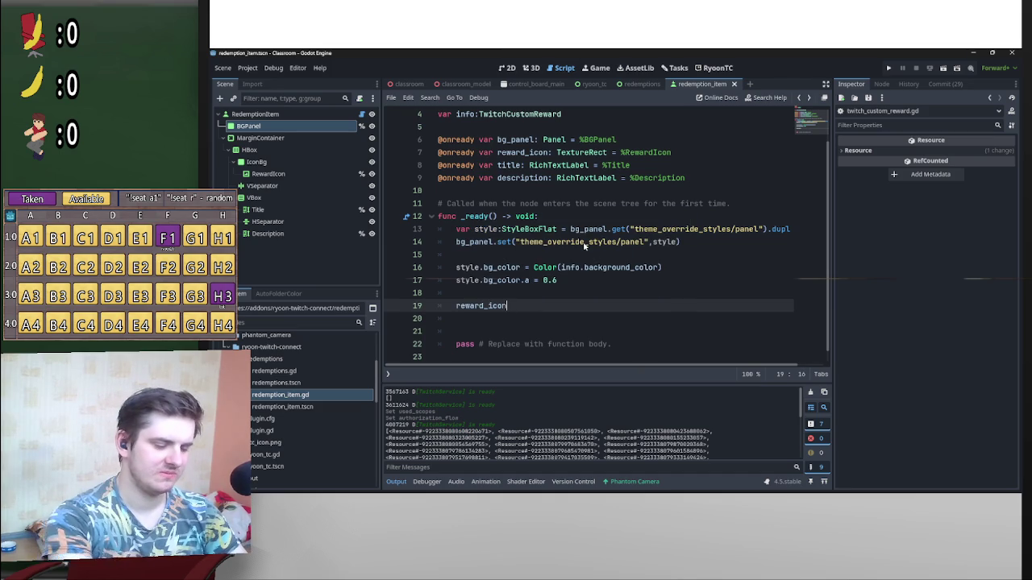
type("= ")
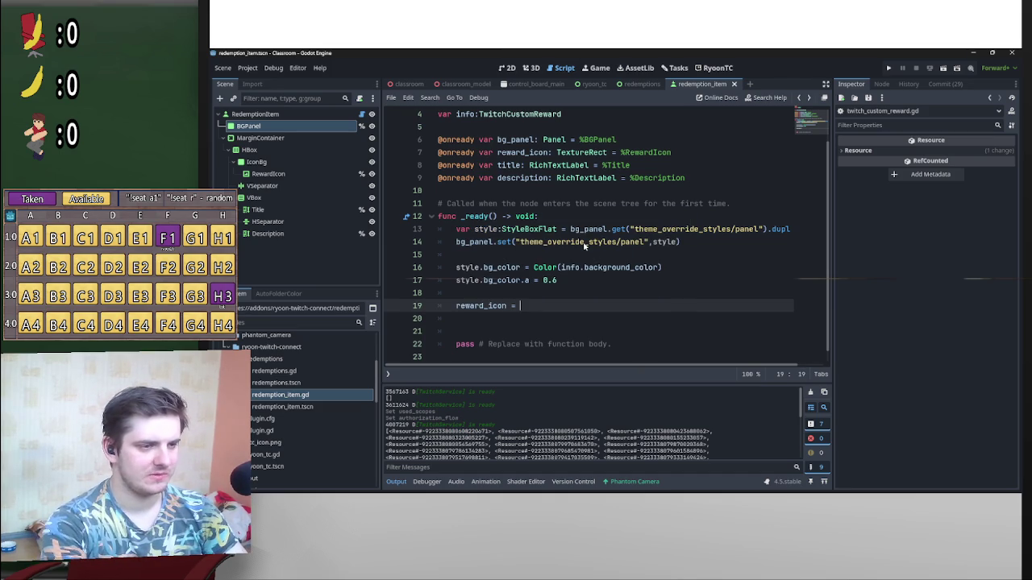
type("info.")
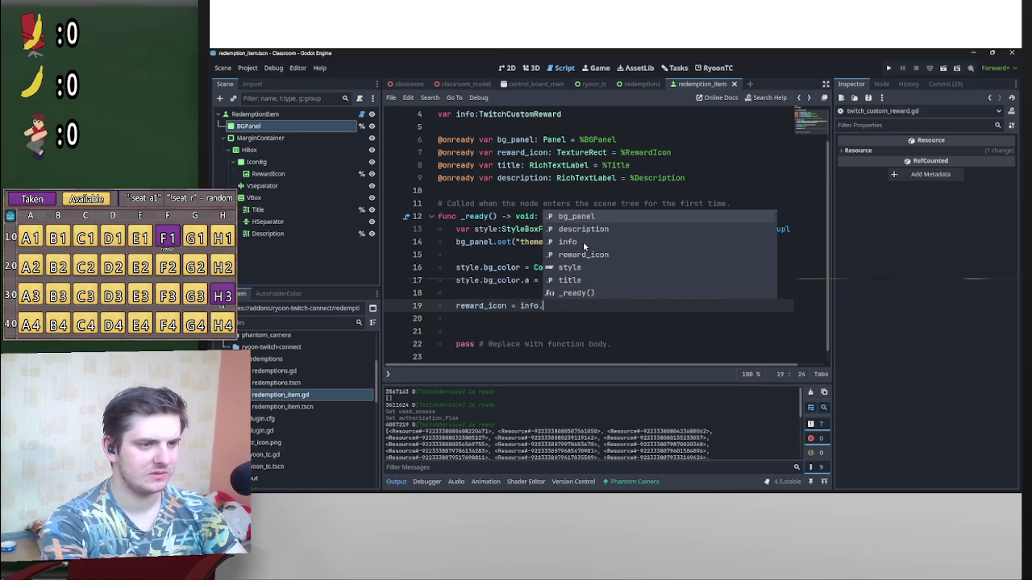
type("i")
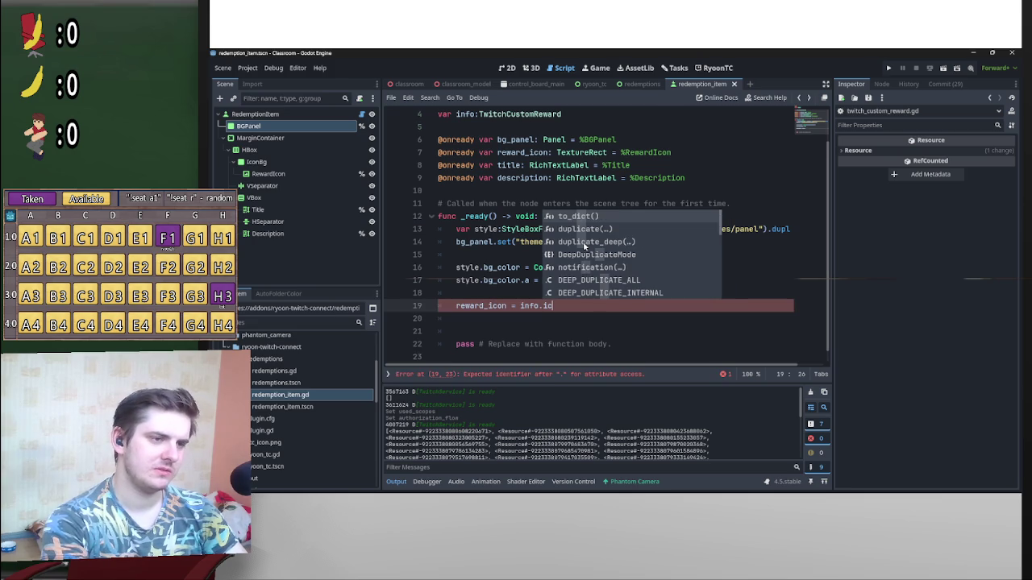
key("BackSpace")
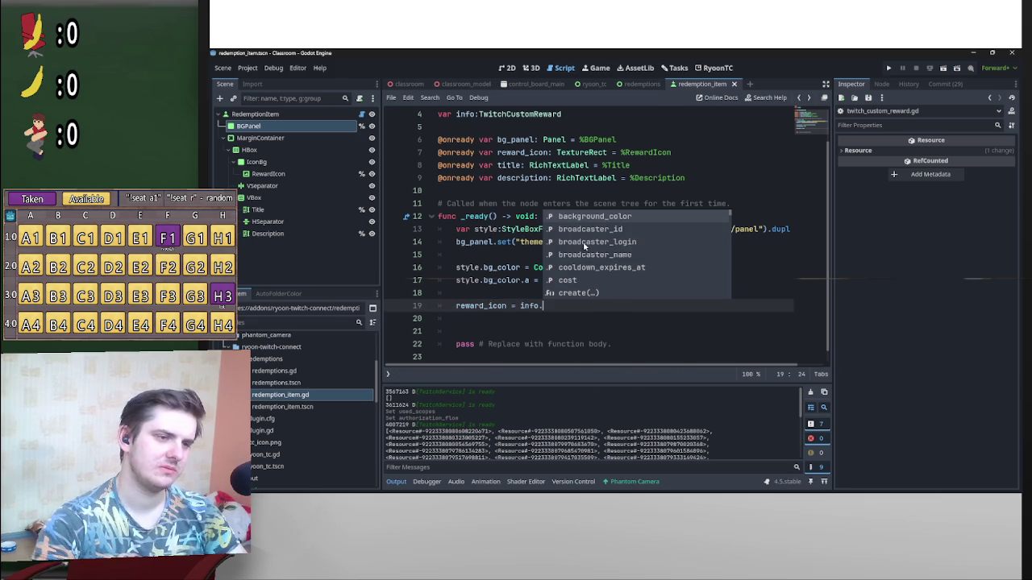
scroll(644, 242, "down", 3)
scroll(636, 250, "down", 2)
scroll(627, 256, "up", 2)
type("image")
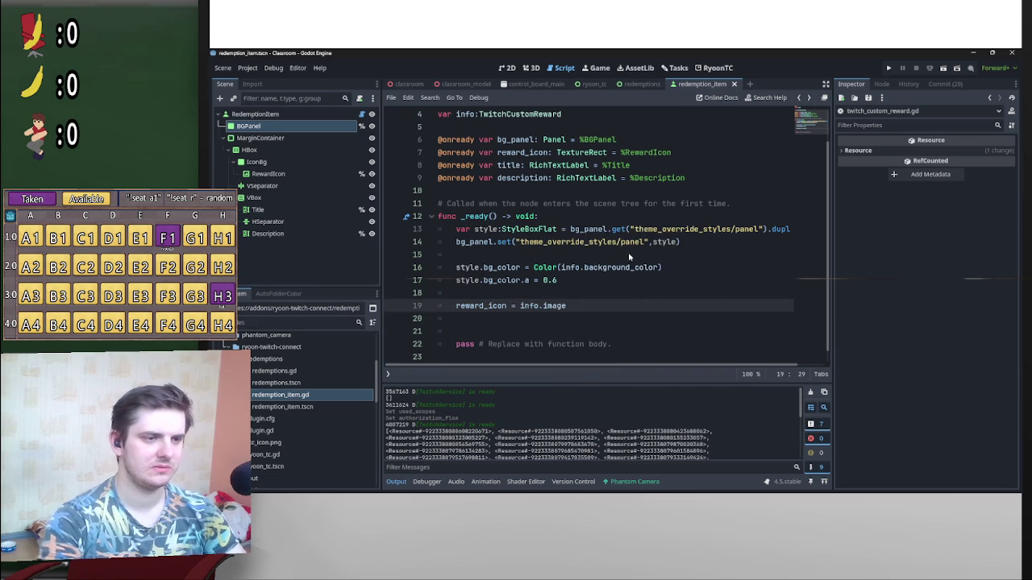
left_click(553, 309, "ctrl")
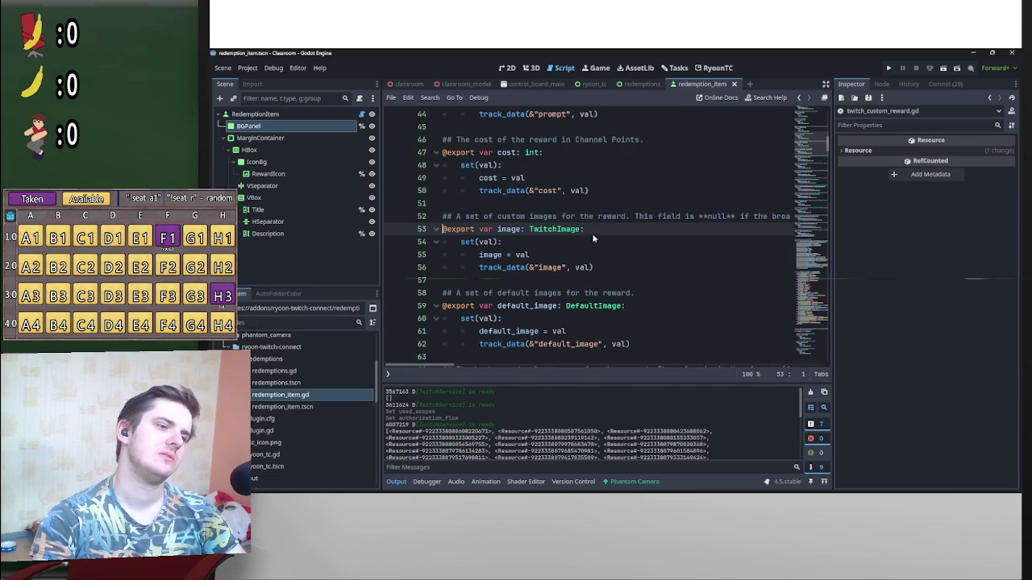
- Jump to the TwitchImage class and scroll through its url_1x, url_2x, url_4x fields and DefaultImage
left_click(569, 233, "ctrl")
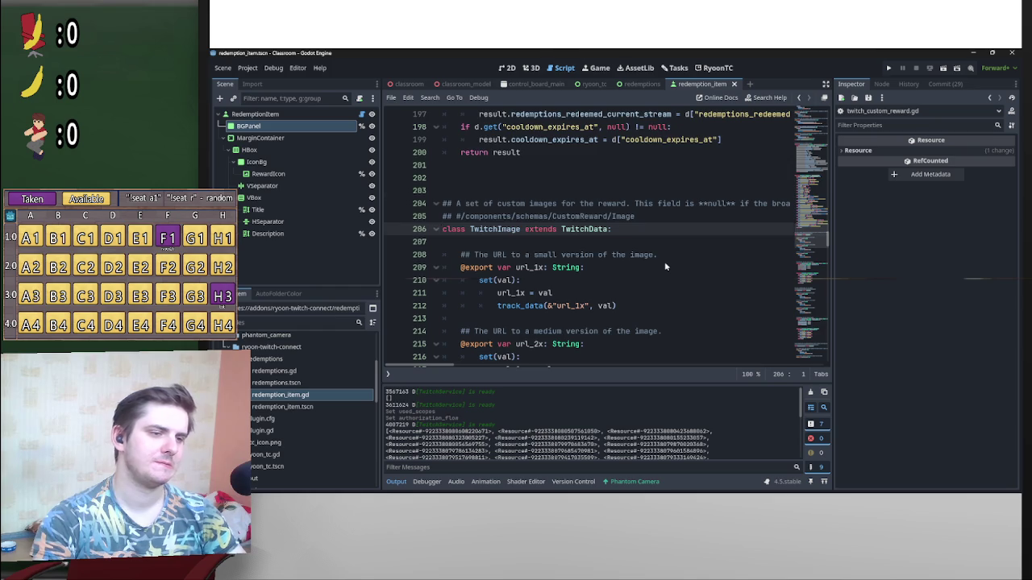
scroll(664, 267, "down", 5)
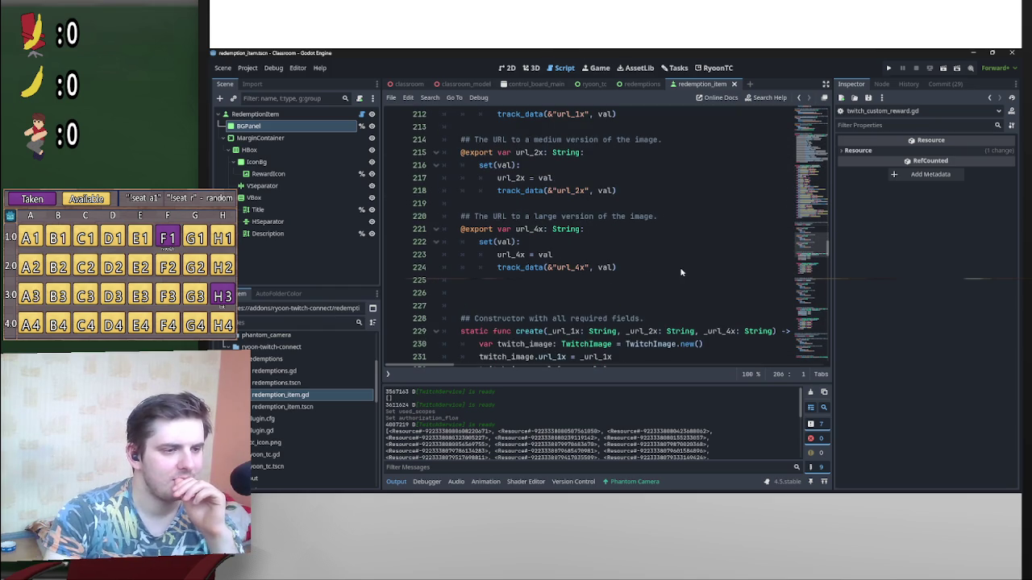
scroll(686, 274, "up", 3)
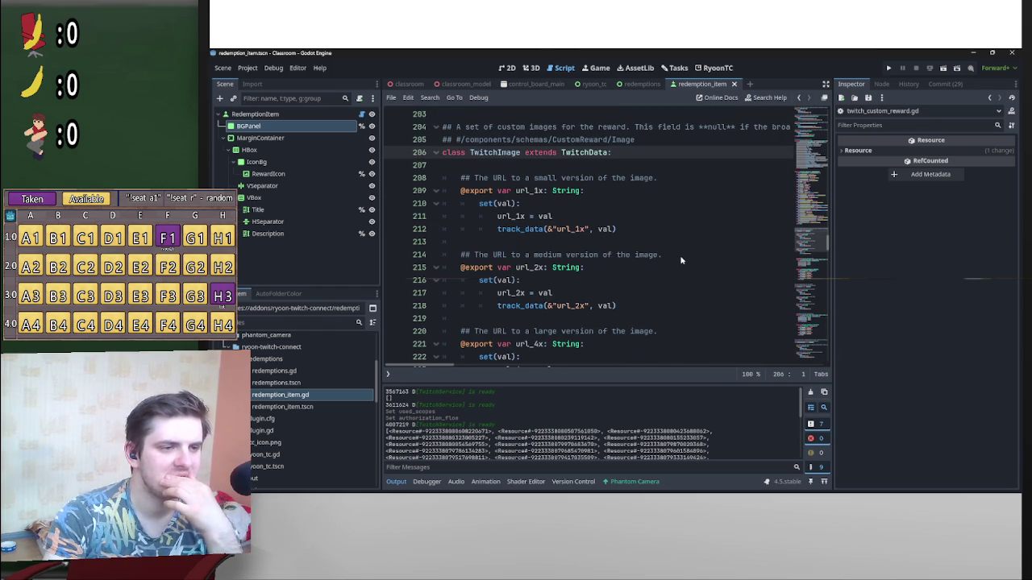
scroll(670, 258, "up", 2)
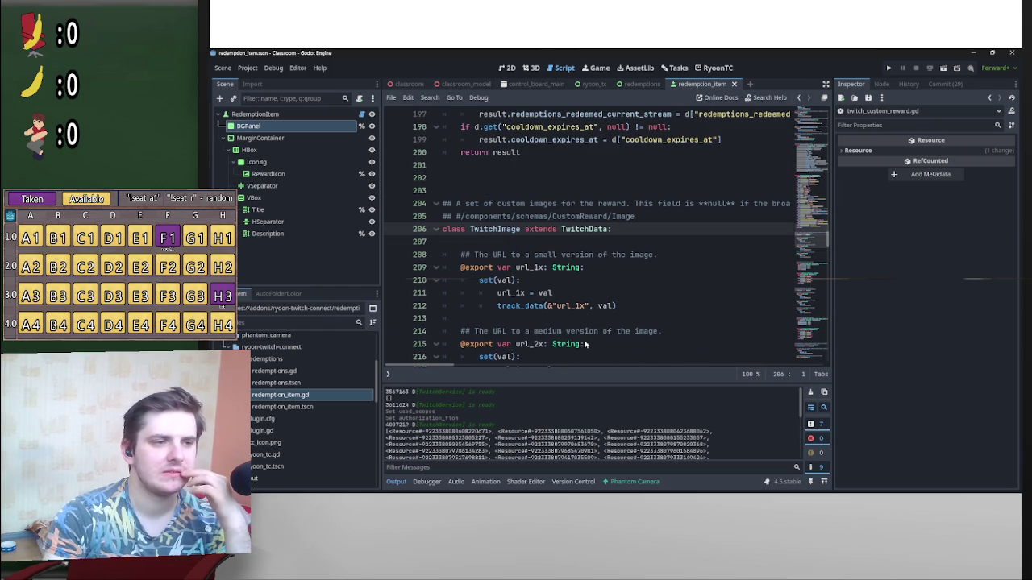
mouse_move(445, 368)
left_mouse_down()
mouse_move(470, 368)
mouse_move(397, 367)
left_mouse_up()
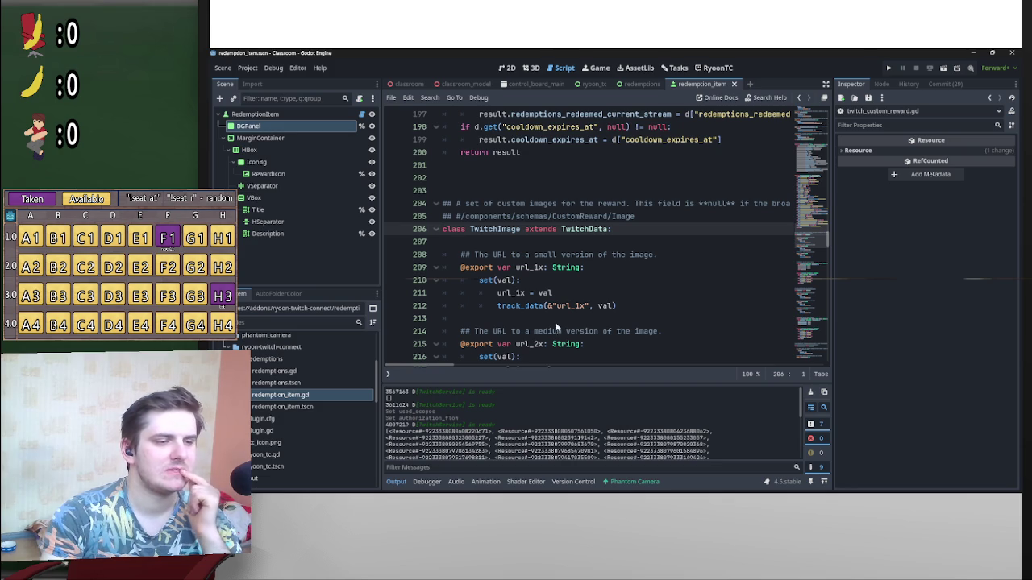
scroll(519, 306, "down", 2)
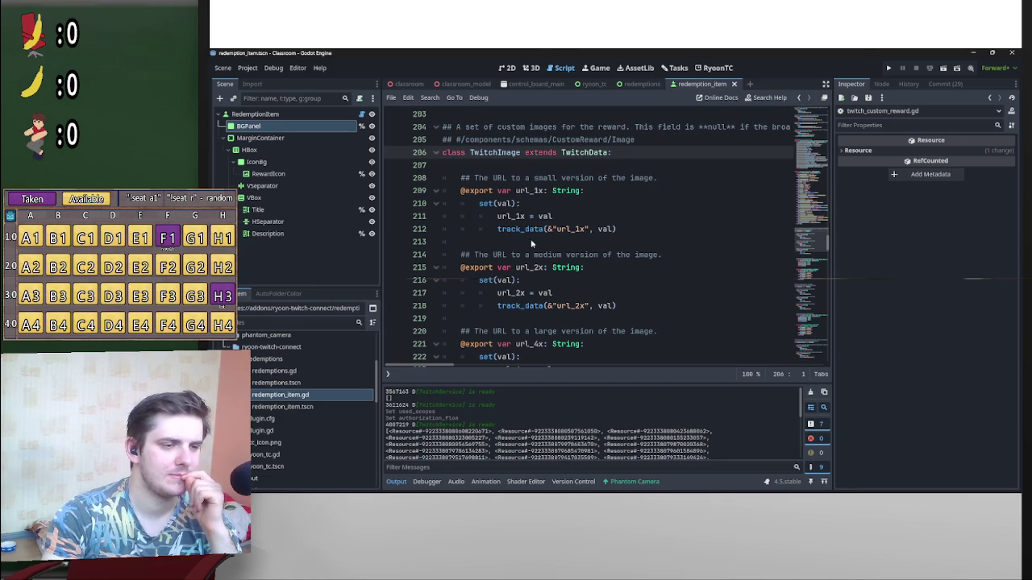
scroll(639, 304, "down", 2)
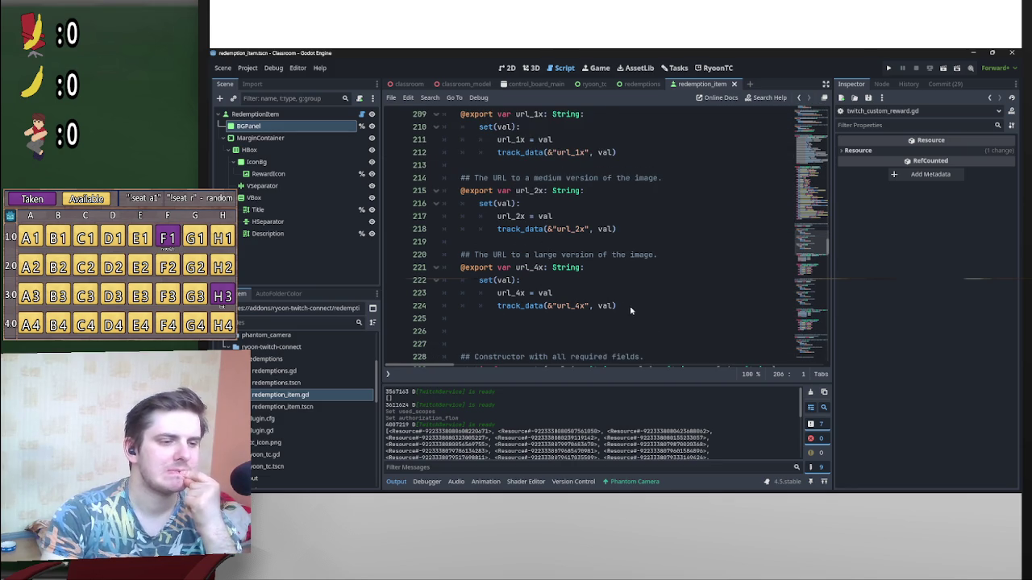
scroll(631, 310, "down", 3)
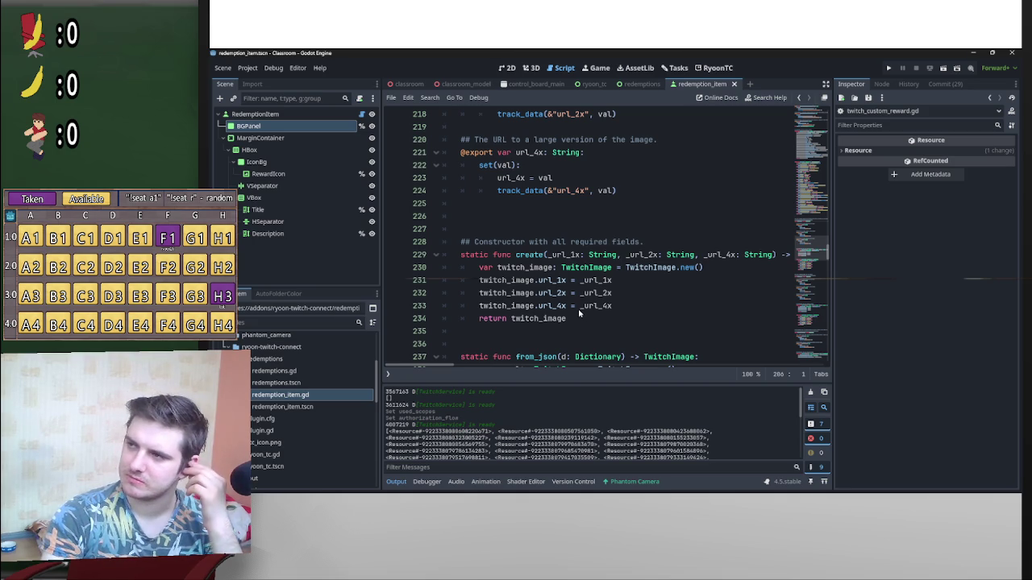
scroll(620, 288, "down", 7)
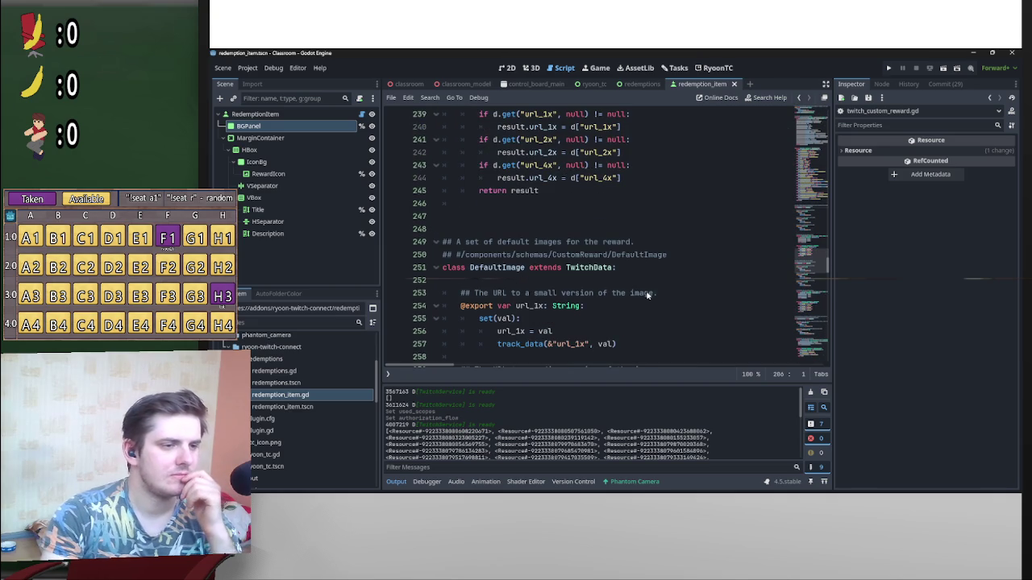
scroll(677, 279, "down", 1)
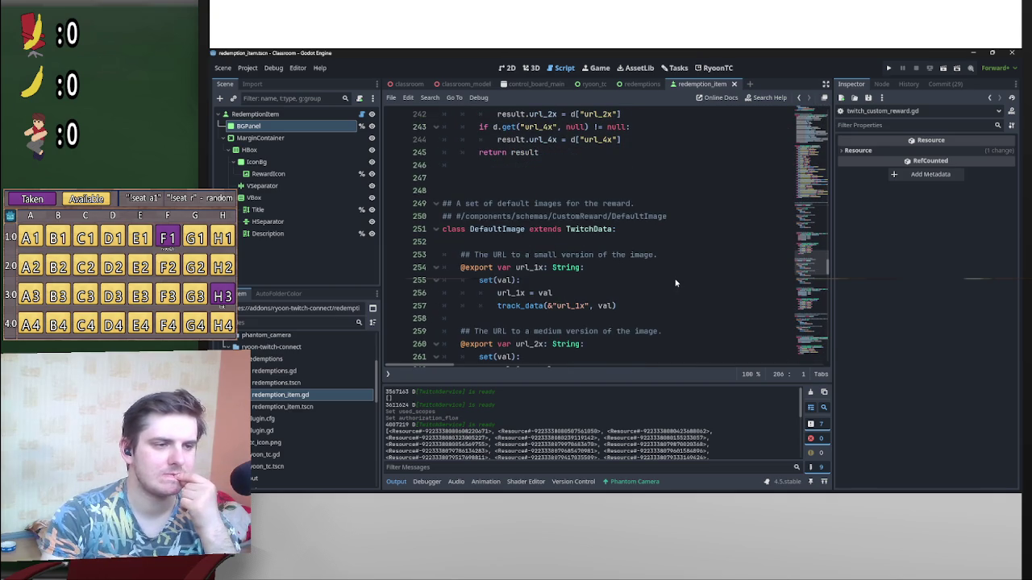
scroll(673, 281, "down", 5)
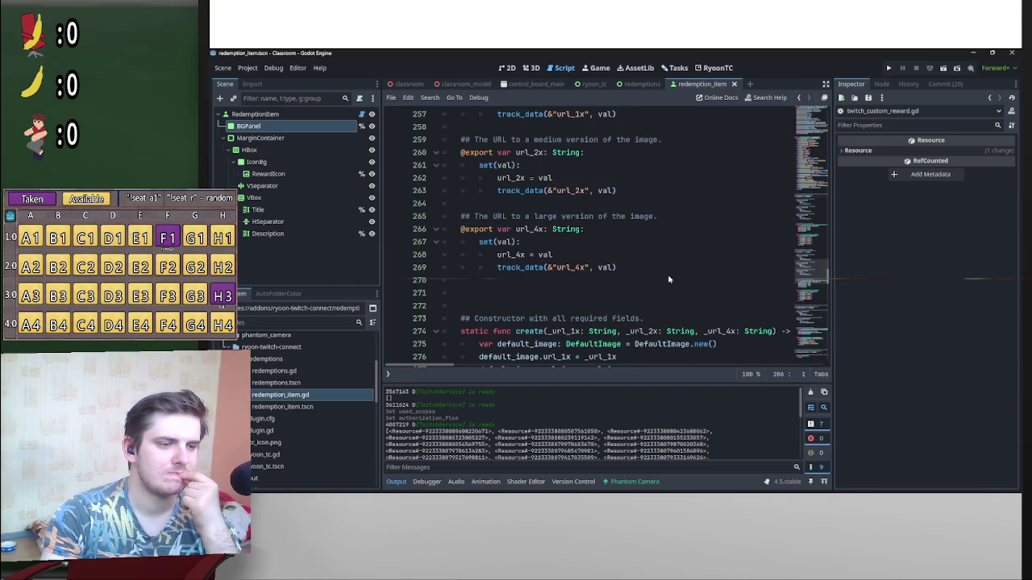
scroll(669, 280, "down", 3)
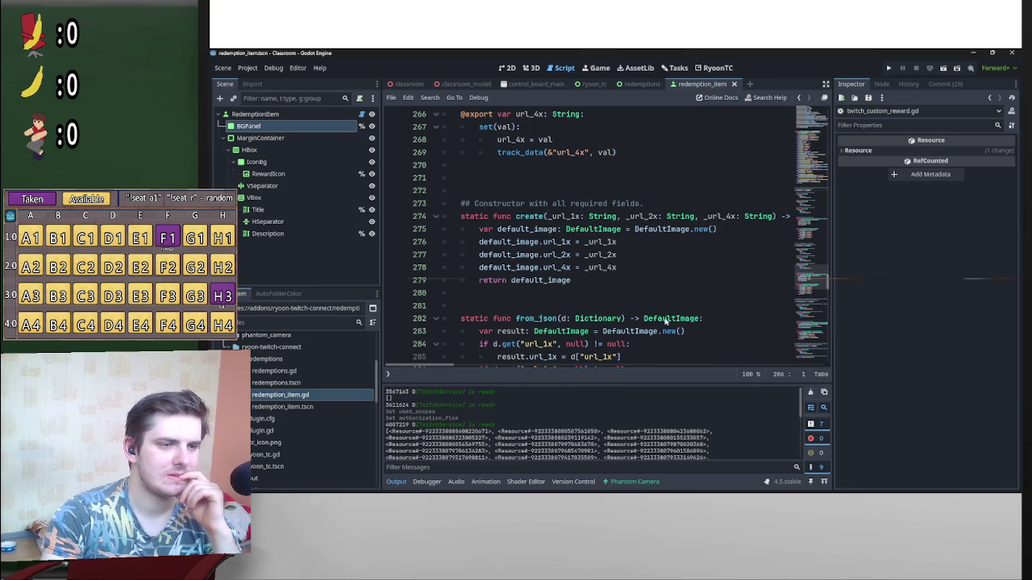
scroll(780, 310, "up", 2)
scroll(821, 232, "up", 20)
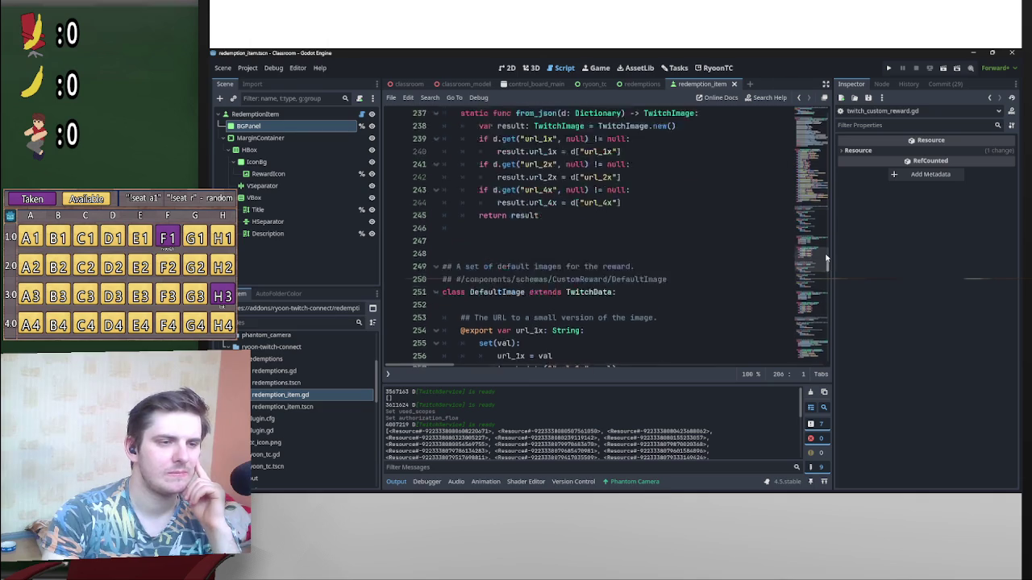
scroll(821, 232, "up", 16)
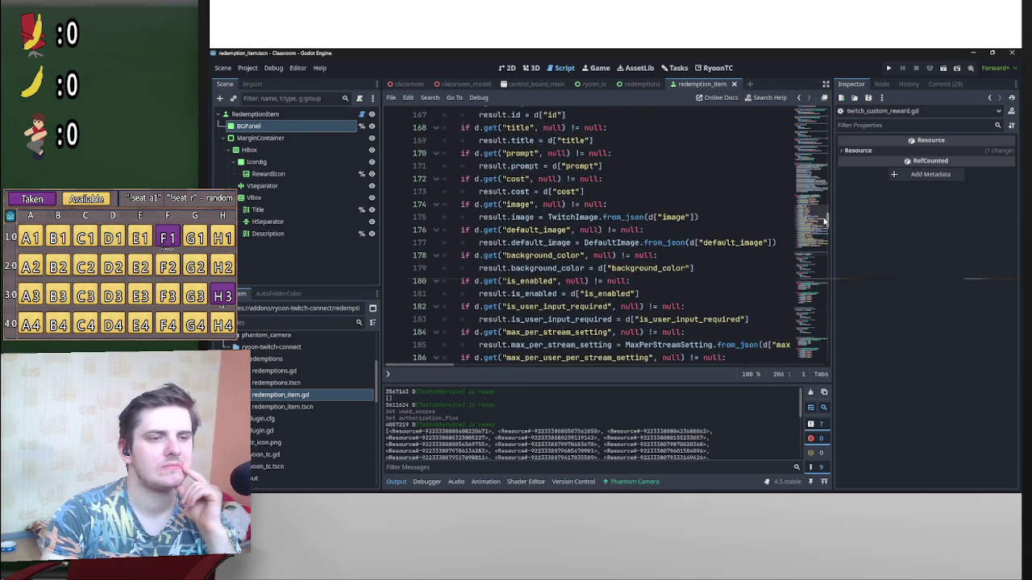
scroll(822, 186, "up", 3)
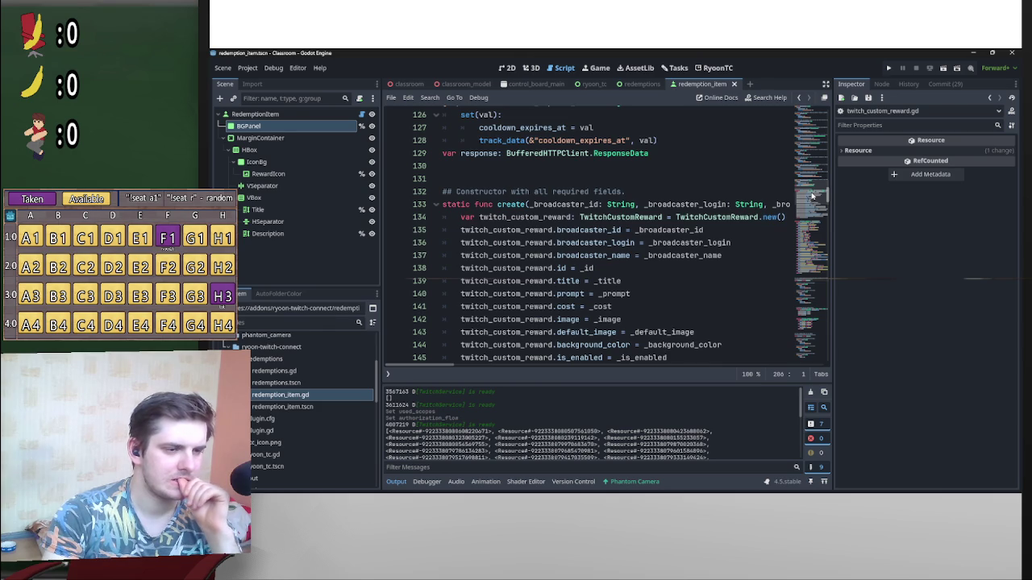
scroll(813, 195, "down", 1)
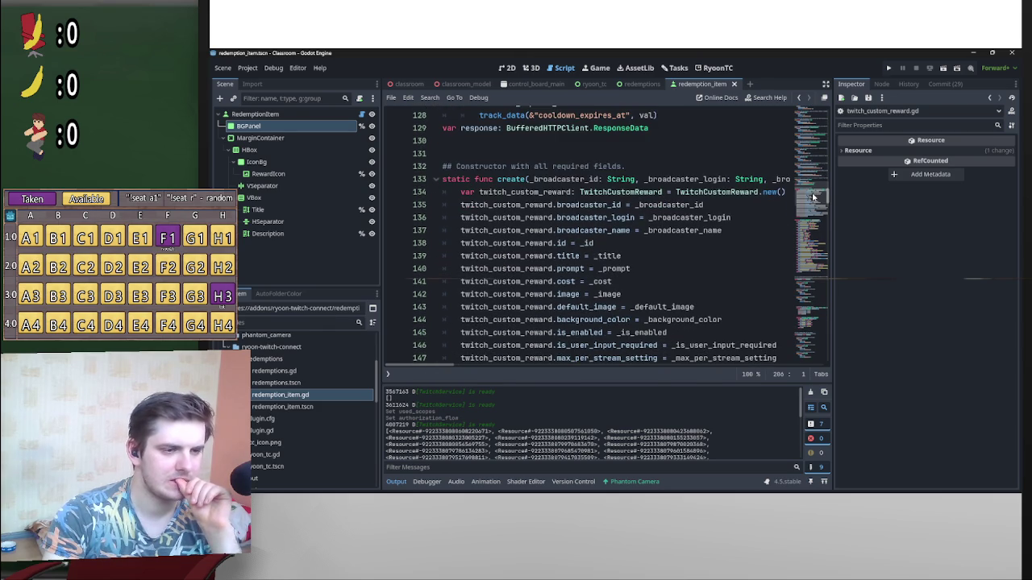
scroll(679, 242, "up", 12)
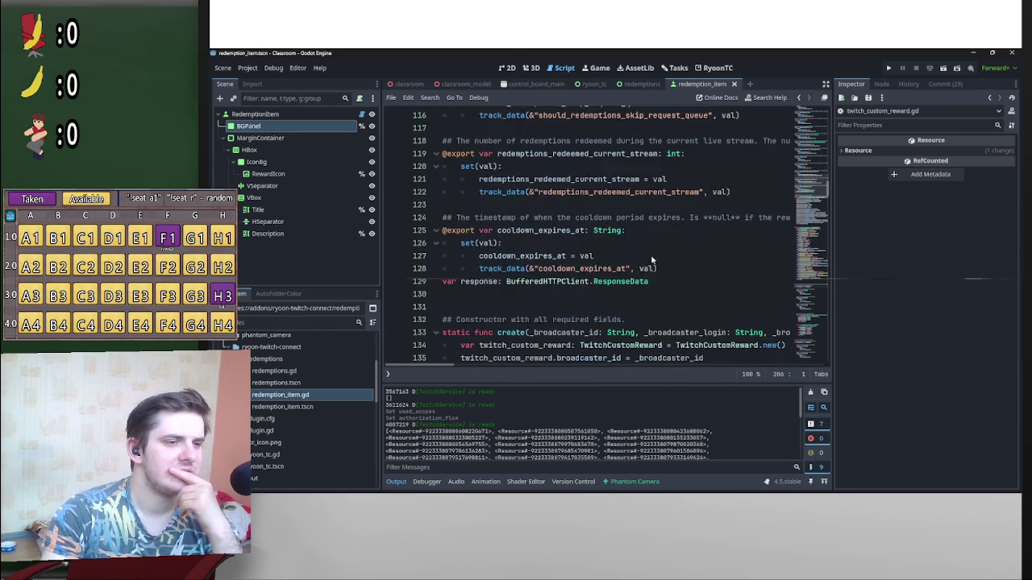
scroll(677, 273, "up", 9)
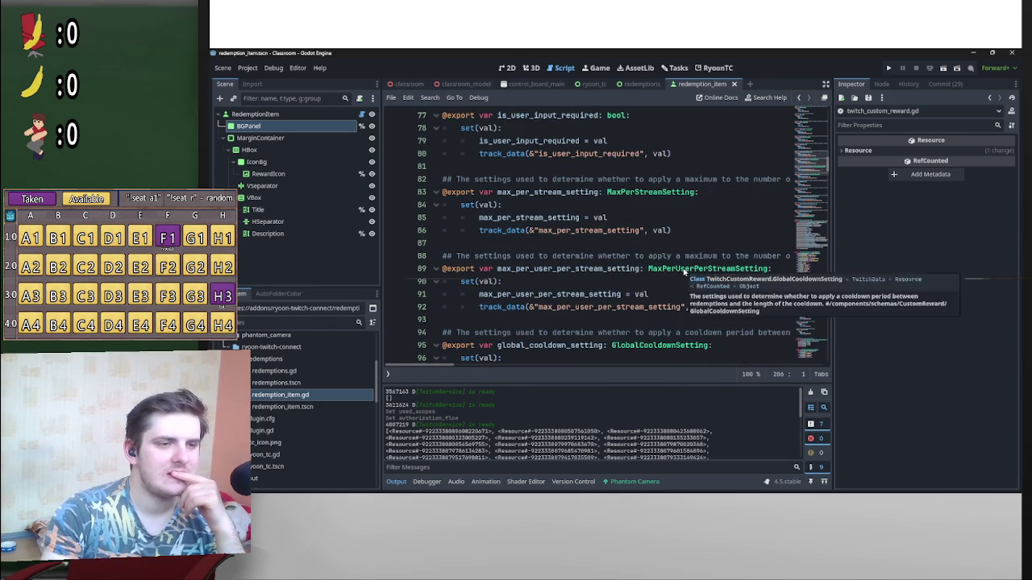
scroll(595, 215, "up", 7)
left_click(595, 229)
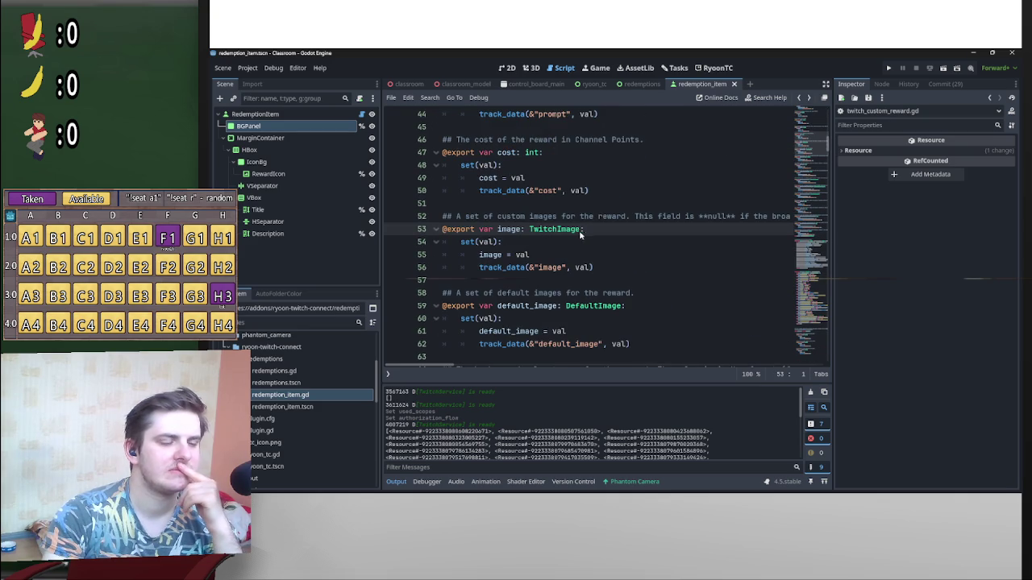
mouse_move(442, 368)
left_mouse_down()
mouse_move(485, 367)
mouse_move(412, 371)
left_mouse_up()
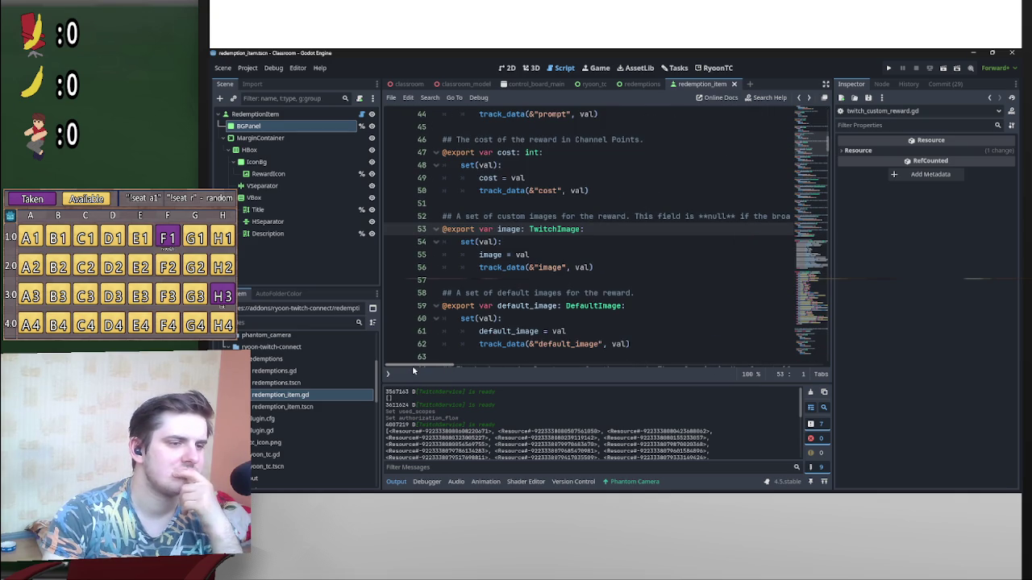
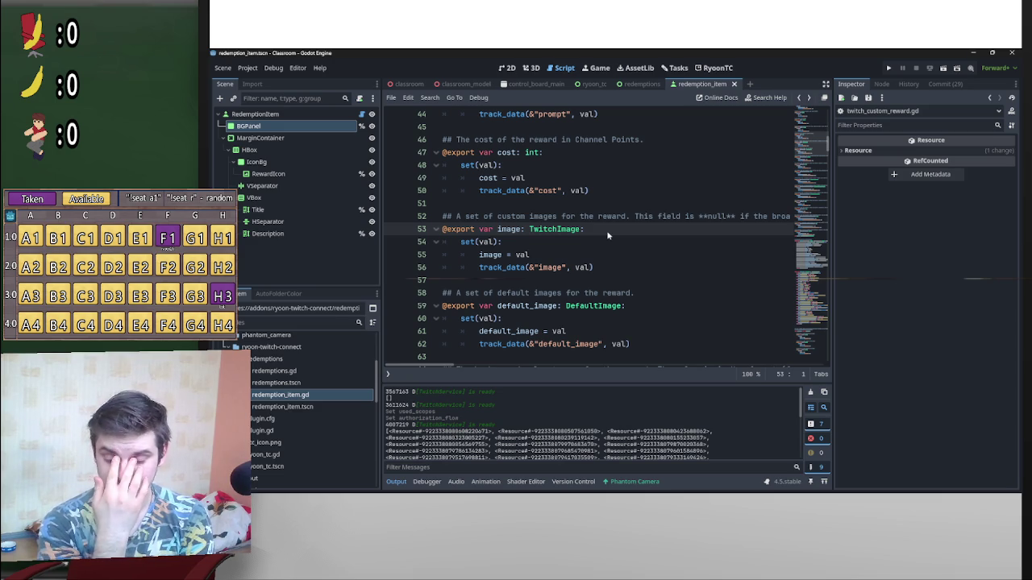
- Search the web for 'godot get image form url', open the Godot forum thread, then return to Godot
mouse_move(596, 491)
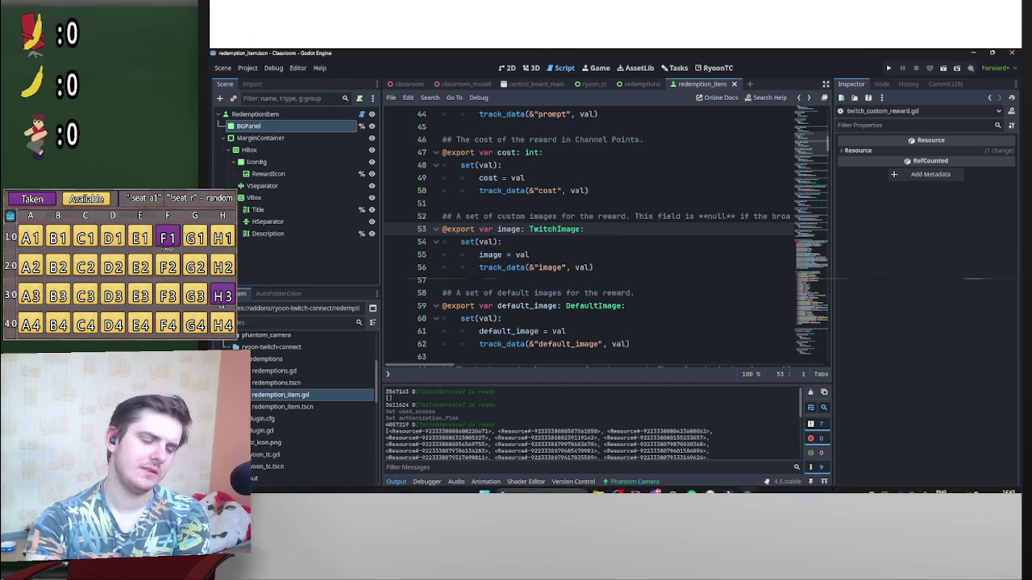
mouse_move(670, 485)
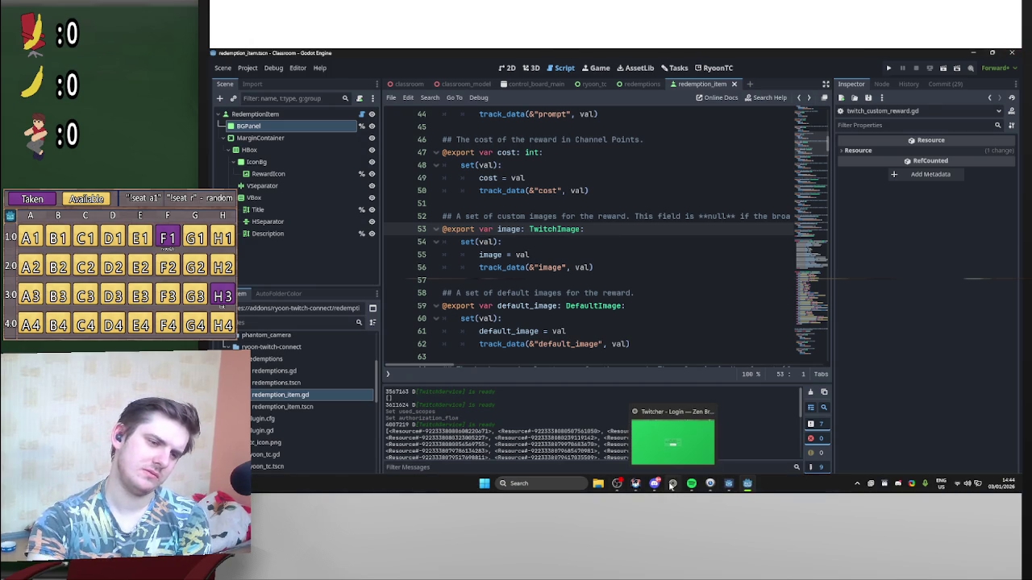
left_click(673, 447)
left_click(948, 75)
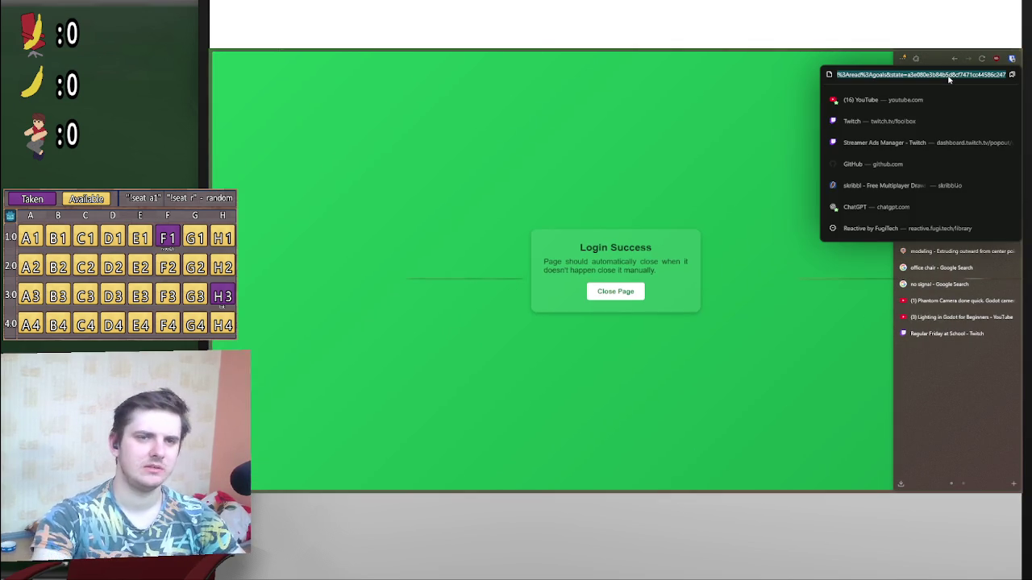
type("godot get i")
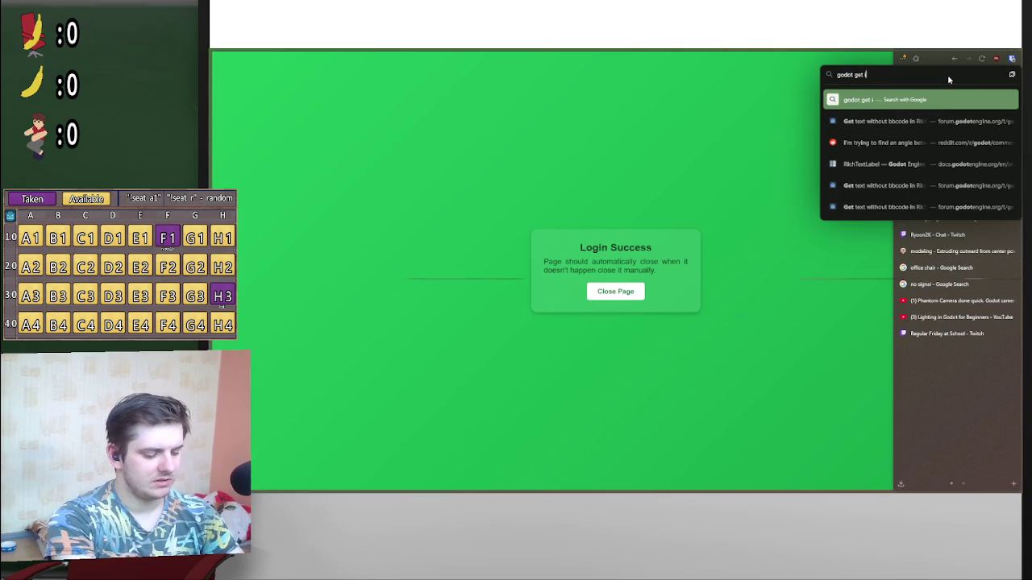
type("mage form url")
key("Return")
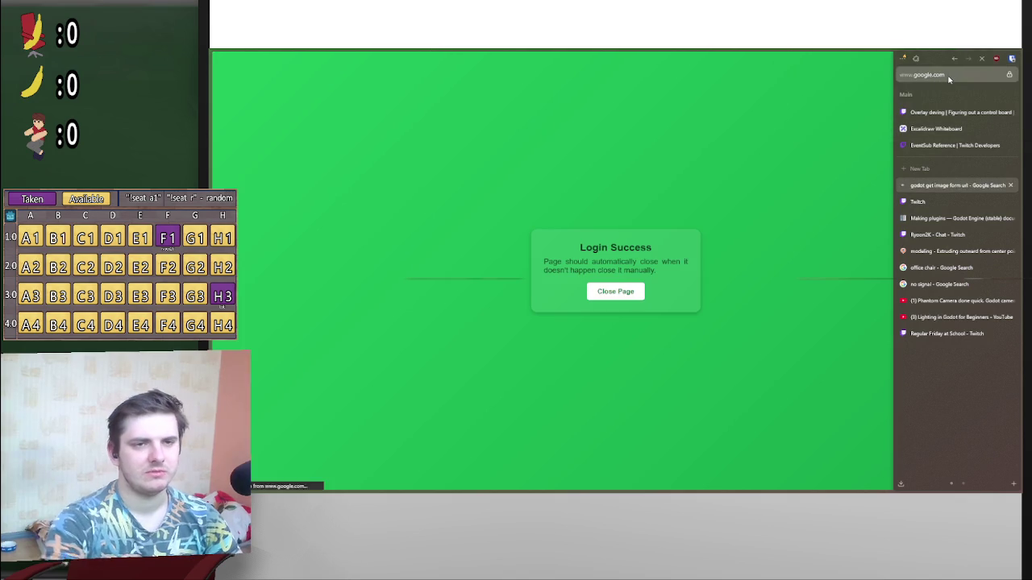
left_click(484, 170)
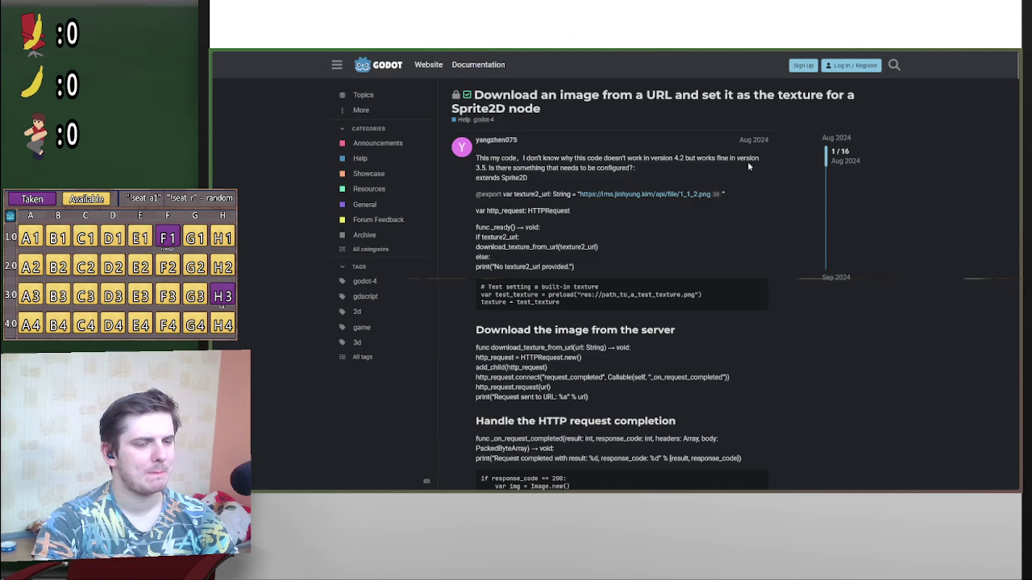
key("alt+Tab")
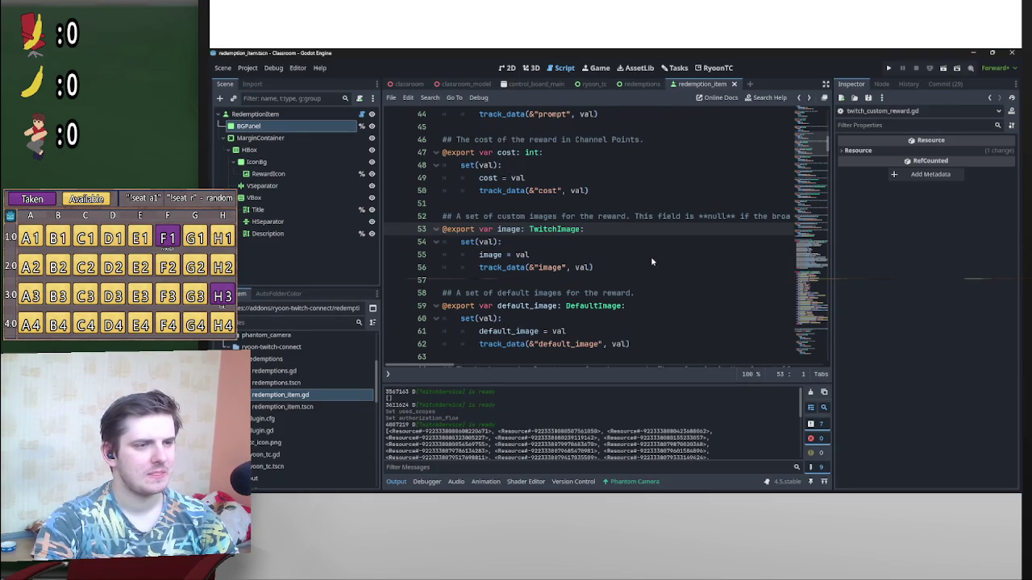
- Comment out the failing reward_icon = info.image line 19 in redemption_item.gd
key("alt+Left")
key("alt+Right")
key("alt+Left")
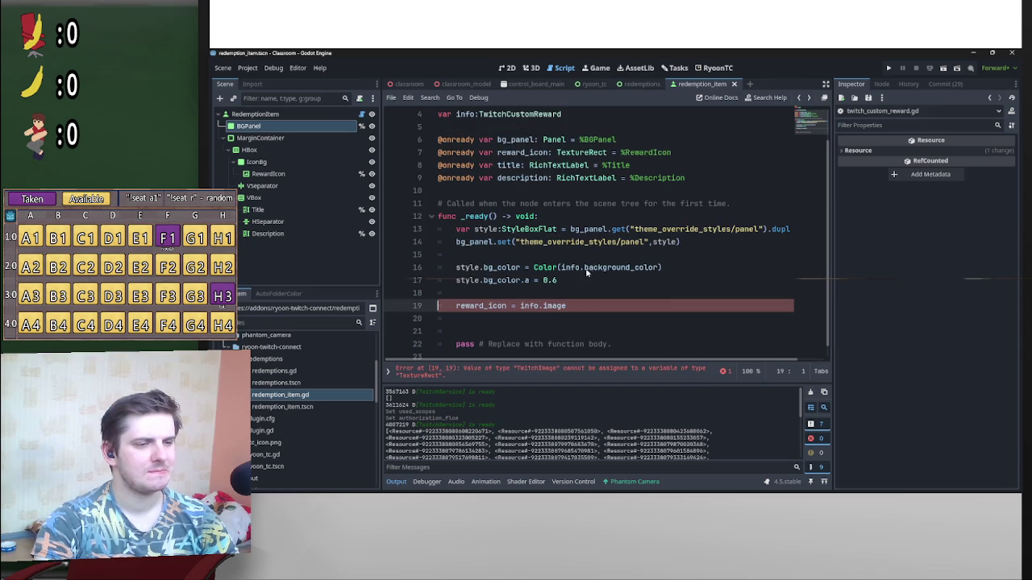
key("ctrl+k")
left_click(533, 267)
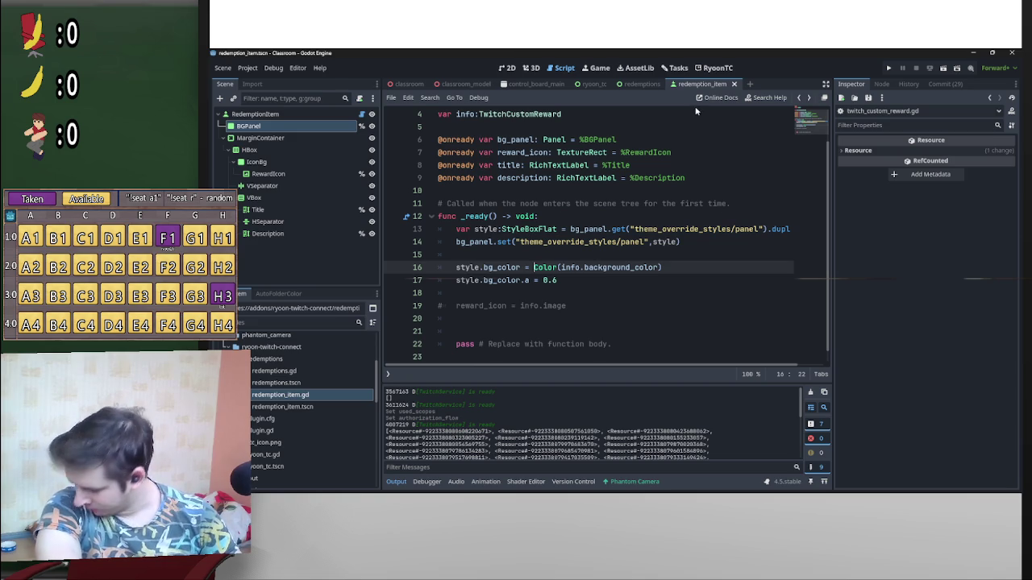
- Bring up the ryoon_tc scene and its script
left_click(634, 84)
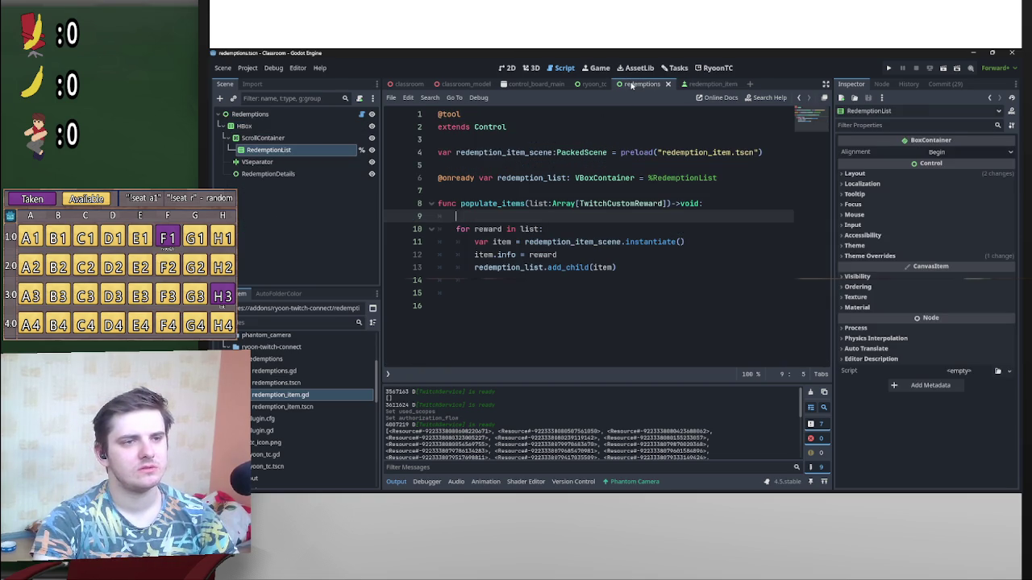
left_click(692, 85)
left_click(592, 84)
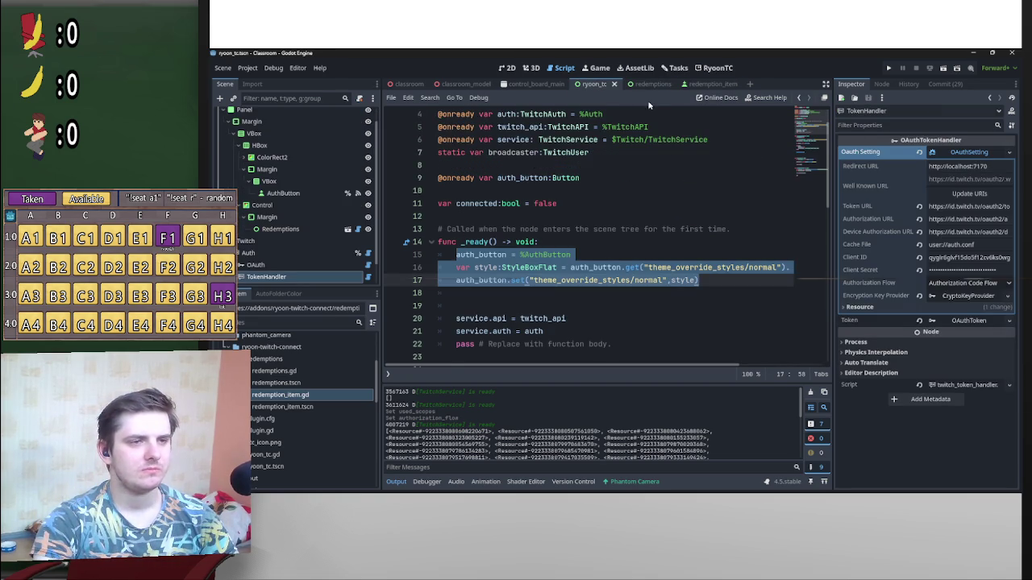
- Append [0]. to the print line and change line 56 to 'redemption_list:= response.data'
scroll(581, 230, "down", 13)
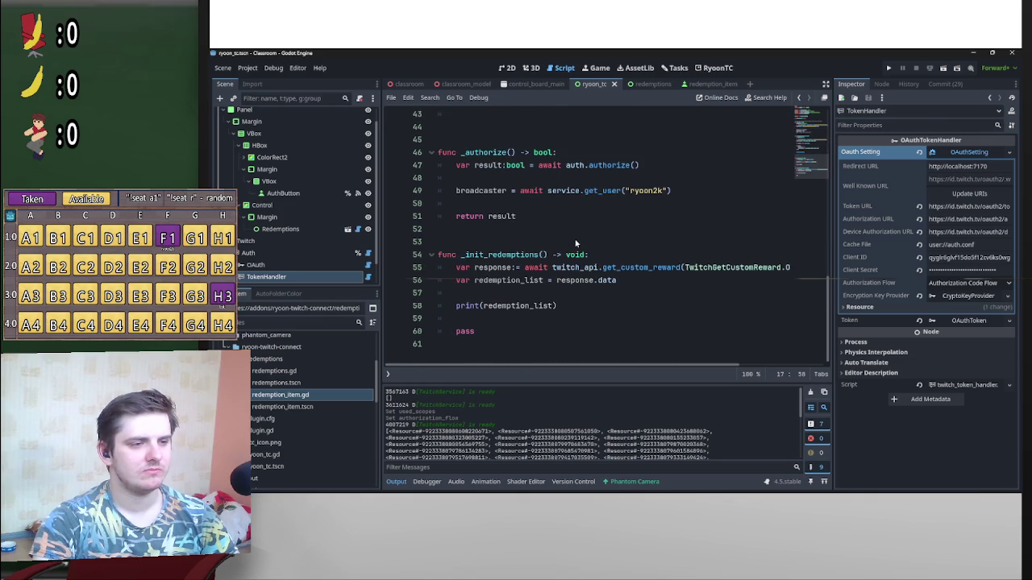
left_click(553, 309)
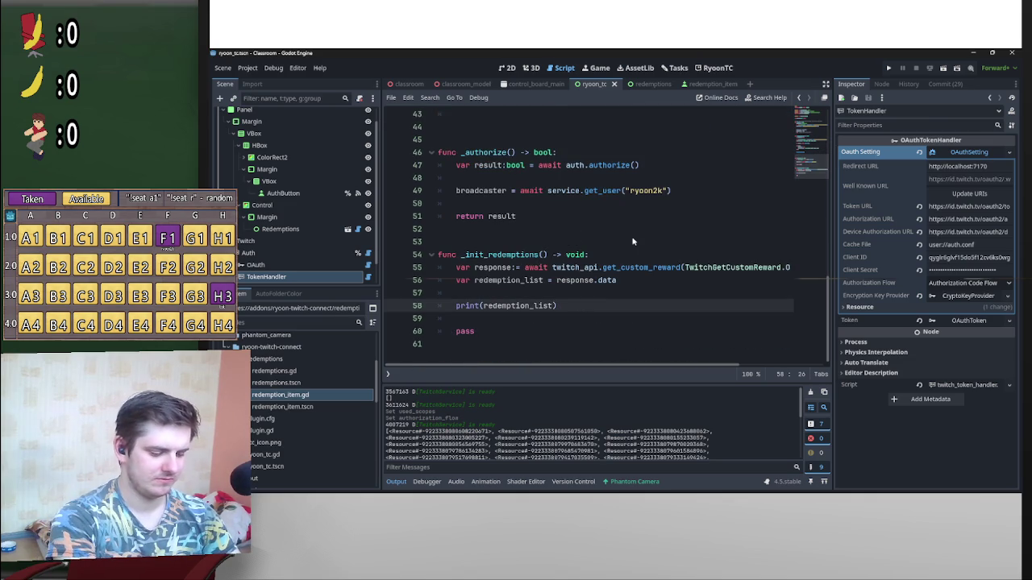
type("[0].")
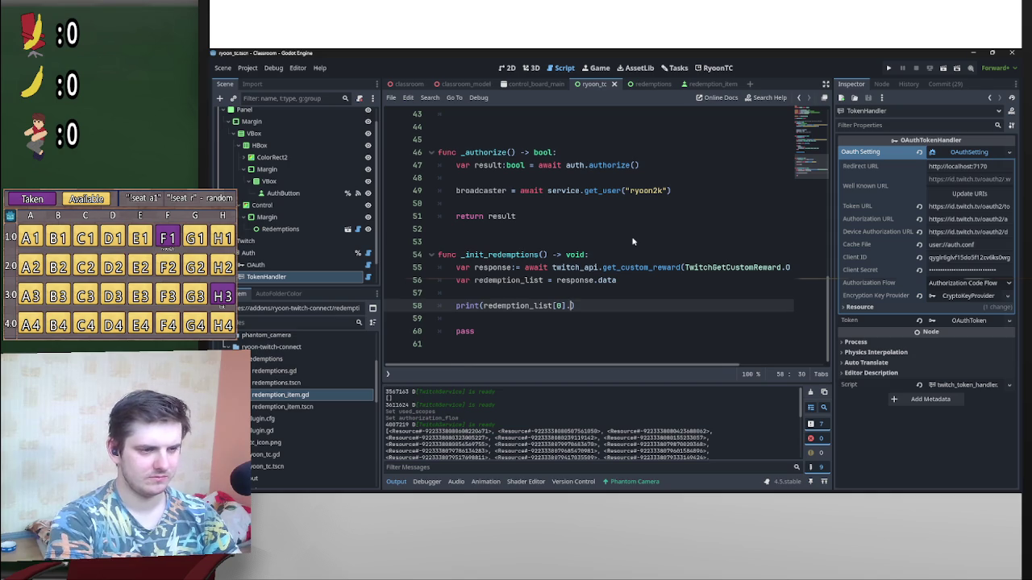
left_click(548, 281)
key("BackSpace")
type(":")
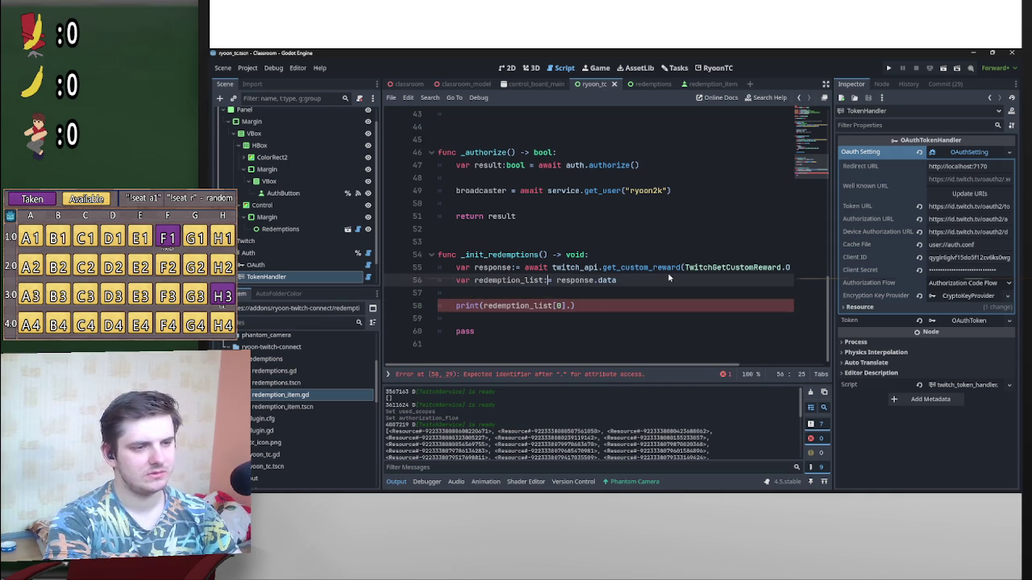
- Complete the print statement to print(redemption_list[0].image.url_4x) using autocomplete
left_click(569, 305)
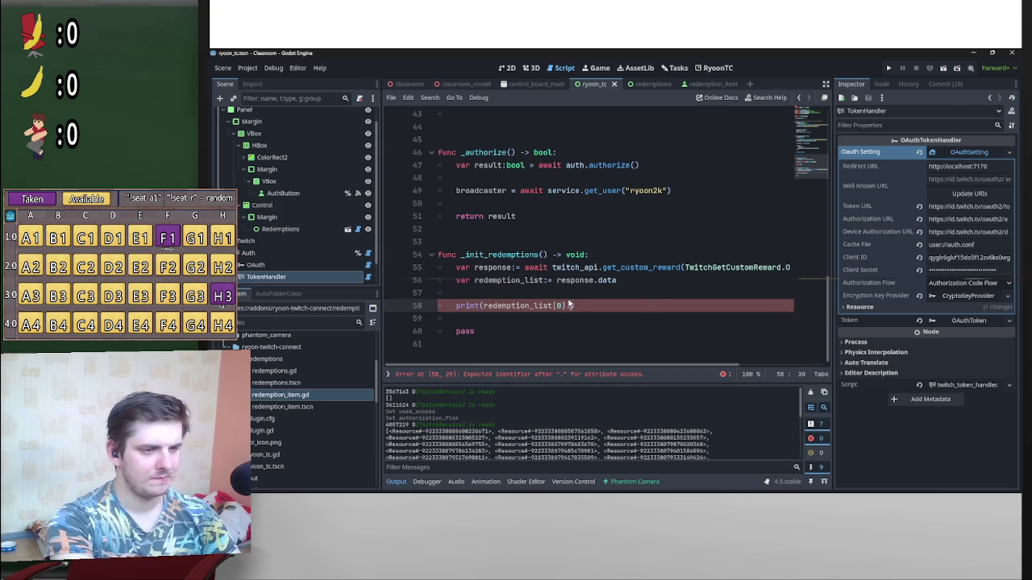
key("ctrl+space")
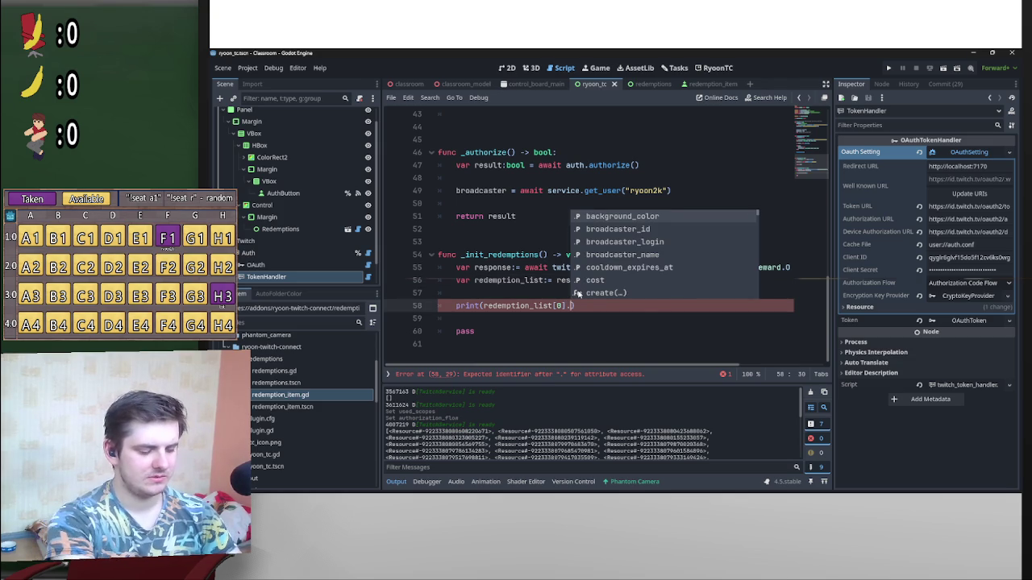
type("im.")
key("Escape")
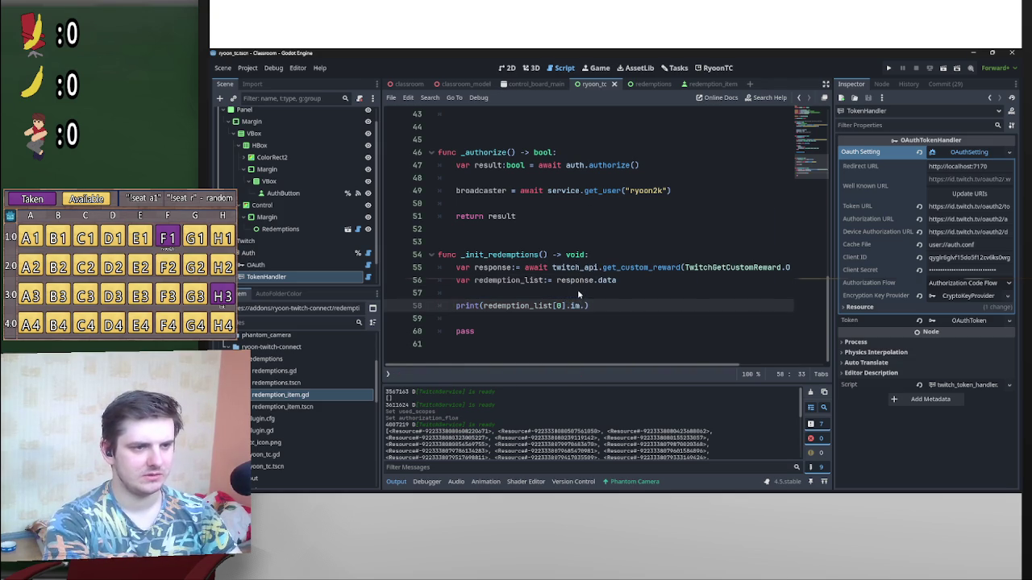
key("BackSpace")
type("age")
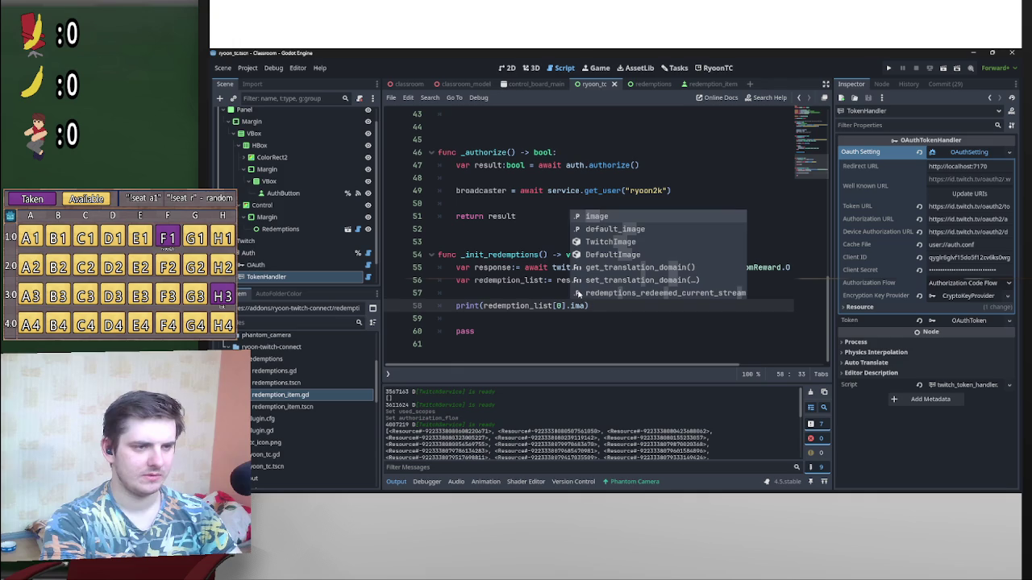
type(".")
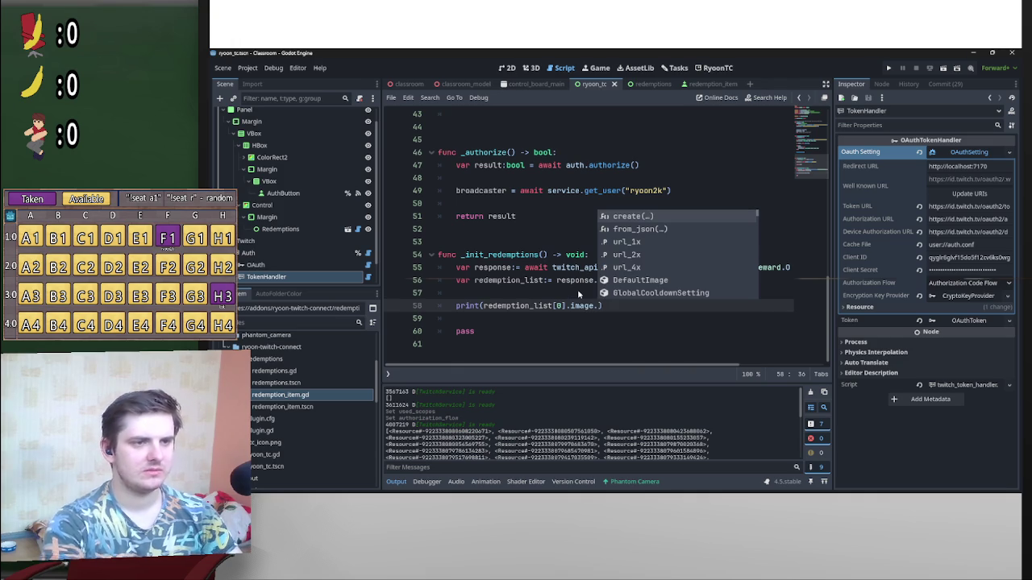
left_click(644, 266)
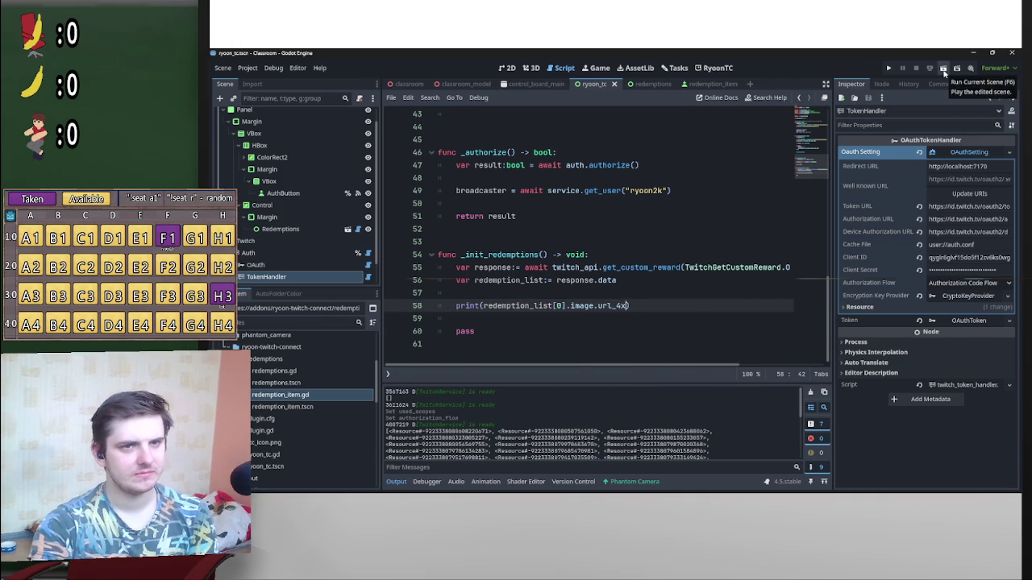
- Check the Plugins page in Project Settings, then close it
left_click(248, 68)
left_click(263, 84)
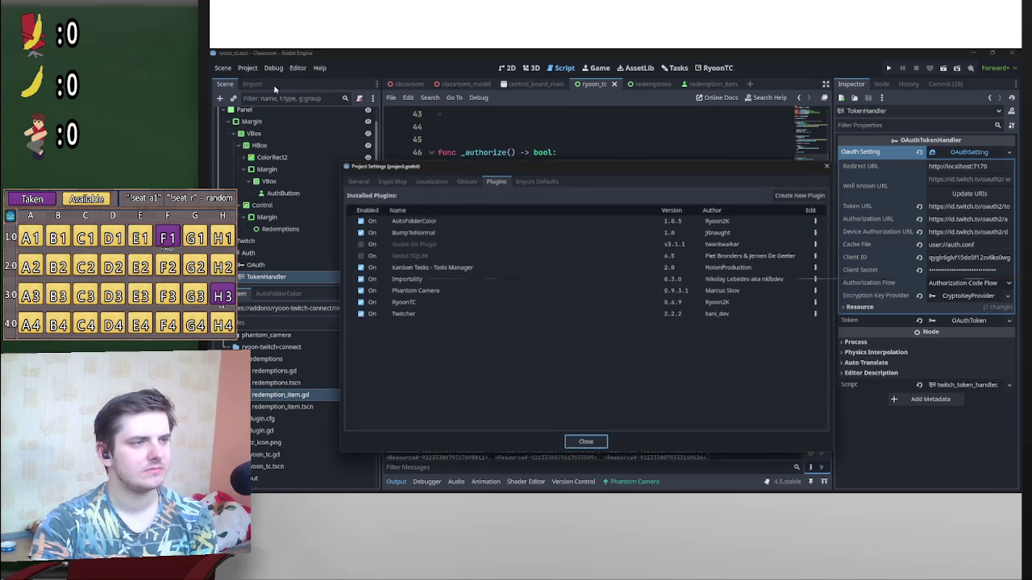
left_click(587, 446)
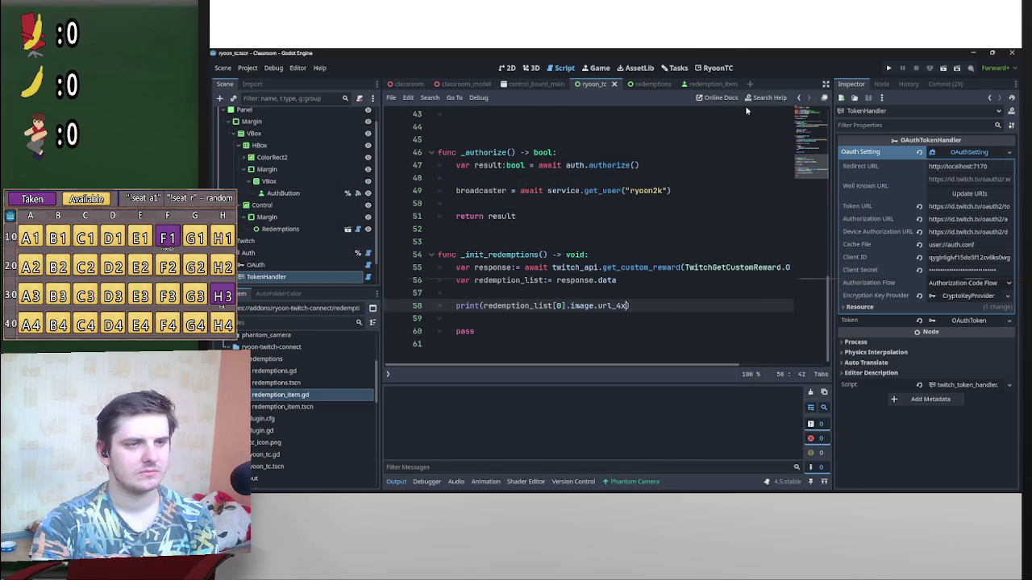
- Fetch redemptions from the RyoonTC tab and select the printed reward-image URL
left_click(716, 67)
left_click(822, 105)
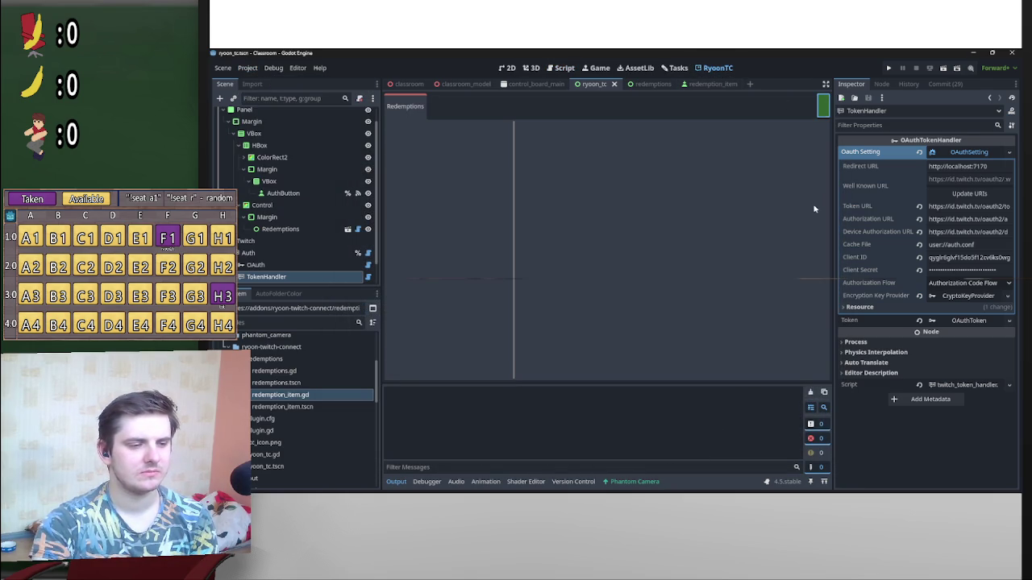
left_click_drag(487, 401, 378, 394)
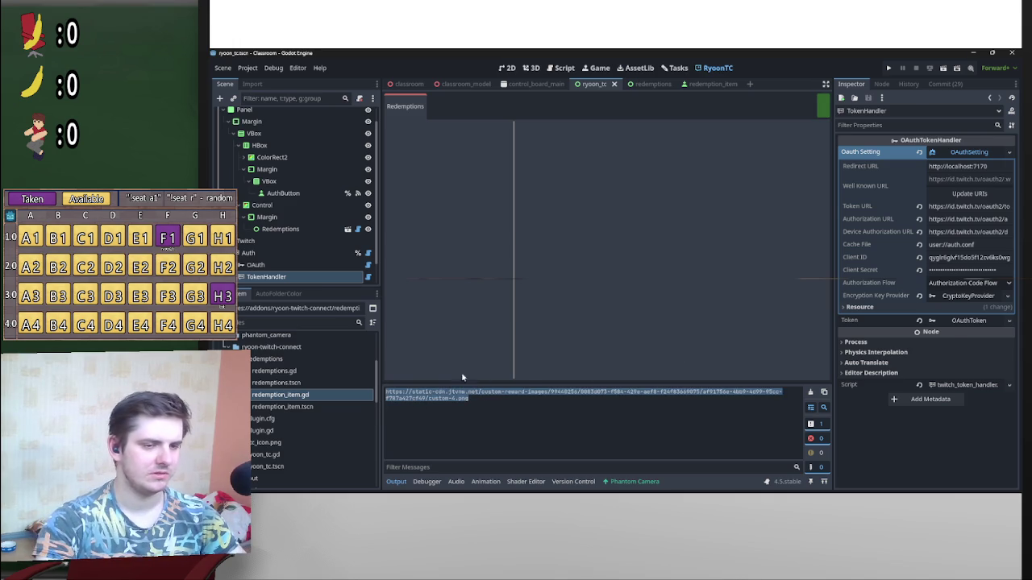
key("alt+Tab")
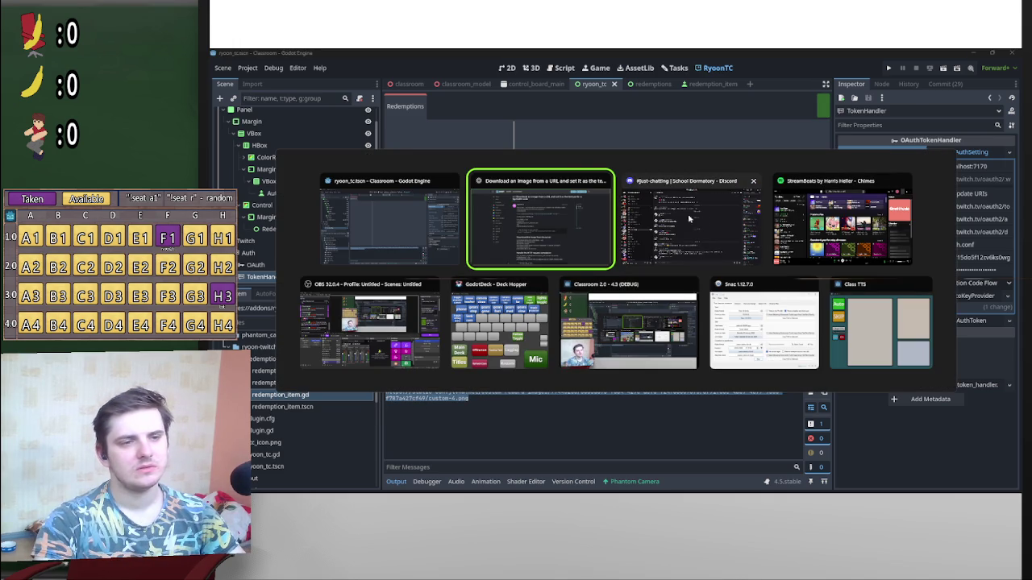
- Paste the copied reward-image URL into Zen Browser to load the banana image
left_click(564, 218)
mouse_move(1017, 81)
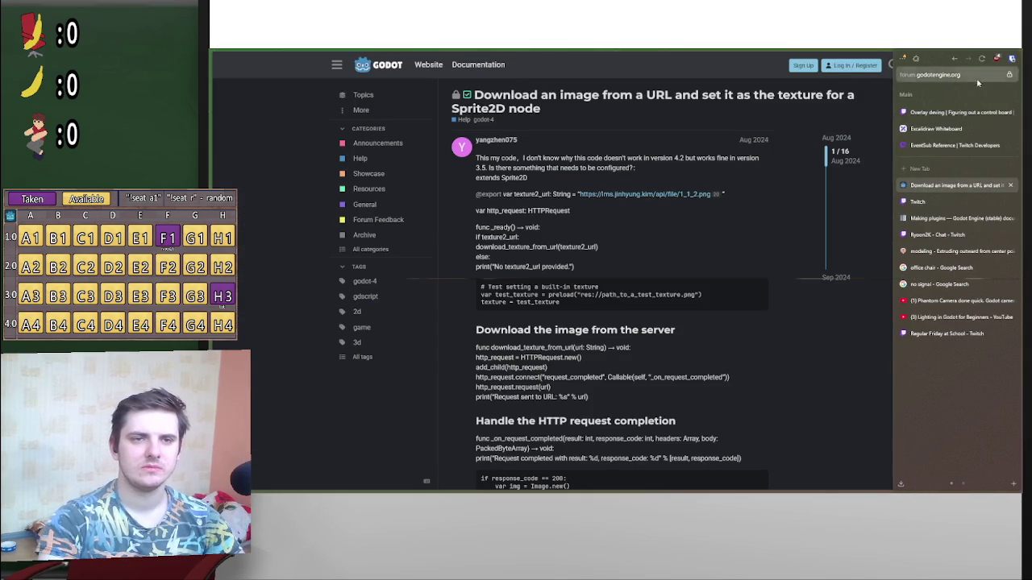
left_click(969, 75)
key("ctrl+v")
key("Return")
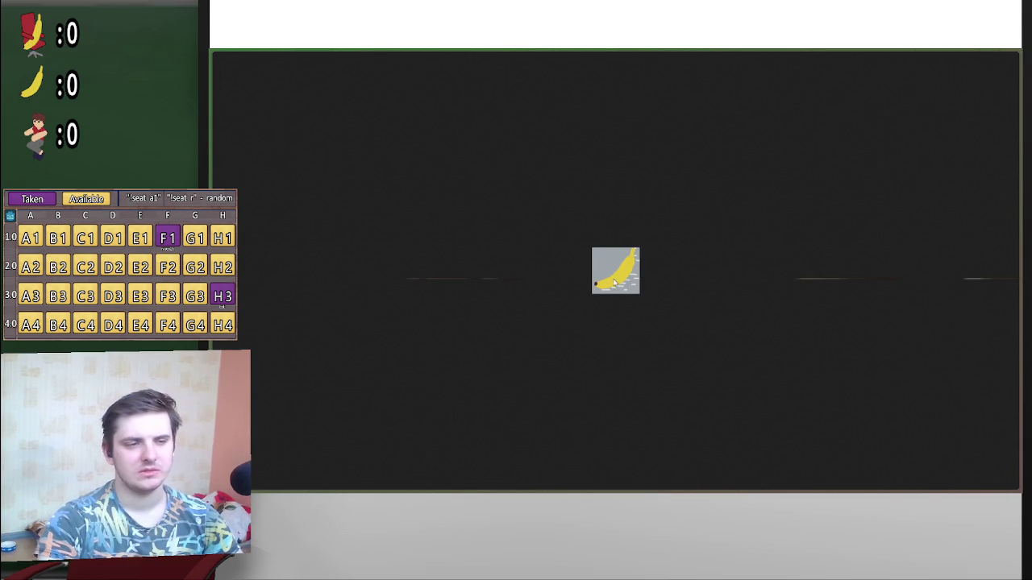
mouse_move(1020, 186)
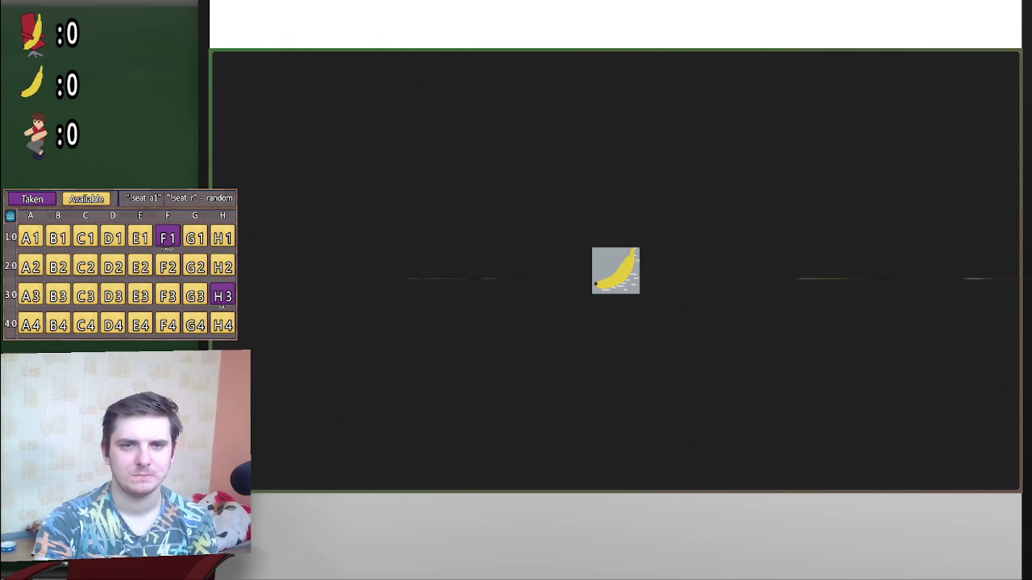
- Check the 112×112 image URL, then dismiss the browser to return to Godot
left_click(971, 75)
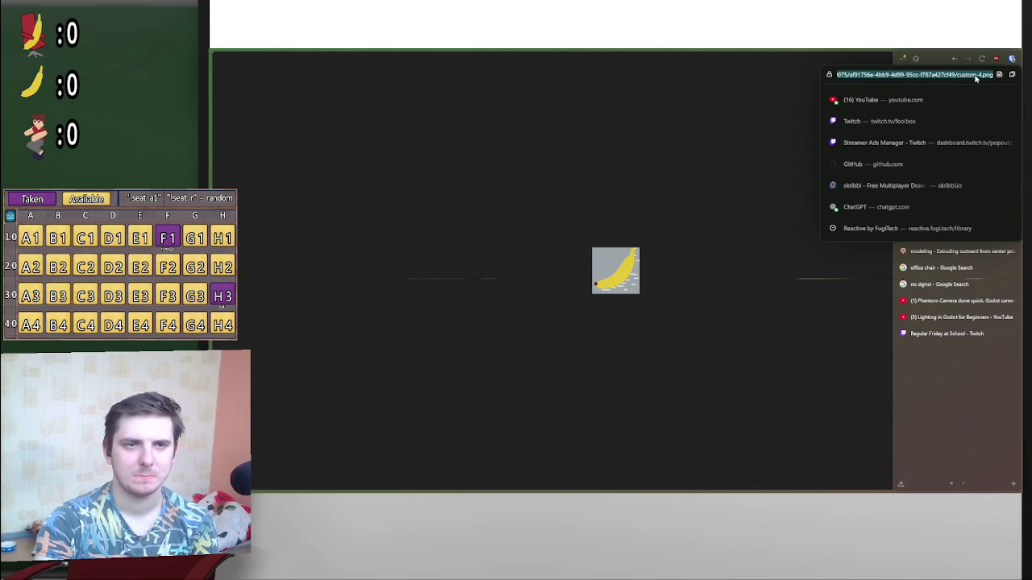
left_click(682, 112)
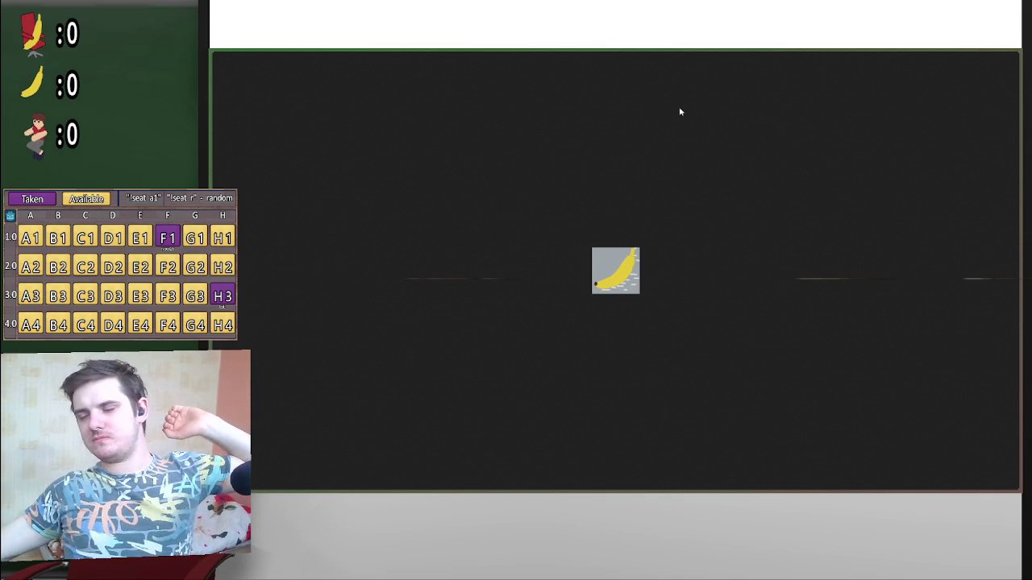
mouse_move(240, 51)
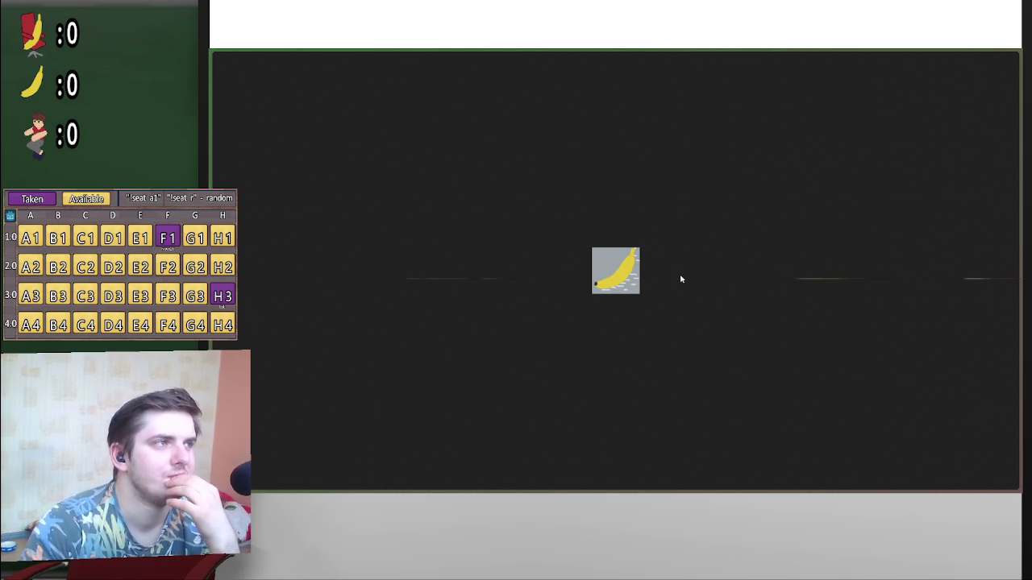
mouse_move(960, 294)
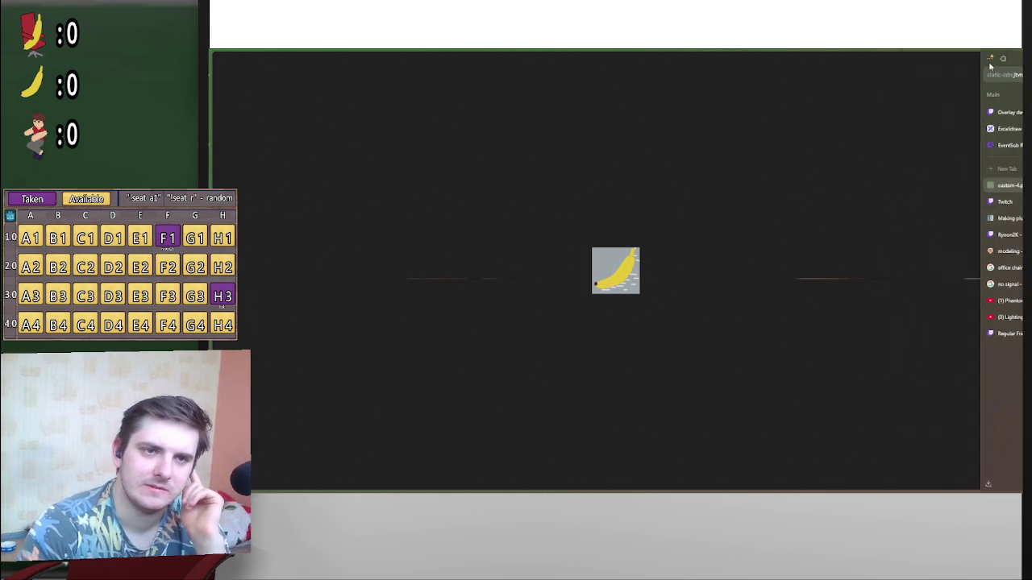
left_click(976, 55)
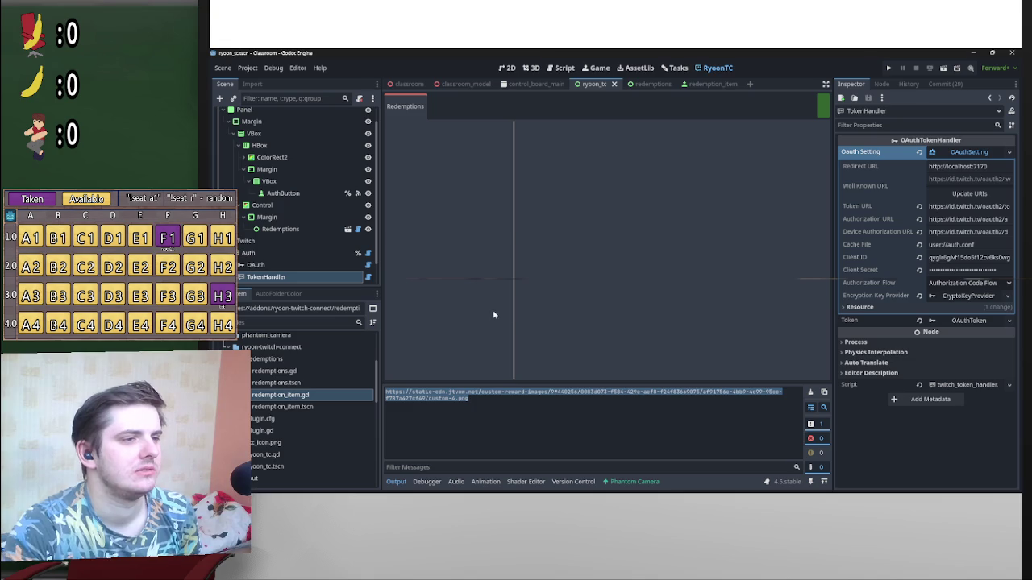
- Switch to the Script workspace showing the ryoon_tc code
scroll(252, 428, "up", 5)
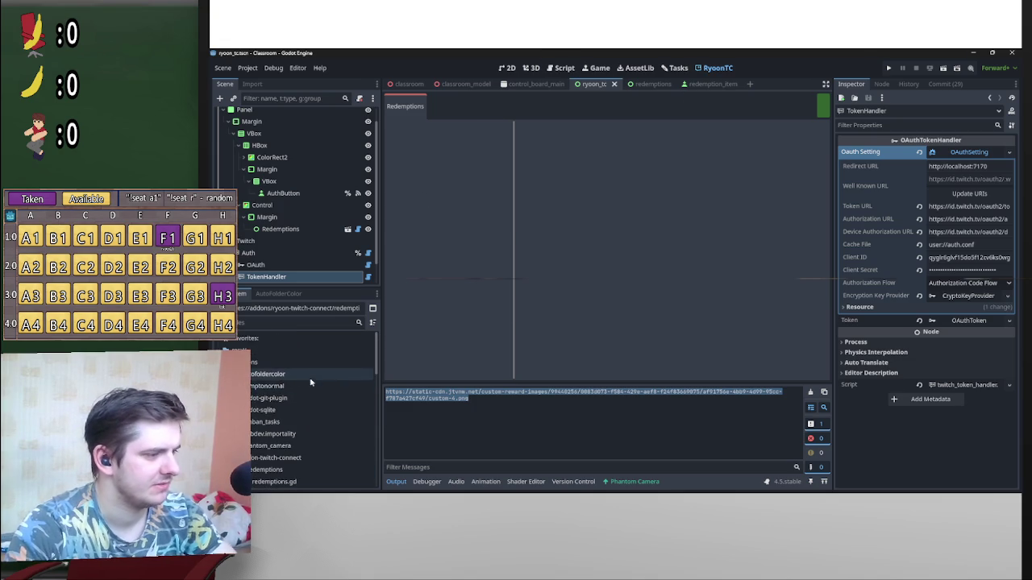
scroll(252, 428, "down", 5)
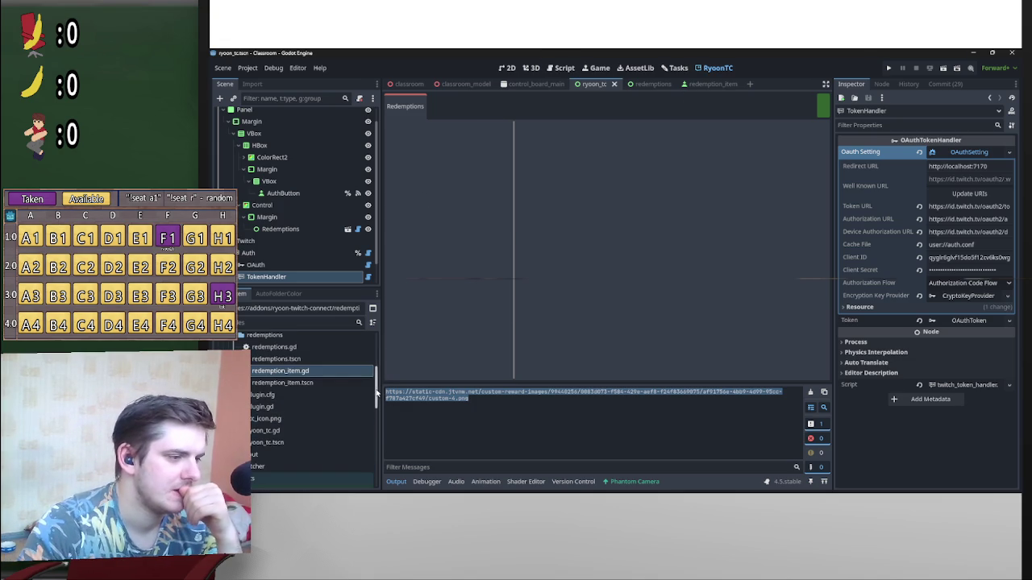
left_click(593, 68)
left_click(564, 68)
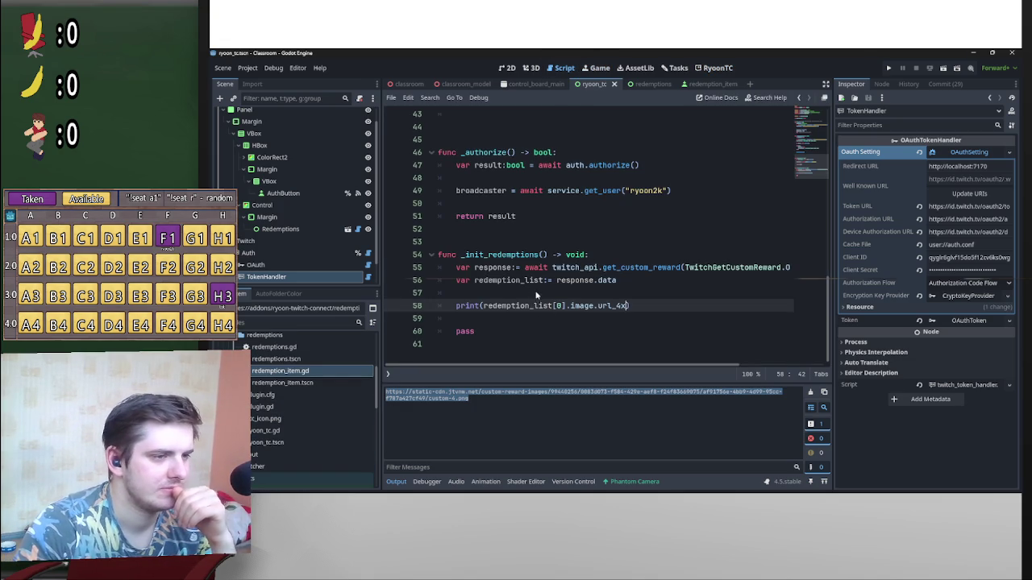
scroll(597, 299, "up", 9)
scroll(641, 287, "up", 5)
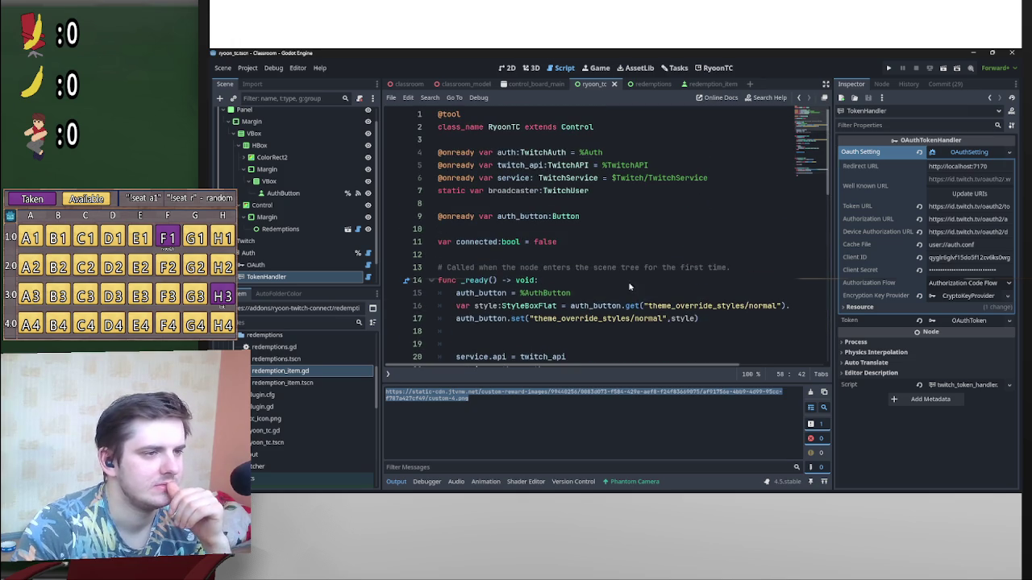
- Search the built-in documentation for 'image' and browse results like TwitchTeam background_image_url
left_click(320, 69)
left_click(334, 77)
type("ima")
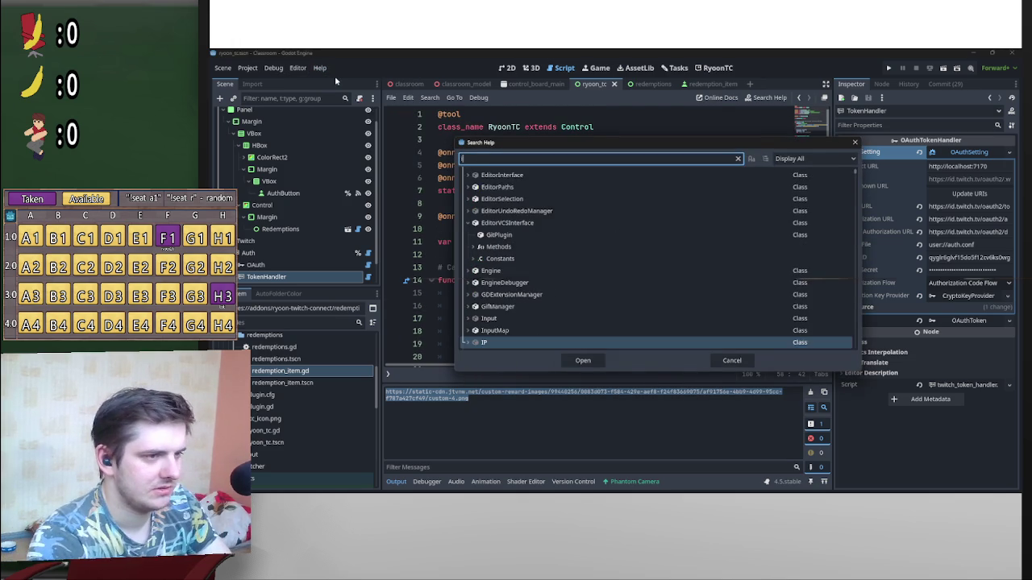
type("ge")
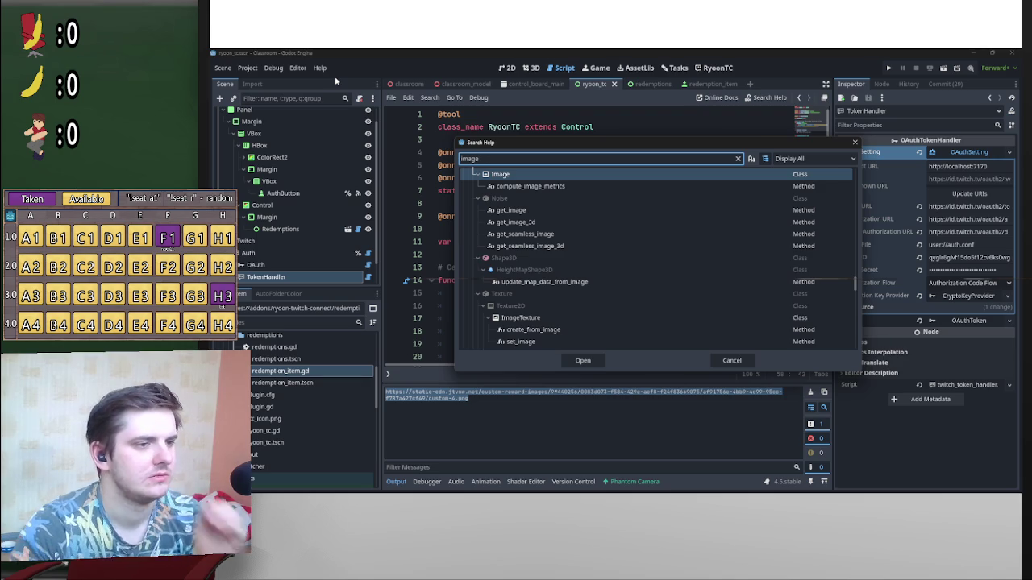
scroll(629, 255, "down", 2)
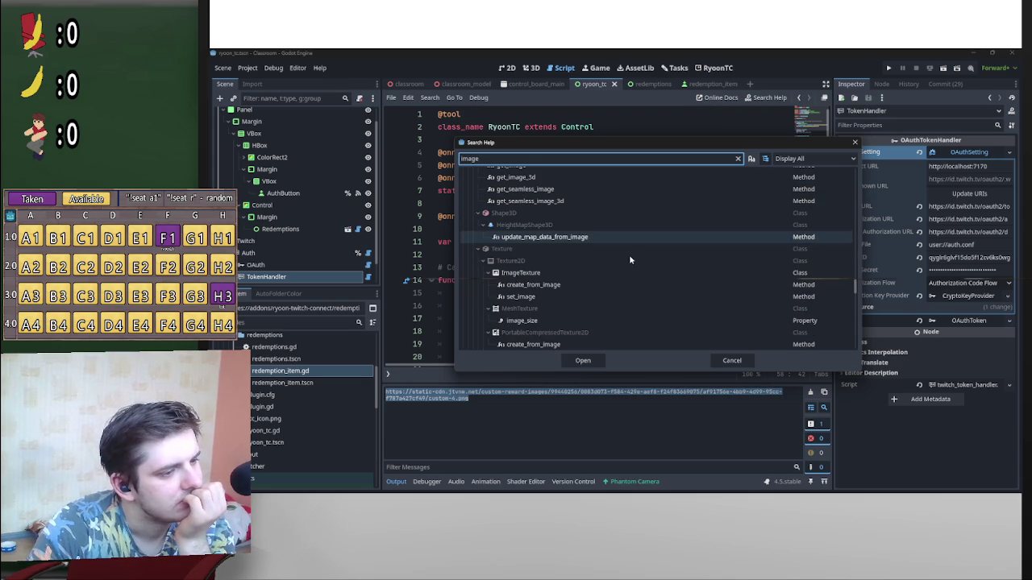
scroll(629, 254, "down", 3)
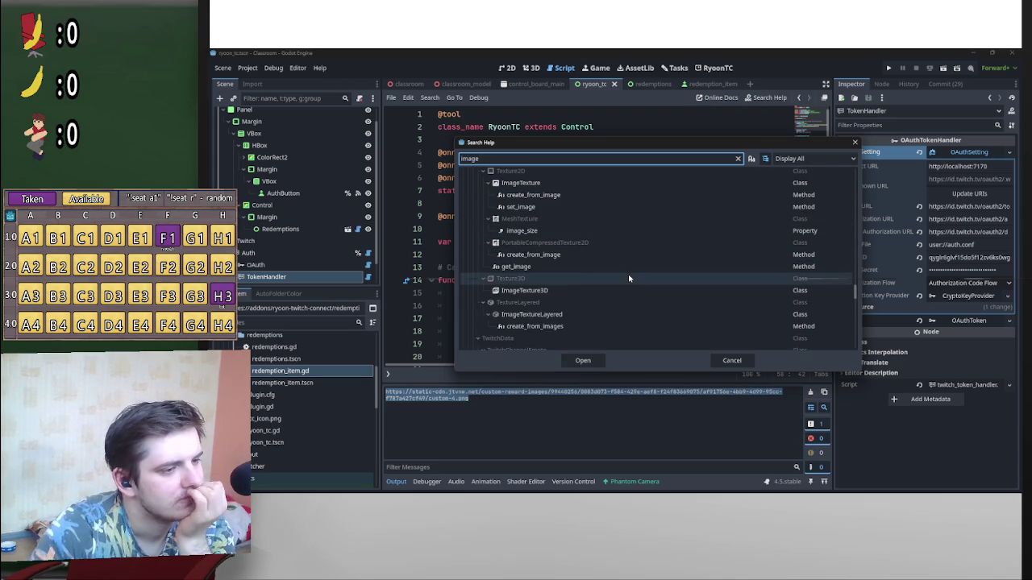
scroll(629, 266, "down", 3)
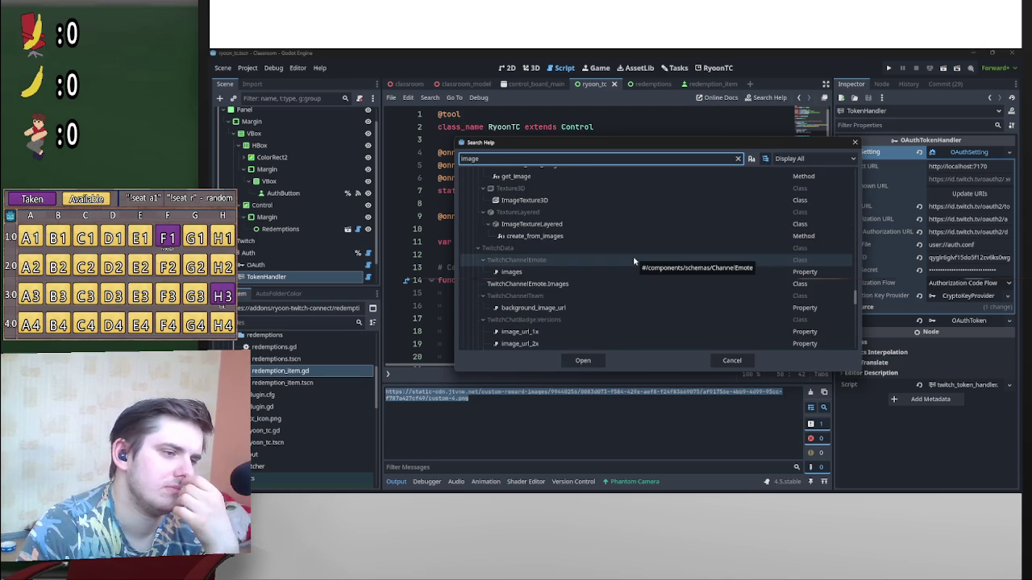
scroll(632, 255, "down", 2)
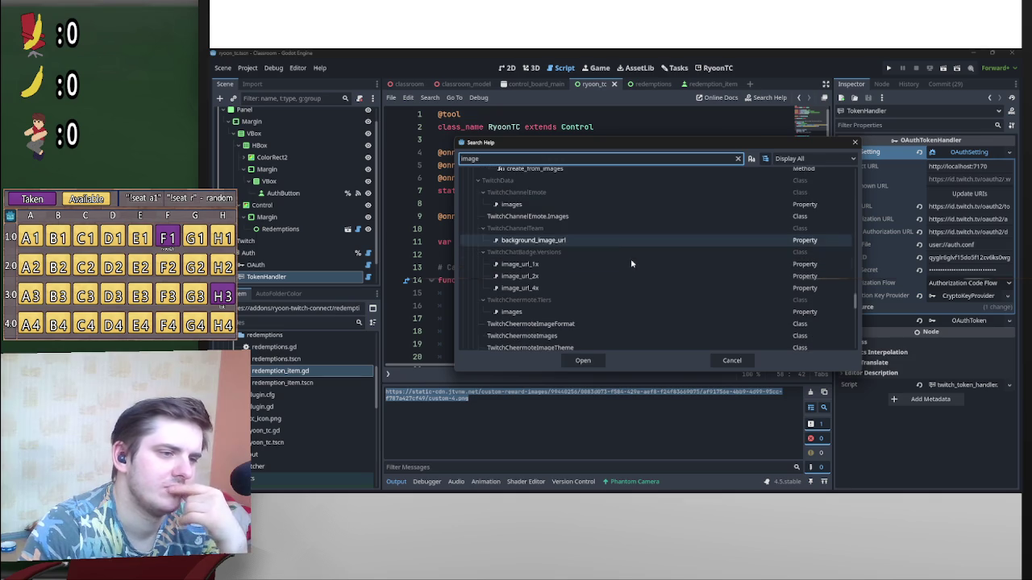
scroll(624, 290, "down", 1)
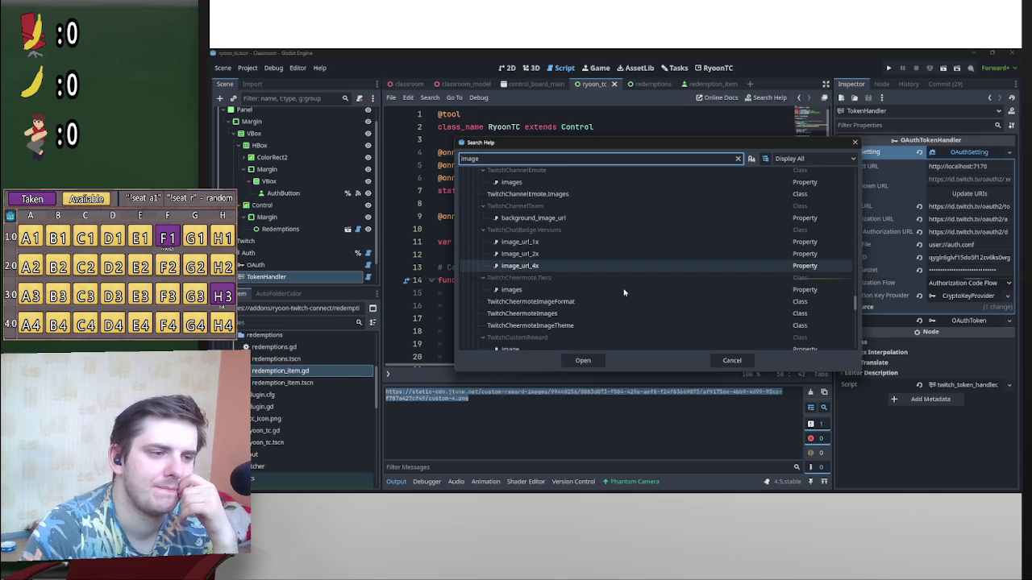
scroll(621, 297, "down", 1)
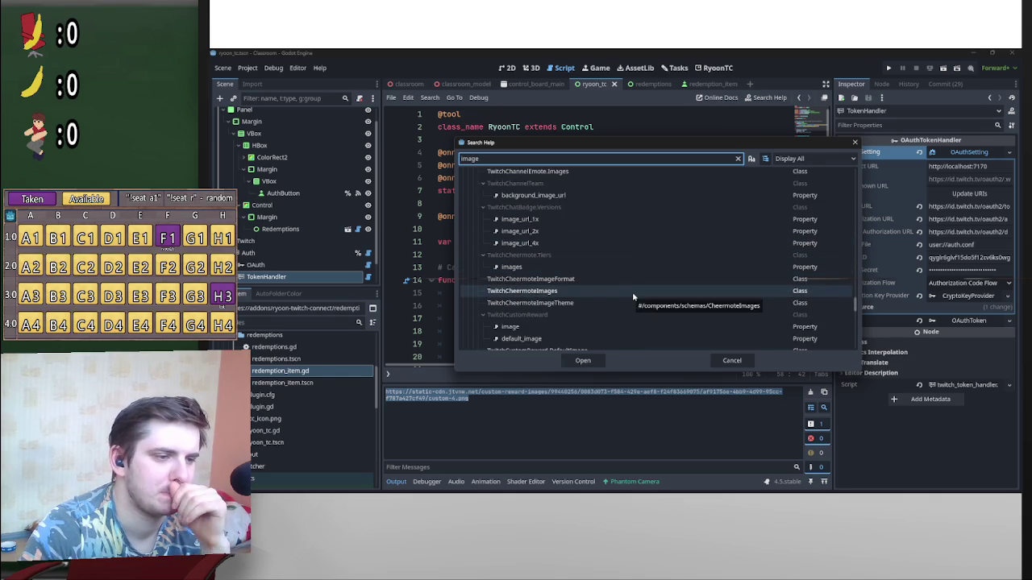
scroll(634, 297, "down", 2)
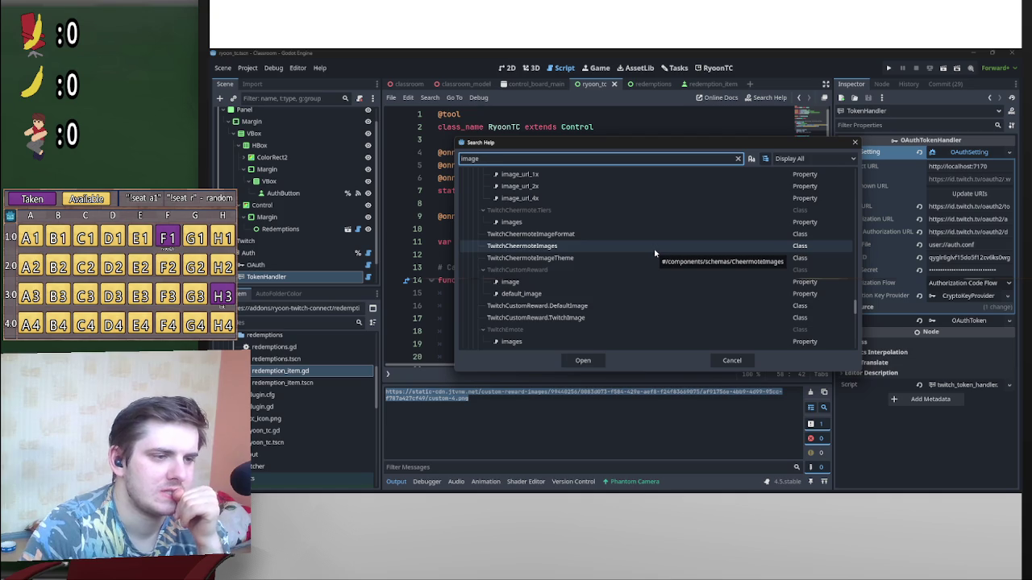
scroll(653, 249, "down", 1)
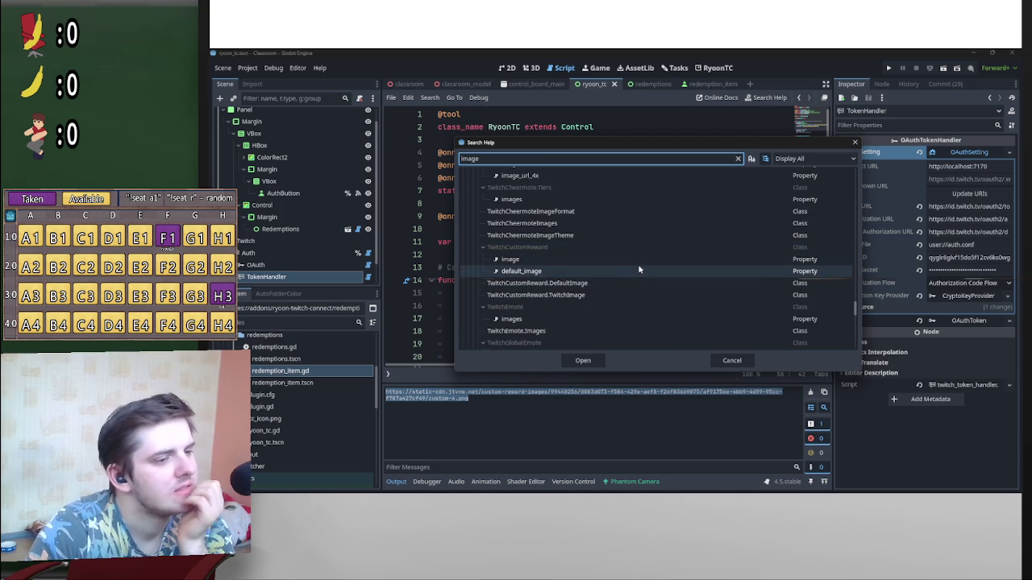
scroll(639, 268, "down", 2)
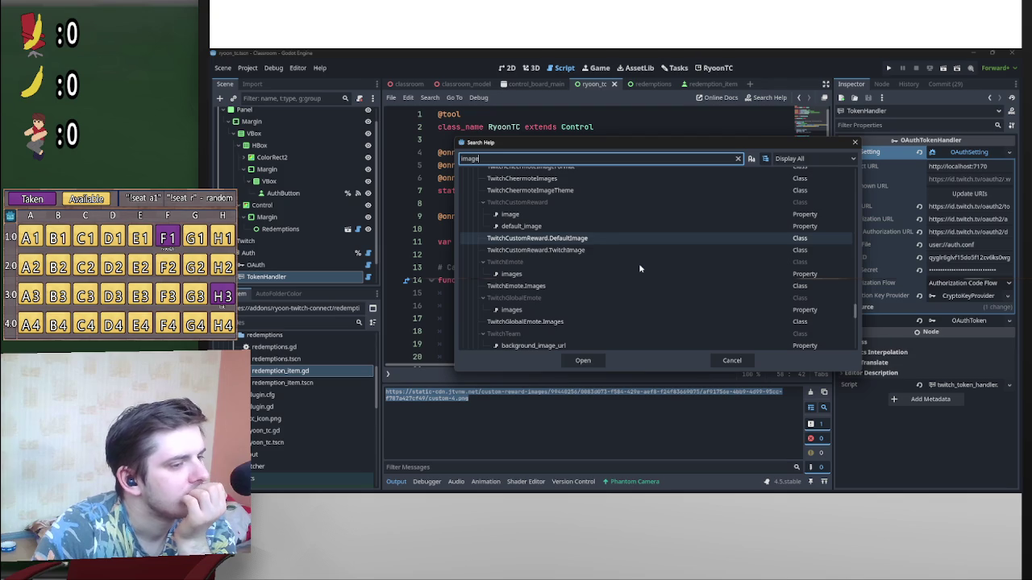
scroll(572, 326, "down", 1)
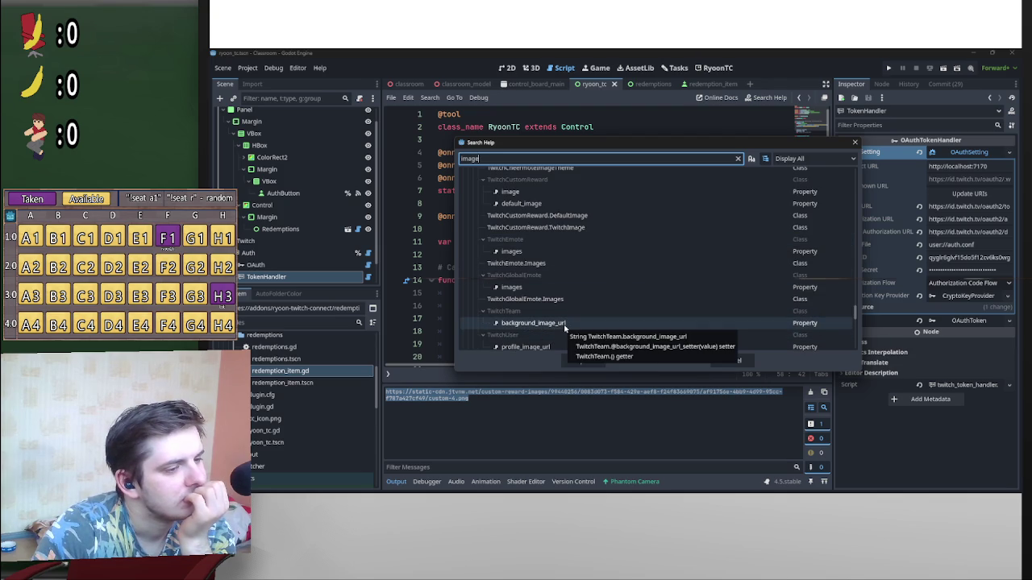
left_click(564, 326)
scroll(609, 311, "down", 2)
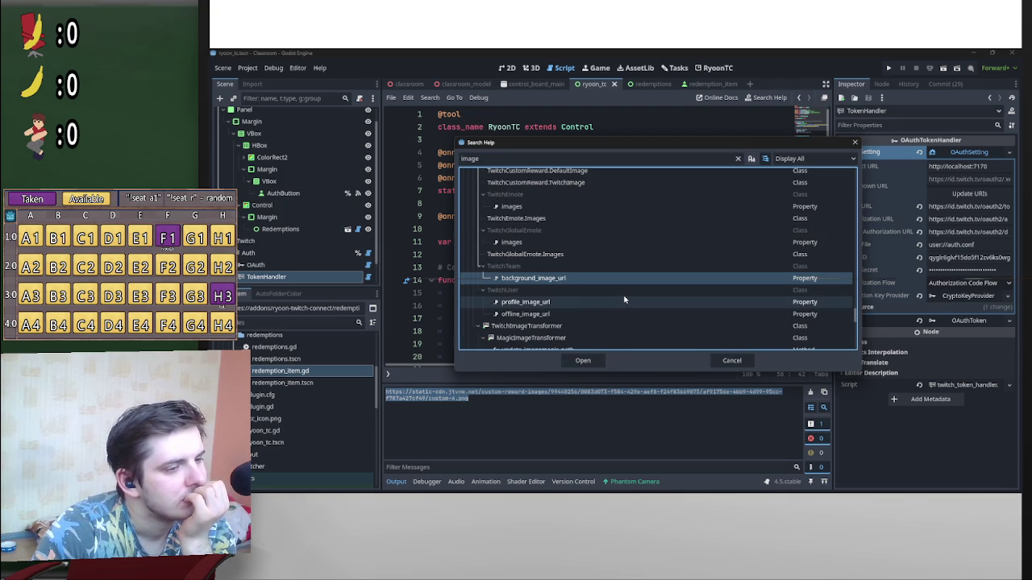
scroll(624, 299, "down", 2)
scroll(633, 297, "down", 1)
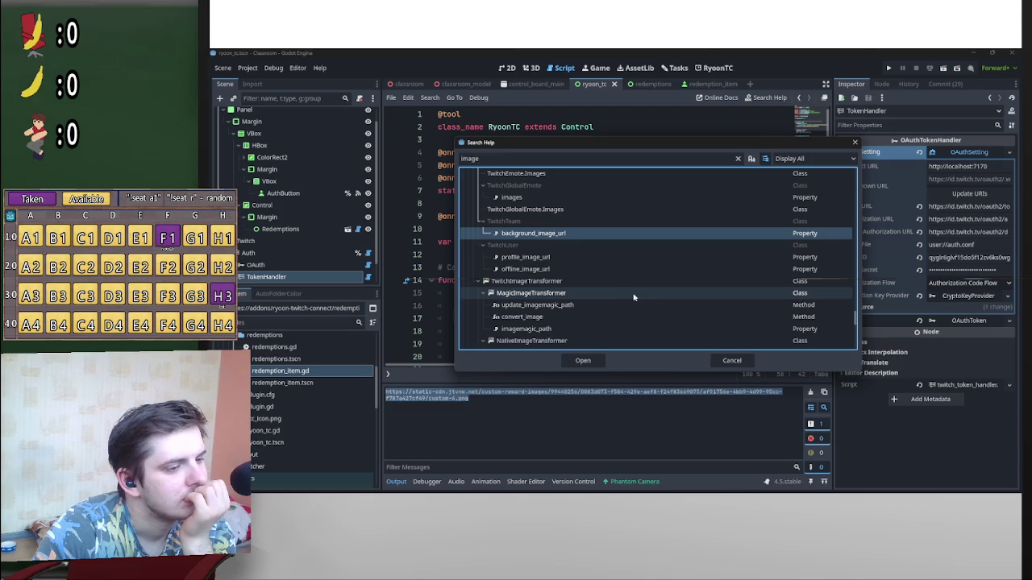
scroll(638, 287, "down", 3)
scroll(638, 287, "down", 2)
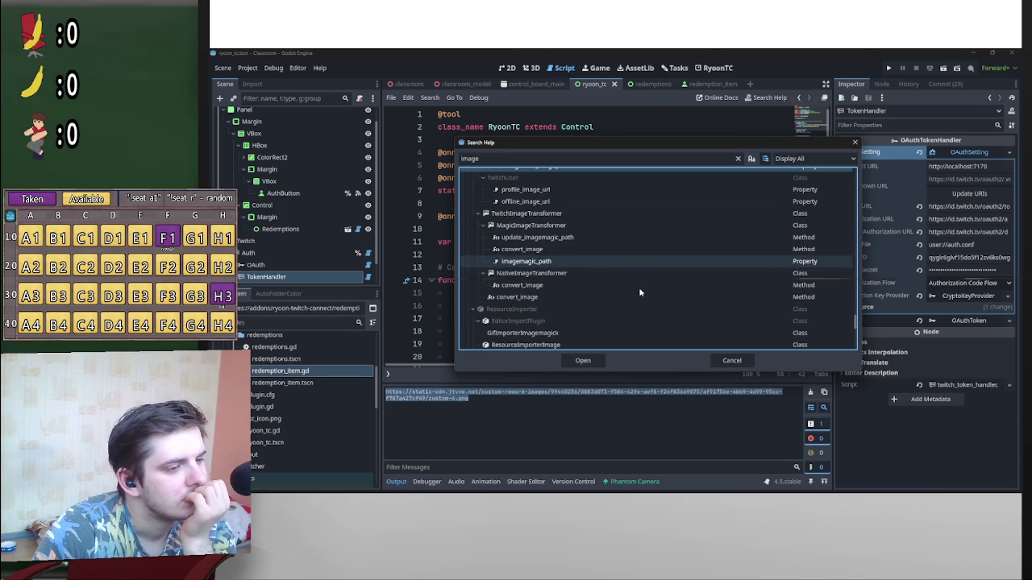
scroll(640, 290, "down", 1)
scroll(640, 290, "down", 2)
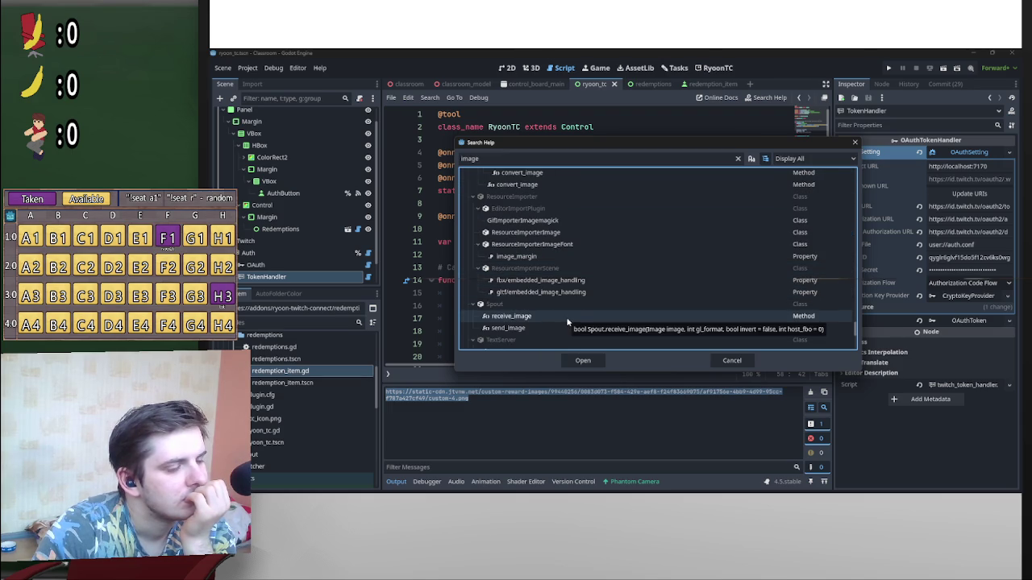
scroll(607, 304, "down", 2)
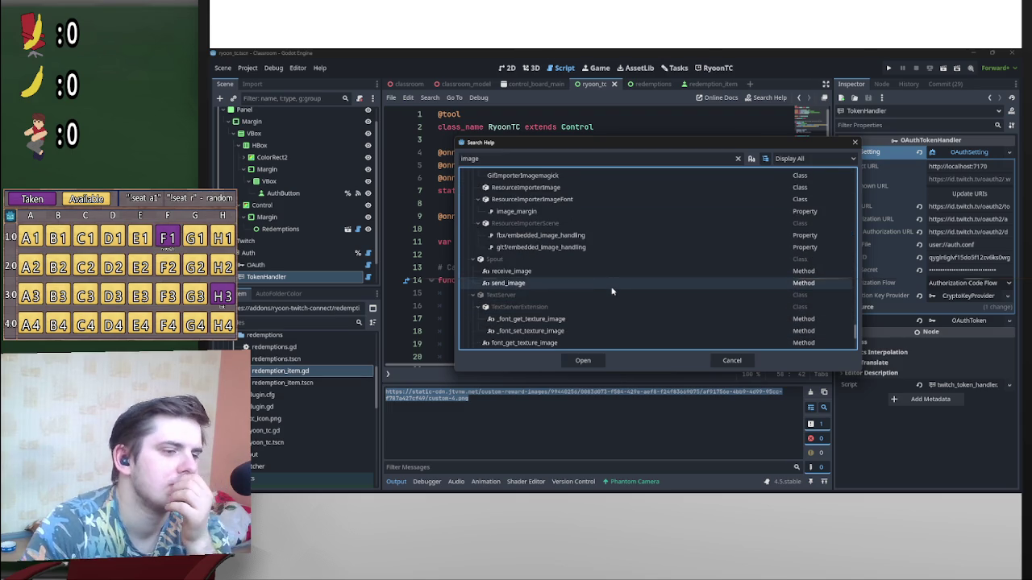
scroll(610, 286, "down", 3)
scroll(613, 290, "down", 4)
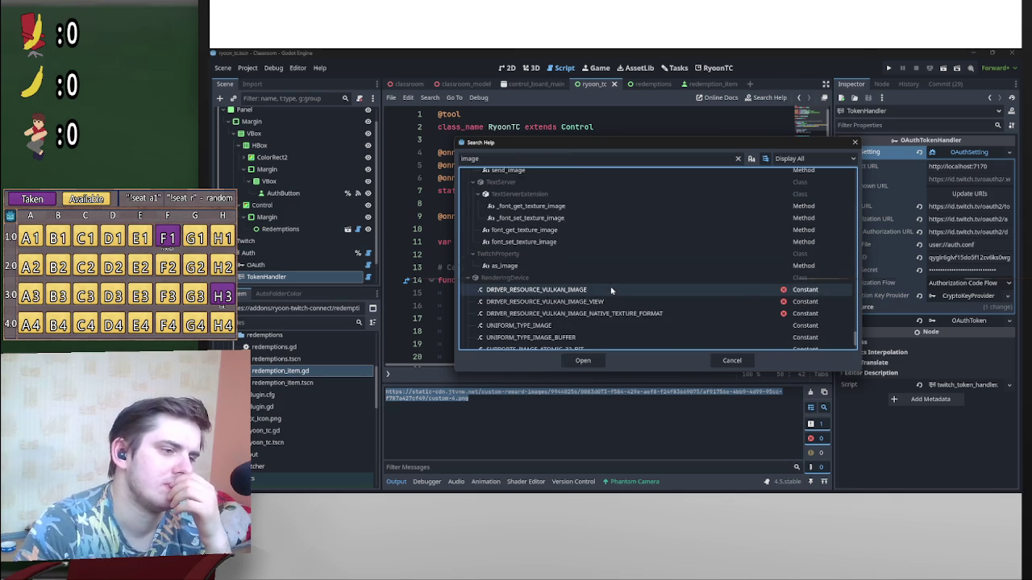
scroll(753, 334, "up", 3)
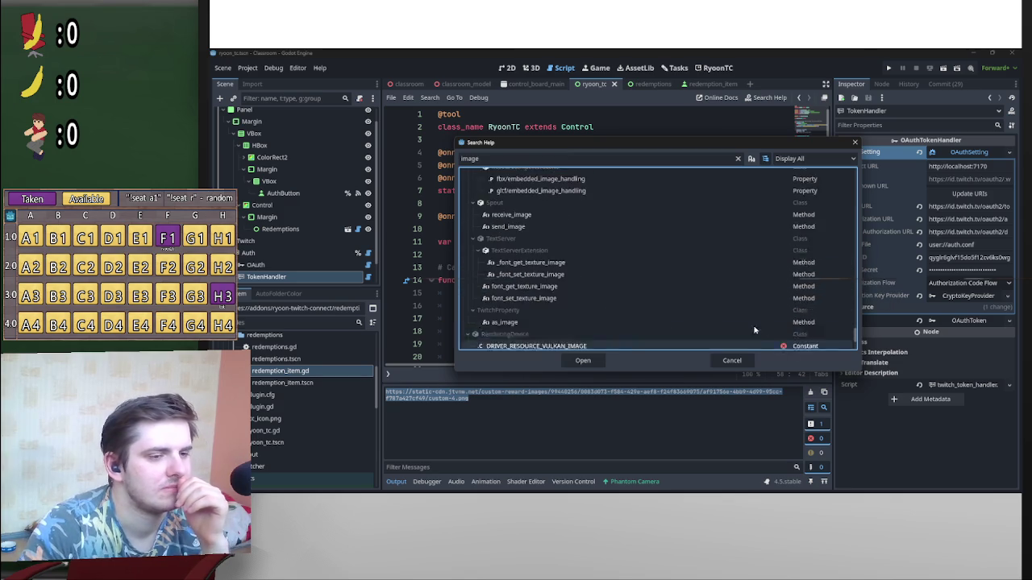
left_click_drag(849, 338, 846, 170)
- Search the documentation for 'html', then close the search without opening a result
left_click(442, 161)
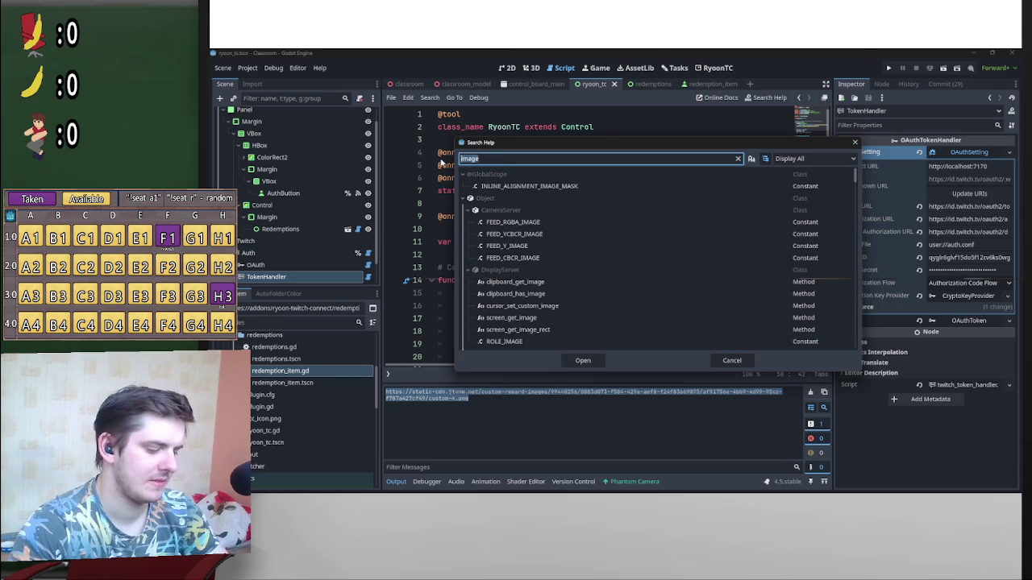
type("html")
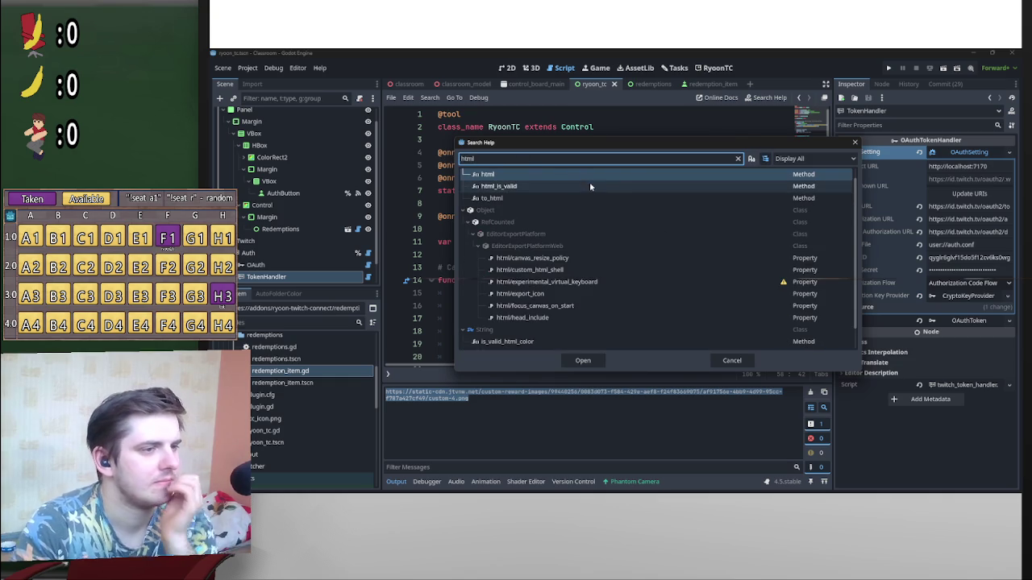
scroll(652, 217, "down", 2)
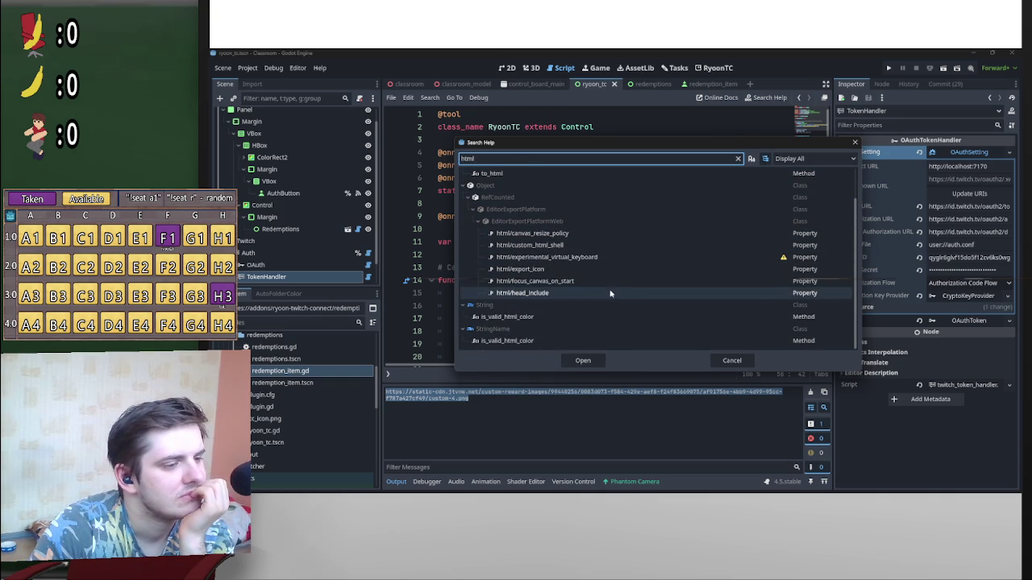
scroll(611, 294, "up", 2)
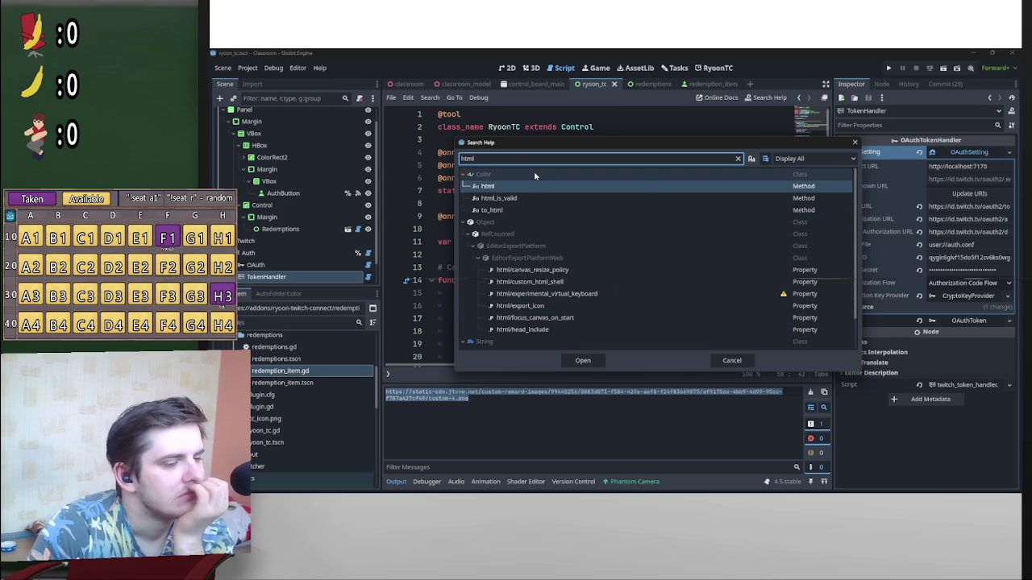
left_click(732, 360)
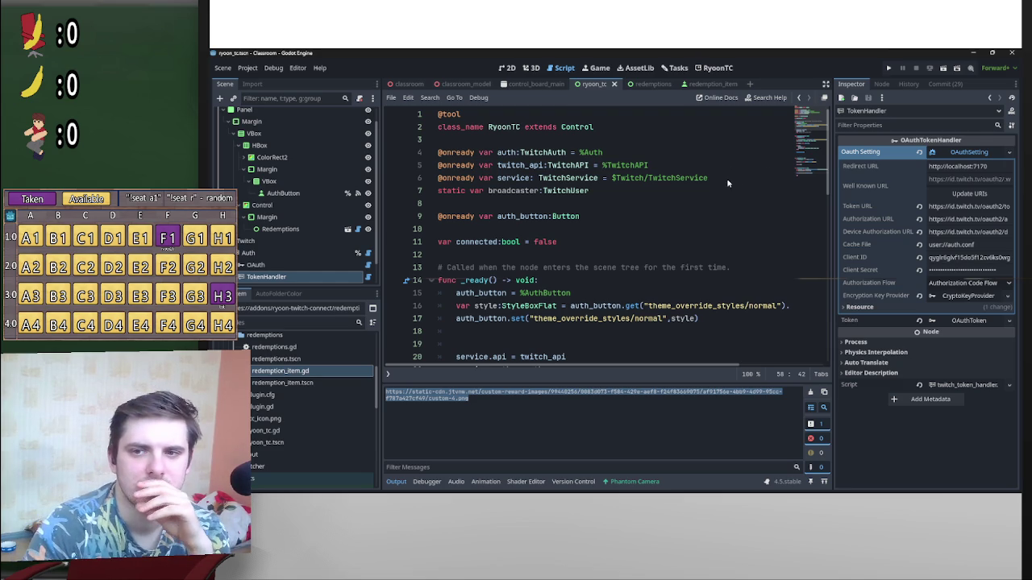
mouse_move(661, 490)
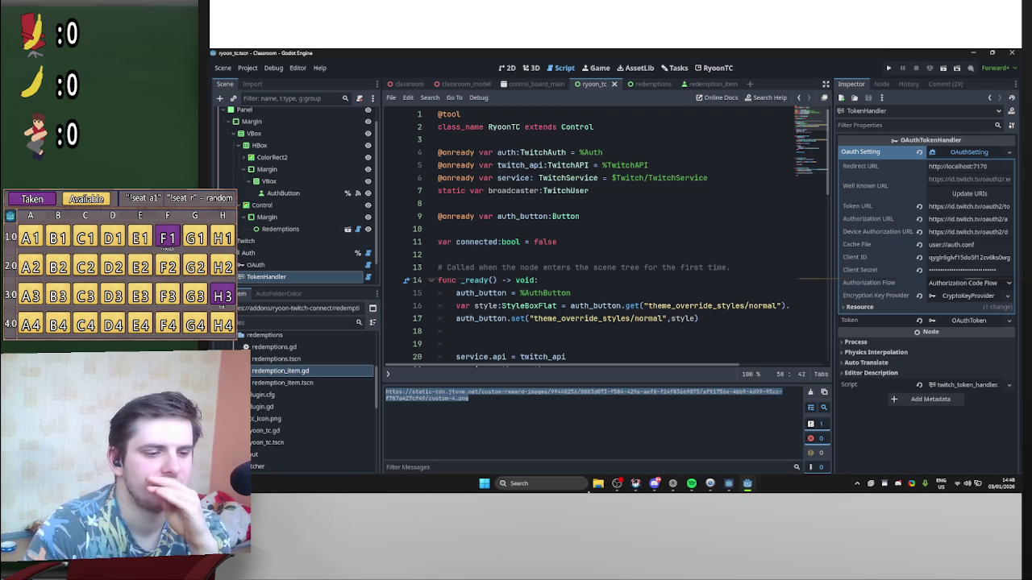
left_click(655, 485)
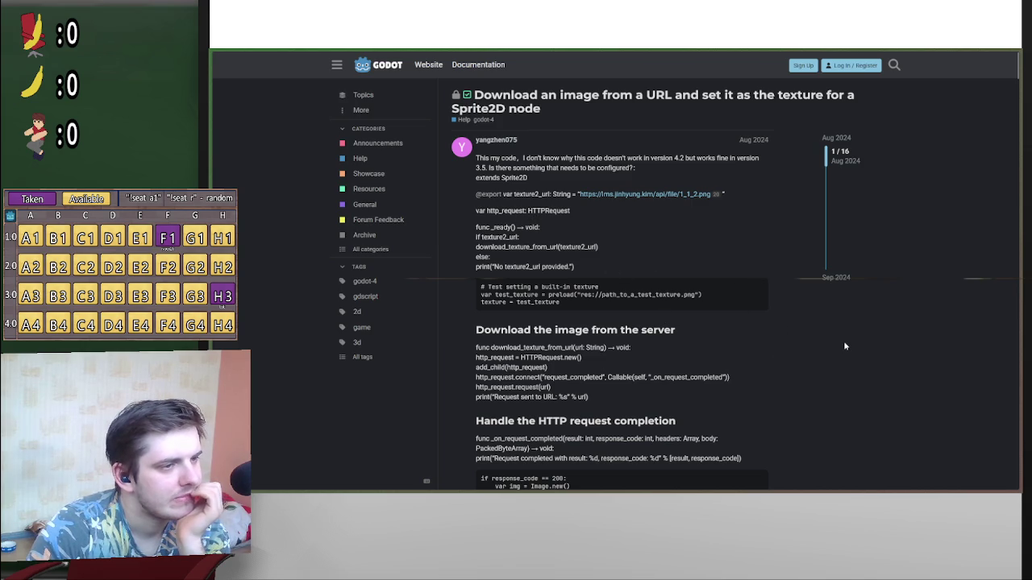
scroll(845, 346, "down", 5)
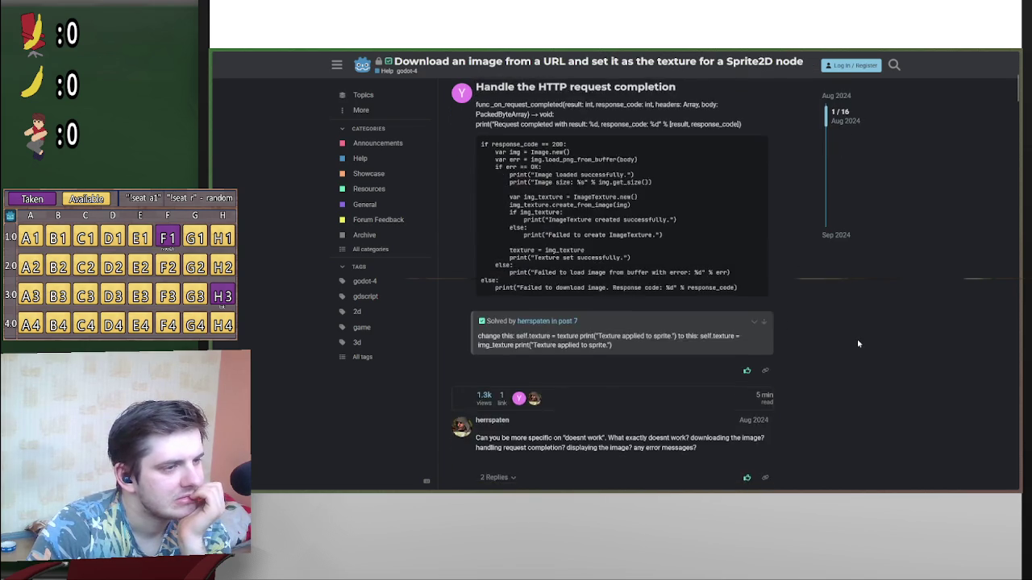
scroll(650, 299, "up", 2)
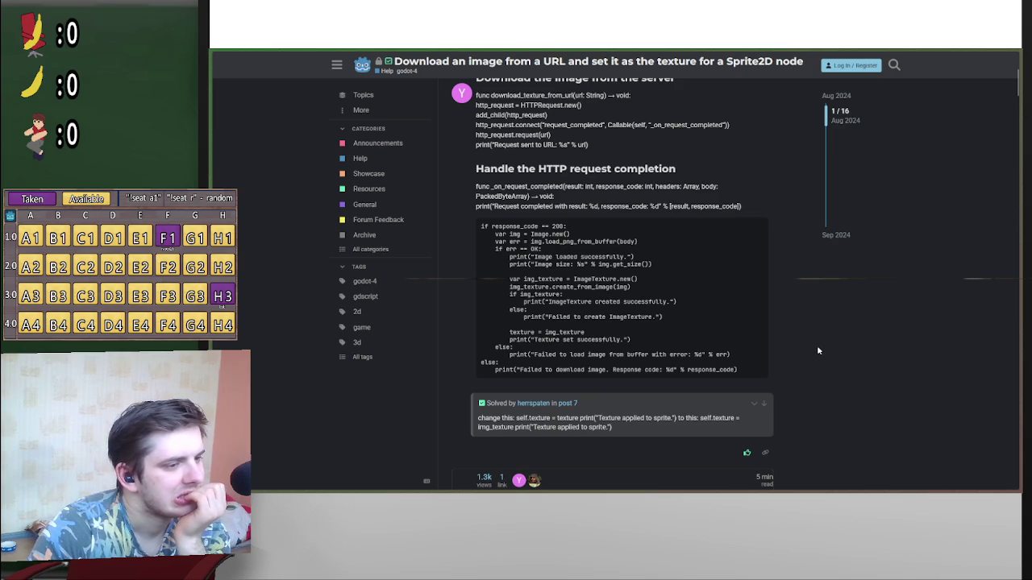
scroll(818, 350, "down", 4)
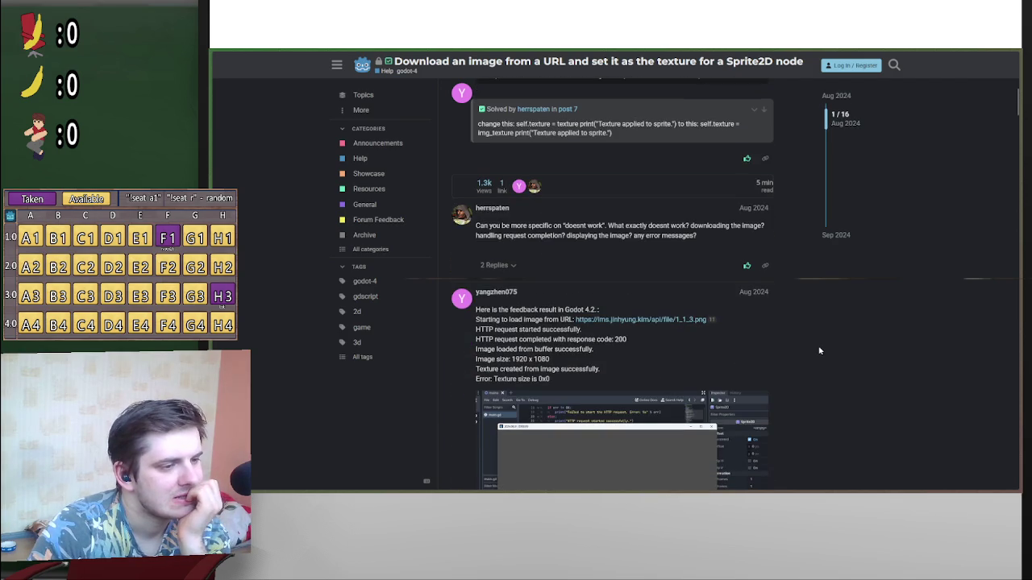
scroll(819, 351, "down", 2)
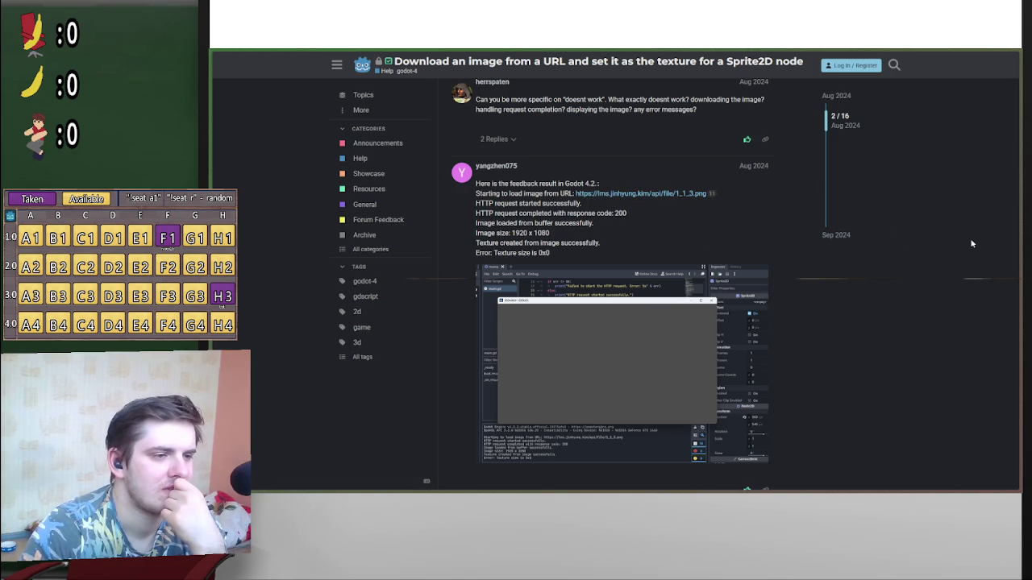
scroll(880, 295, "down", 1)
scroll(881, 294, "up", 1)
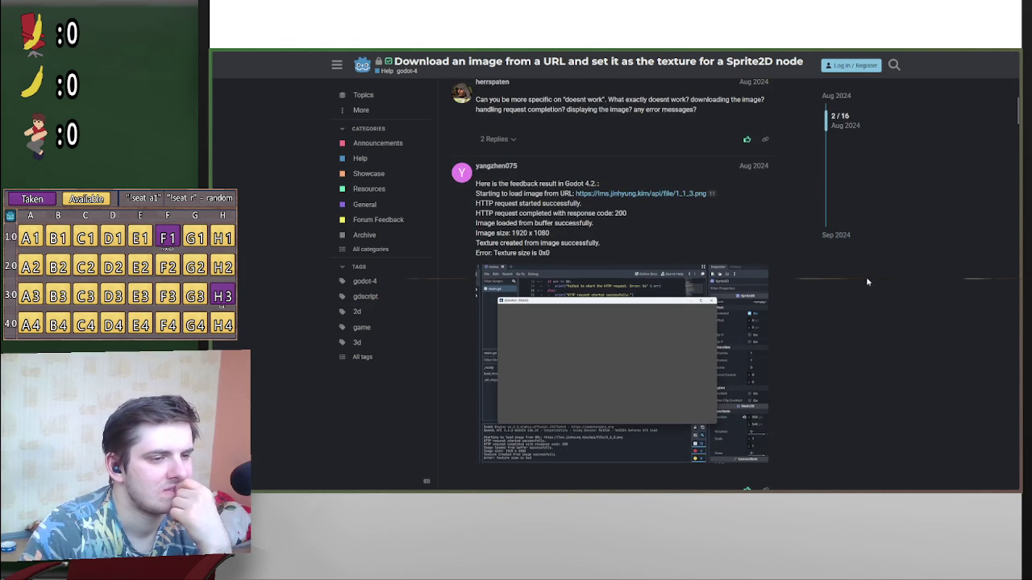
left_click(971, 54)
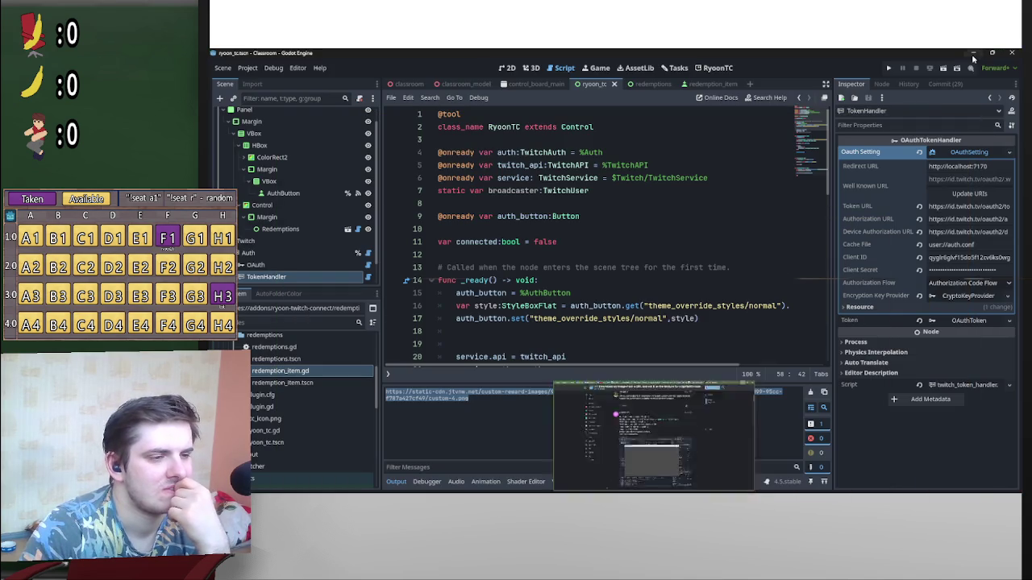
- Add HTTPRequest on a new line above print in _init_redemptions and open its class reference
scroll(619, 313, "down", 14)
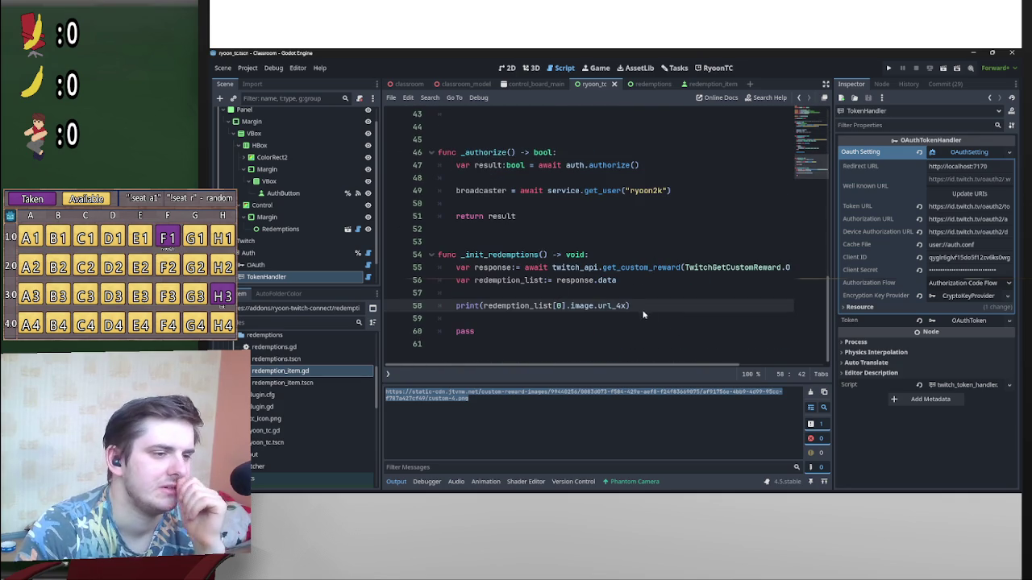
left_click(528, 295)
key("Return")
key("Return")
key("Up")
key("Up")
key("Return")
type("#TT")
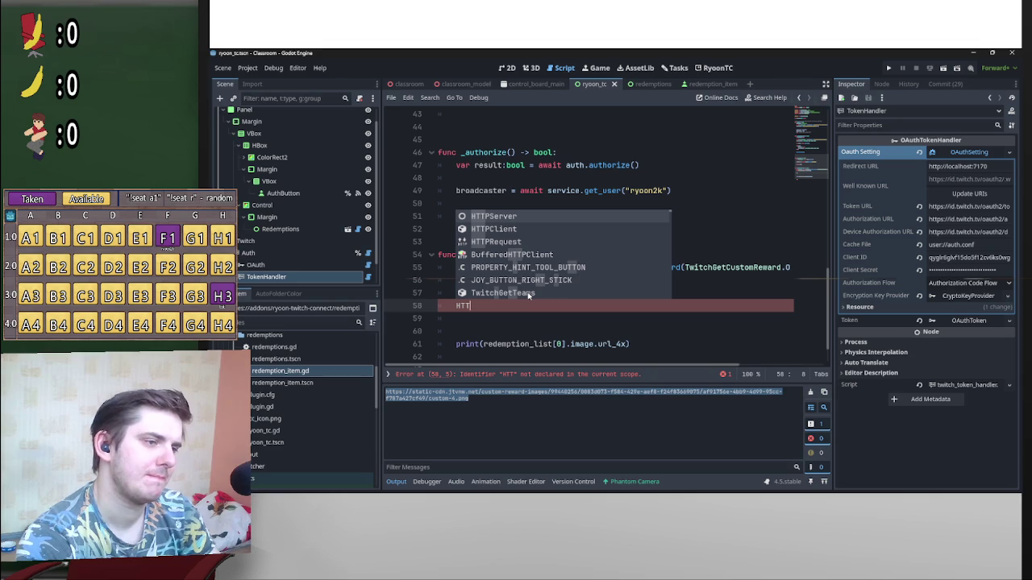
left_click(524, 244)
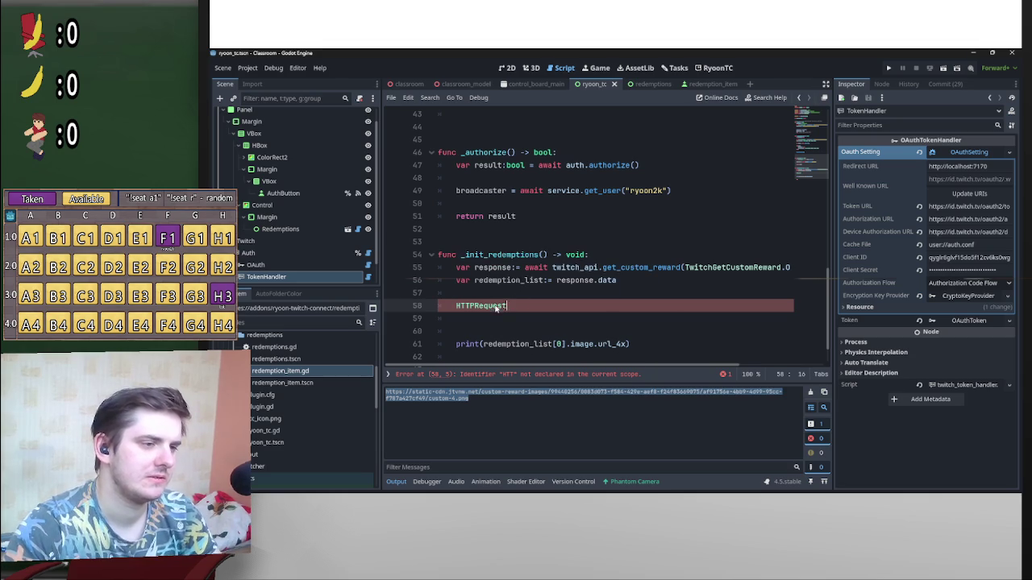
left_click(491, 306, "ctrl")
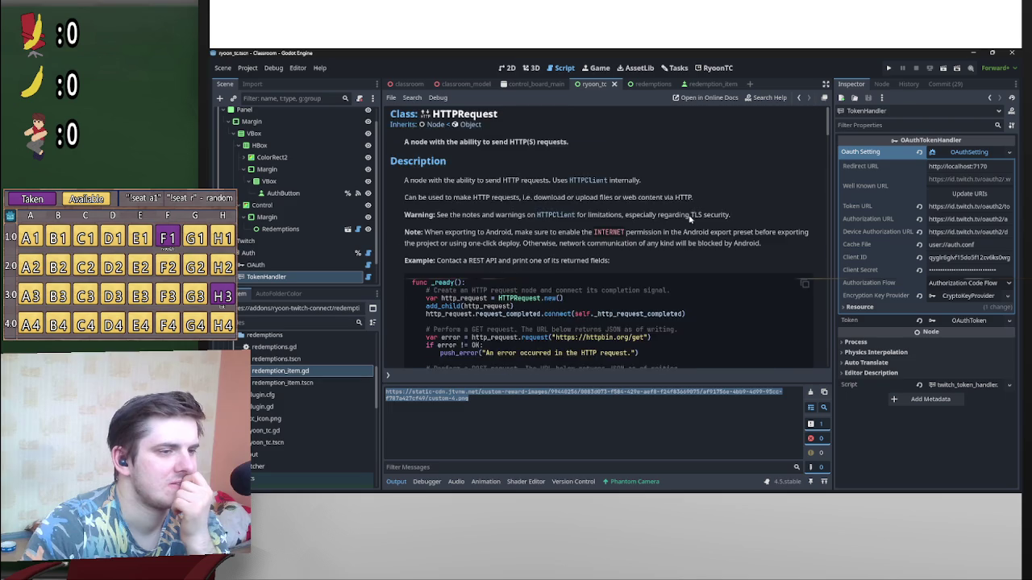
- Add an HTTPRequest node found by searching 'http', dragging it toward the RyoonTc root
scroll(689, 226, "down", 5)
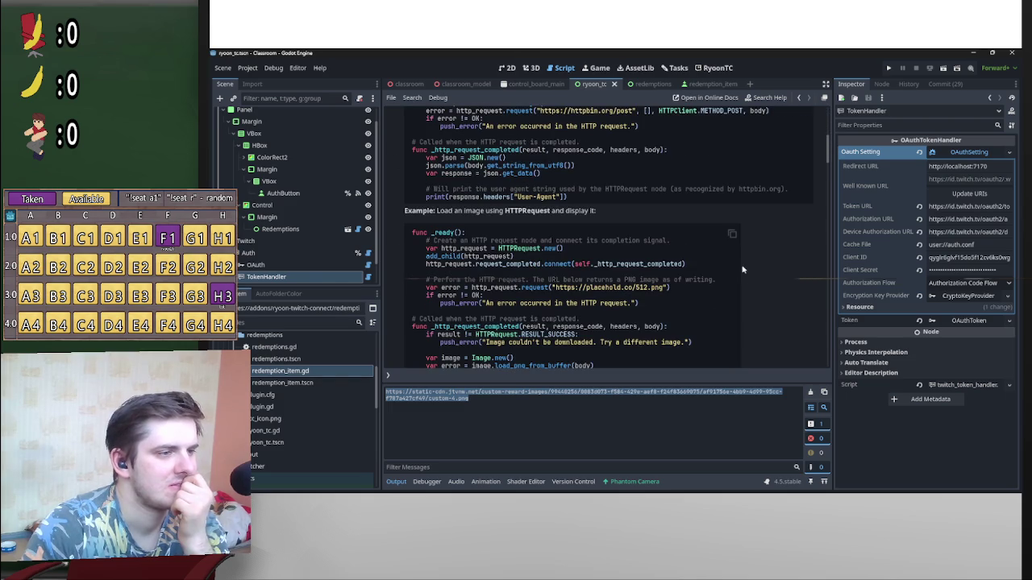
scroll(746, 266, "down", 1)
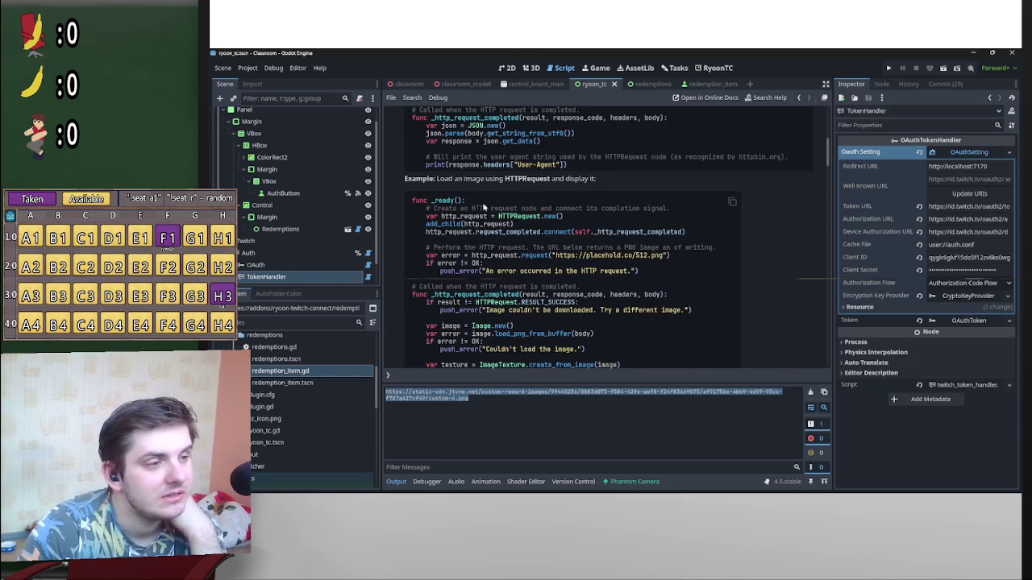
scroll(476, 234, "down", 1)
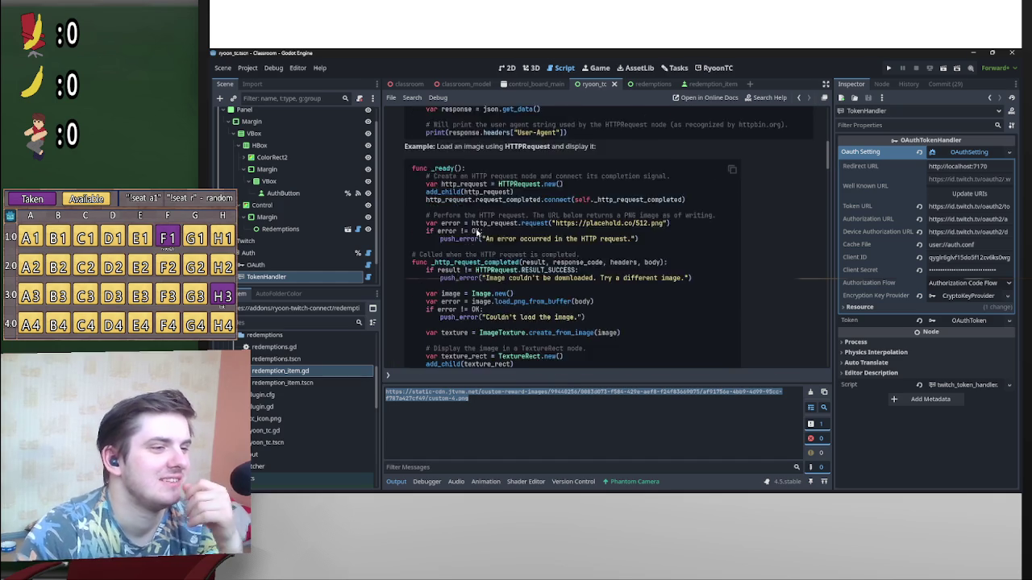
scroll(477, 233, "up", 1)
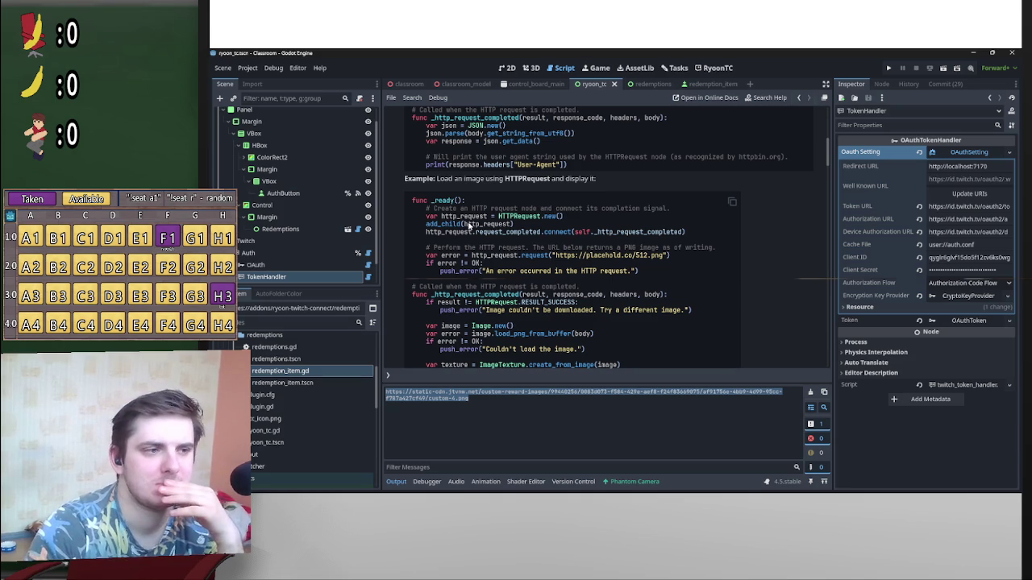
scroll(537, 211, "down", 1)
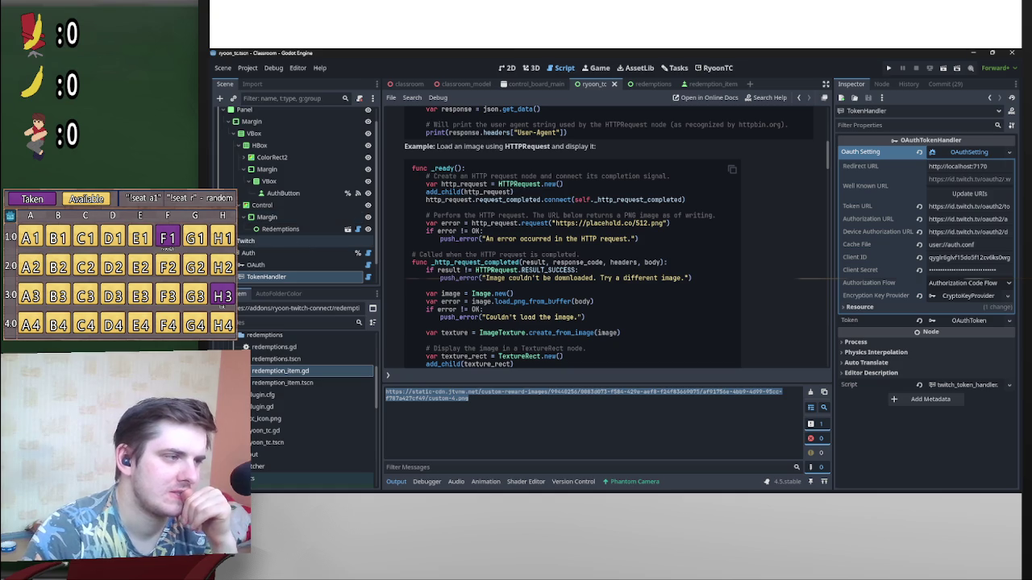
scroll(255, 234, "up", 1)
left_click(219, 98)
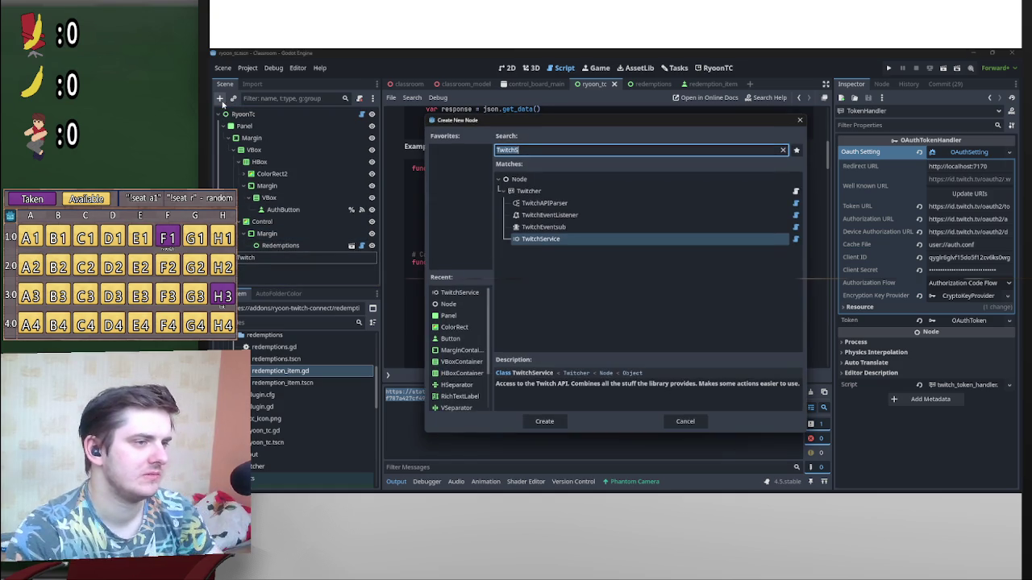
type("http")
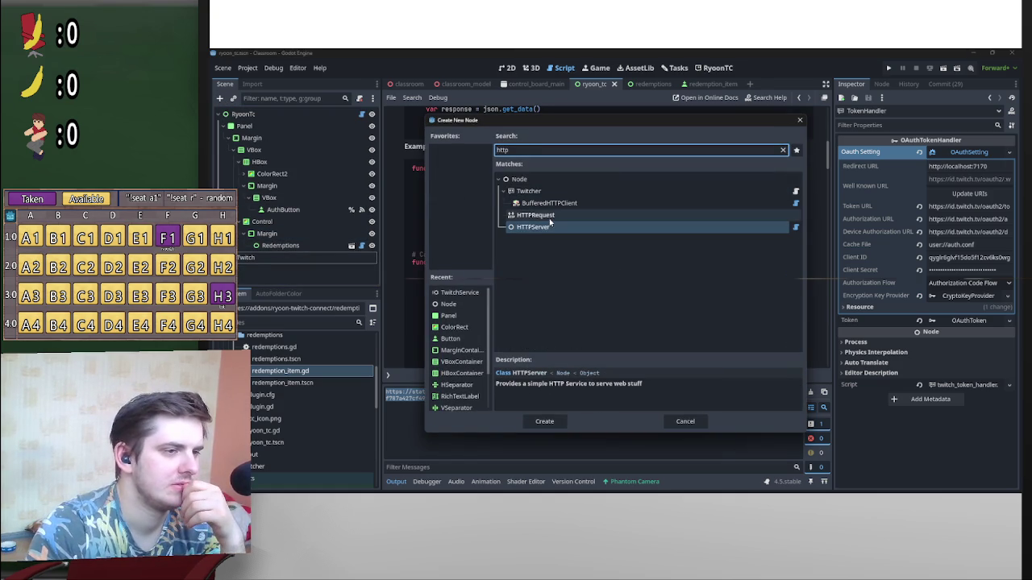
double_click(545, 216)
mouse_move(278, 277)
left_mouse_down()
mouse_move(277, 163)
mouse_move(266, 129)
mouse_move(253, 142)
left_mouse_up()
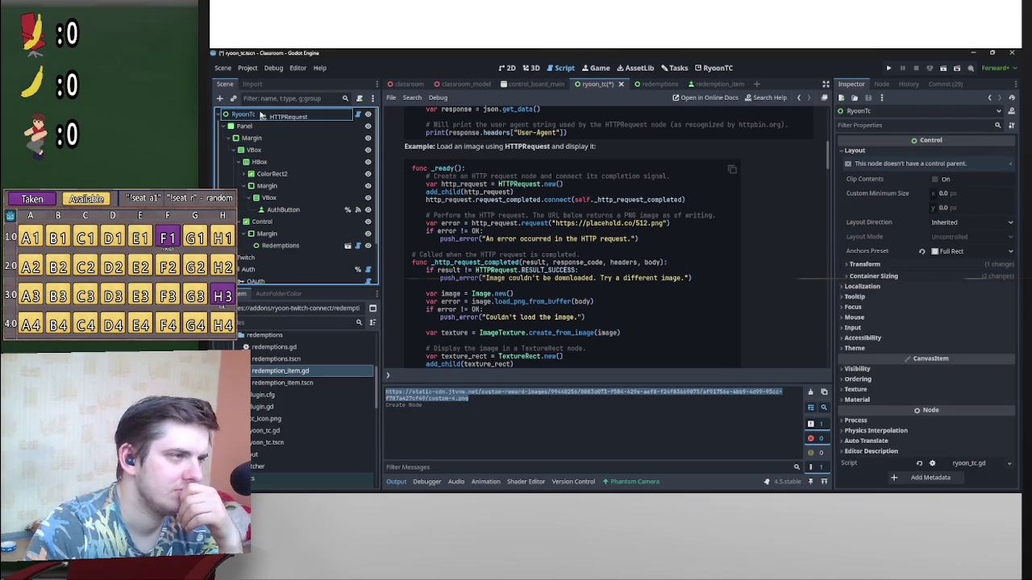
- Review the HTTPRequest node's signals and properties, then read the docs' image-download example
scroll(275, 207, "up", 2)
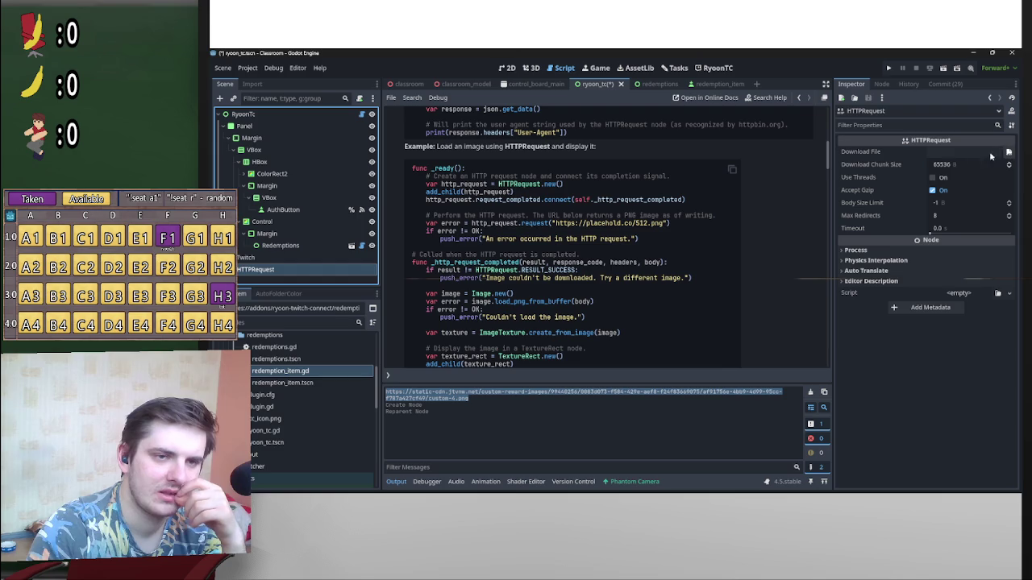
left_click(881, 97)
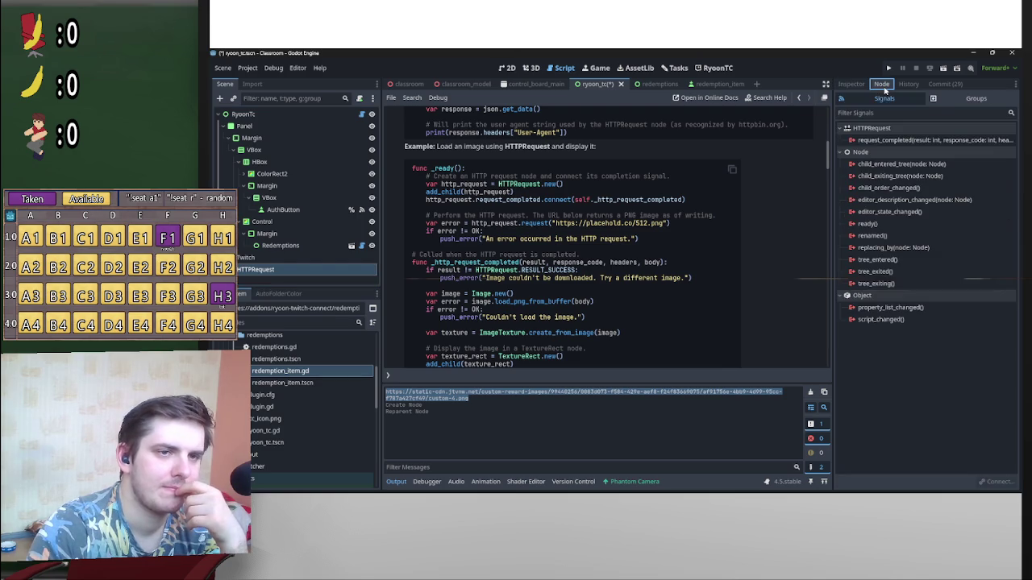
left_click(782, 116)
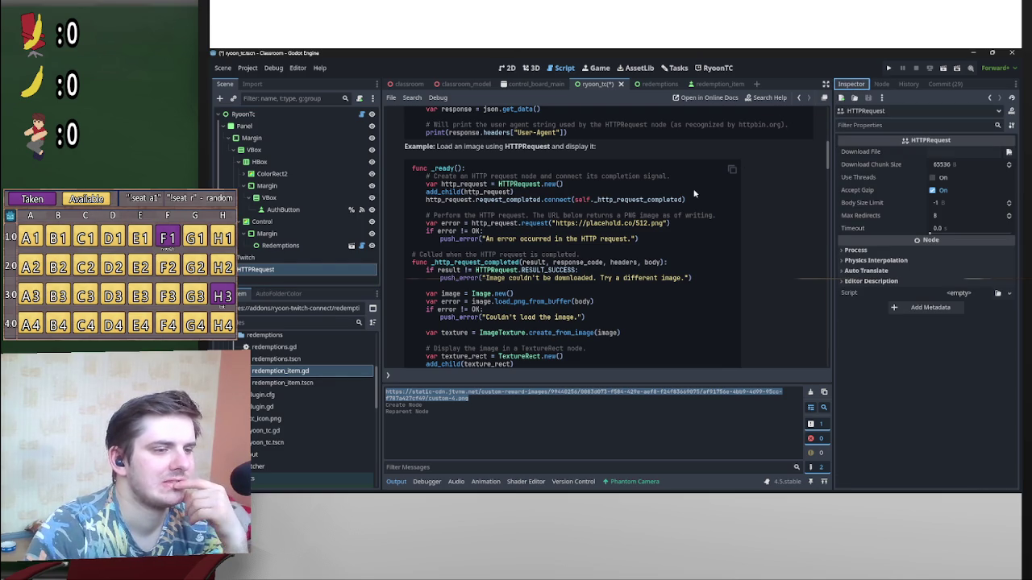
scroll(718, 226, "down", 1)
scroll(723, 228, "up", 1)
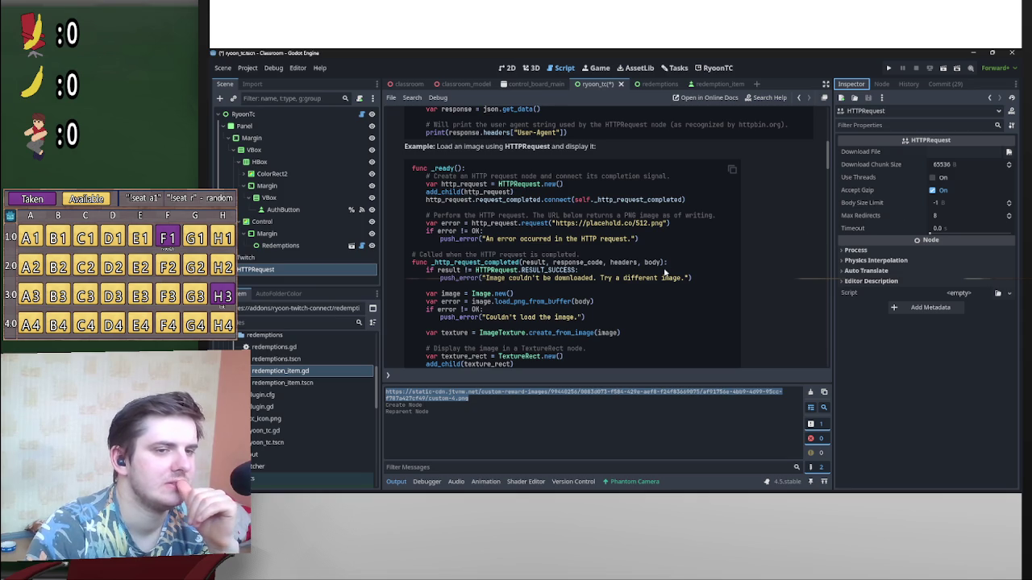
scroll(664, 274, "down", 2)
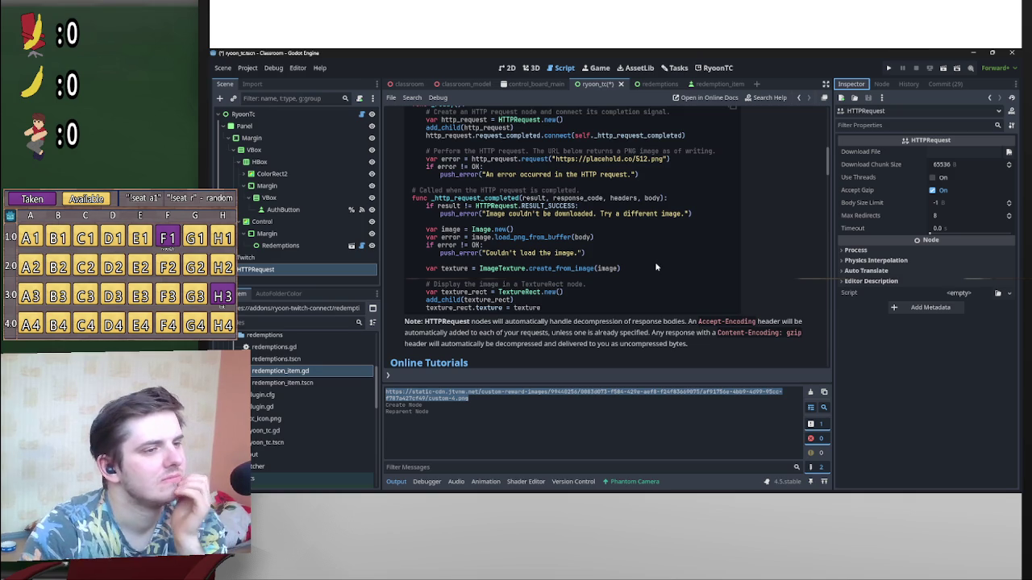
scroll(655, 267, "up", 3)
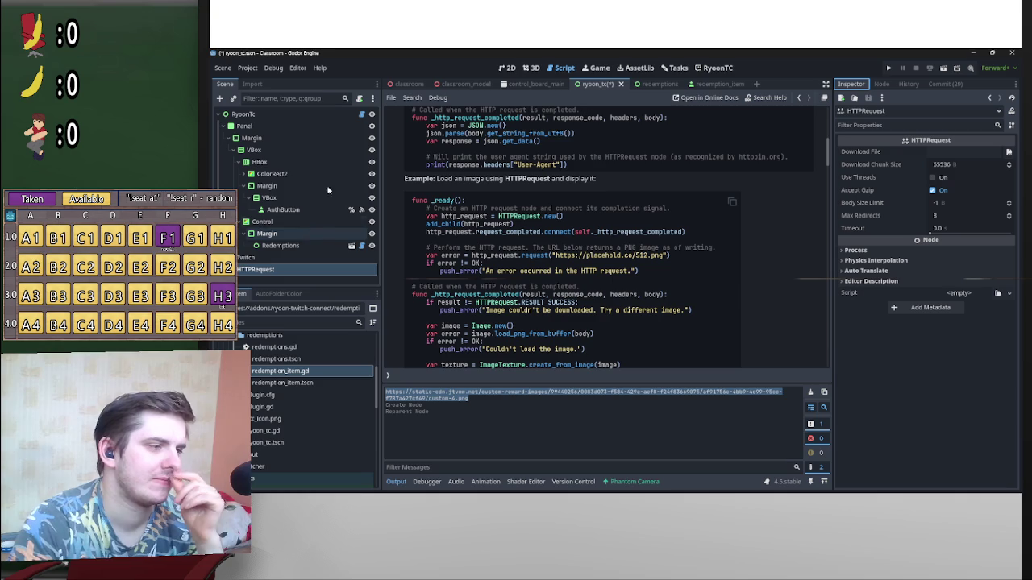
- In ryoon_tc.gd, move the connected flag declaration up under the broadcaster variable
left_click(361, 113)
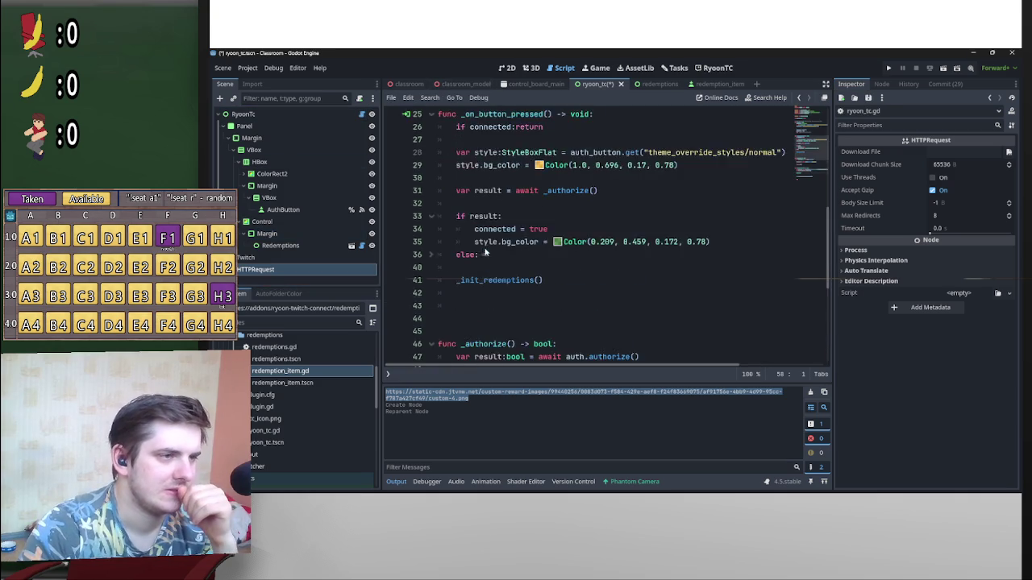
scroll(483, 254, "up", 8)
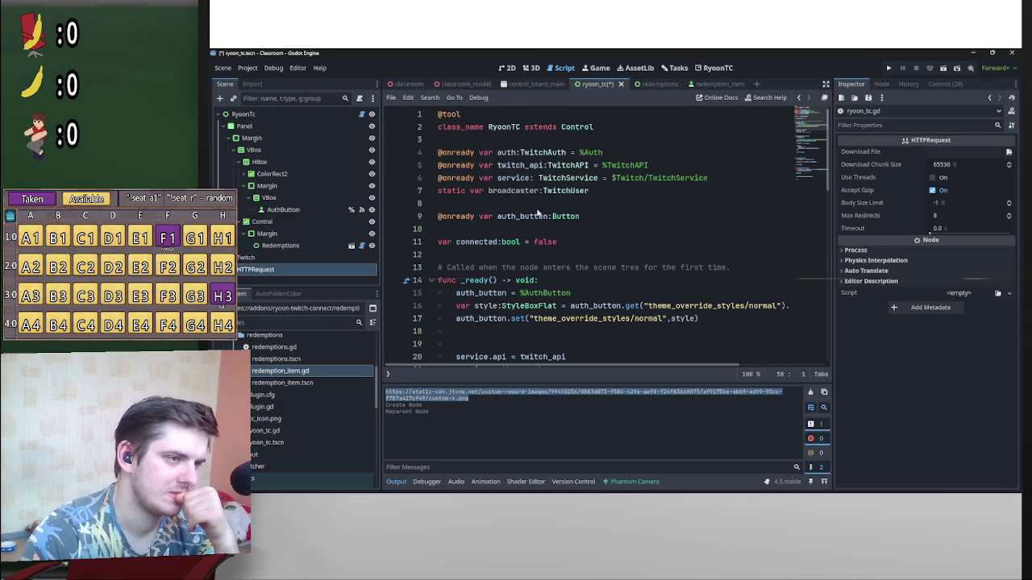
left_click(535, 229)
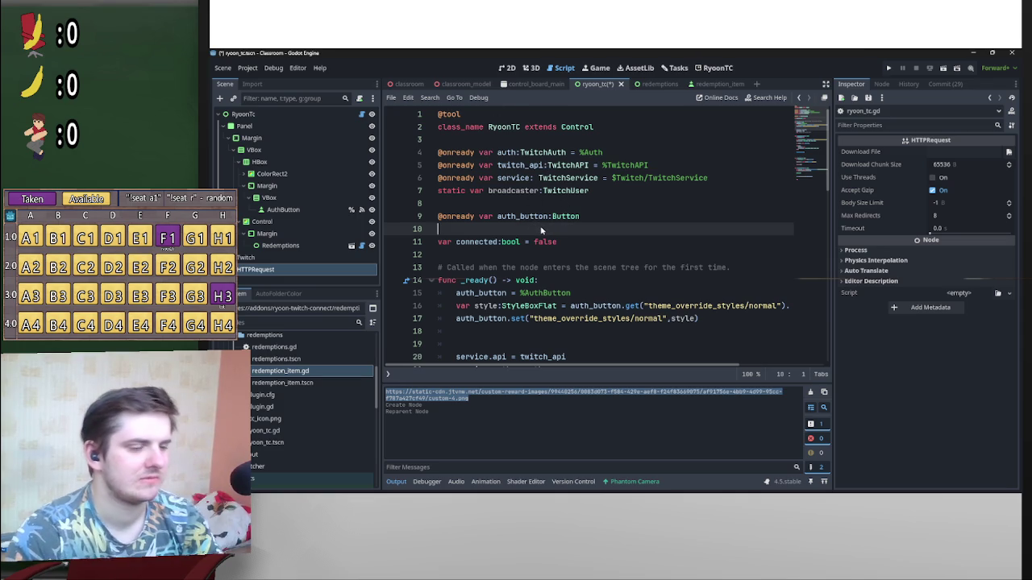
key("Return")
key("Return")
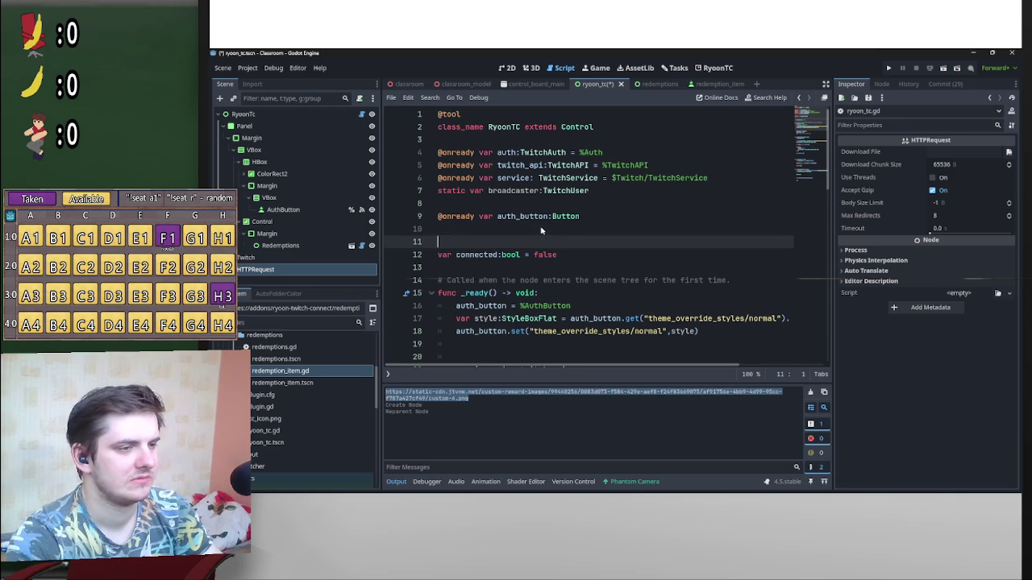
left_click(523, 211)
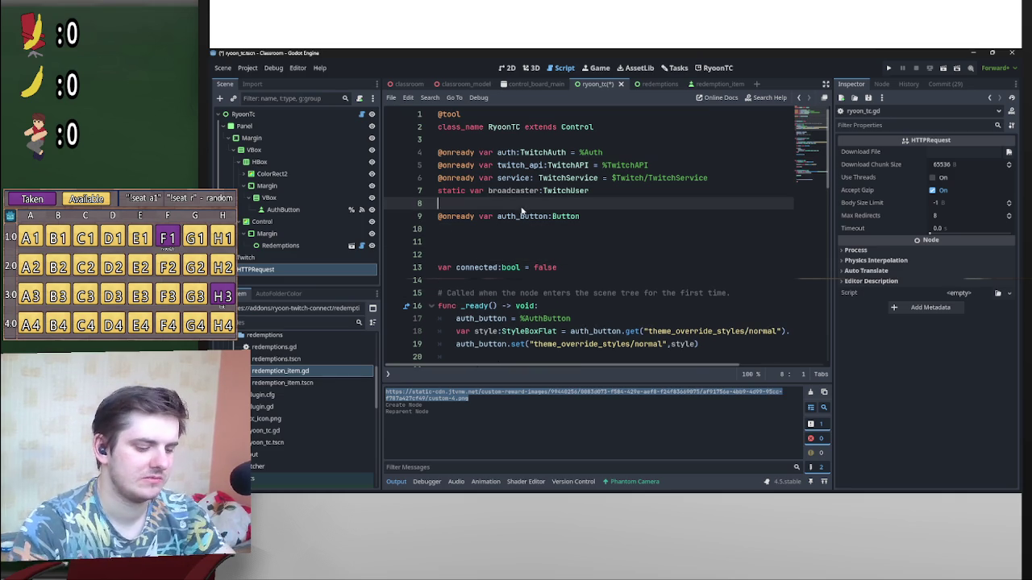
key("Home")
key("Return")
key("Return")
mouse_move(556, 293)
left_mouse_down()
mouse_move(434, 297)
mouse_move(466, 249)
mouse_move(475, 204)
left_mouse_up()
left_click(479, 282)
left_click(449, 269)
left_click_drag(341, 274, 485, 269)
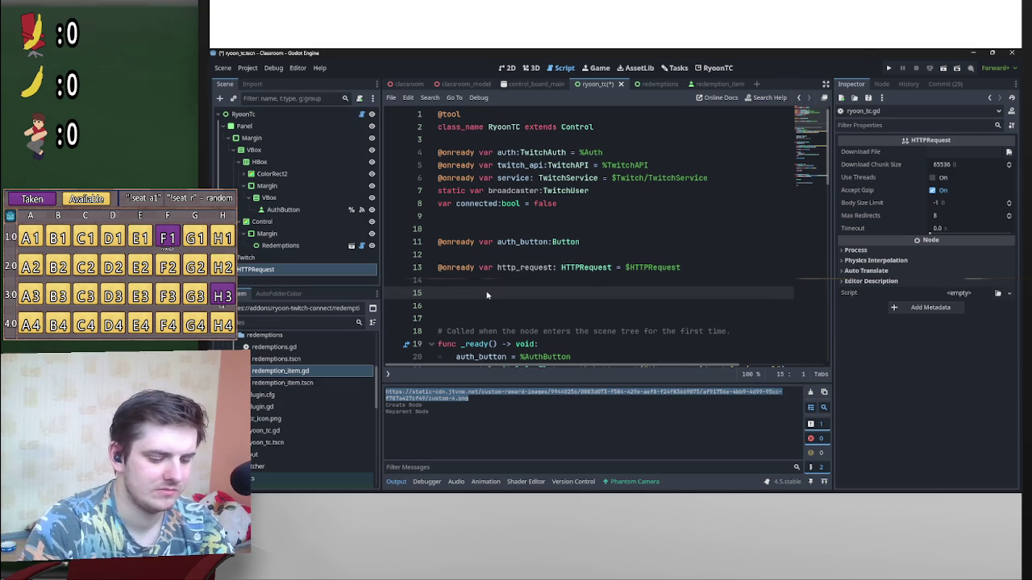
key("BackSpace")
key("BackSpace")
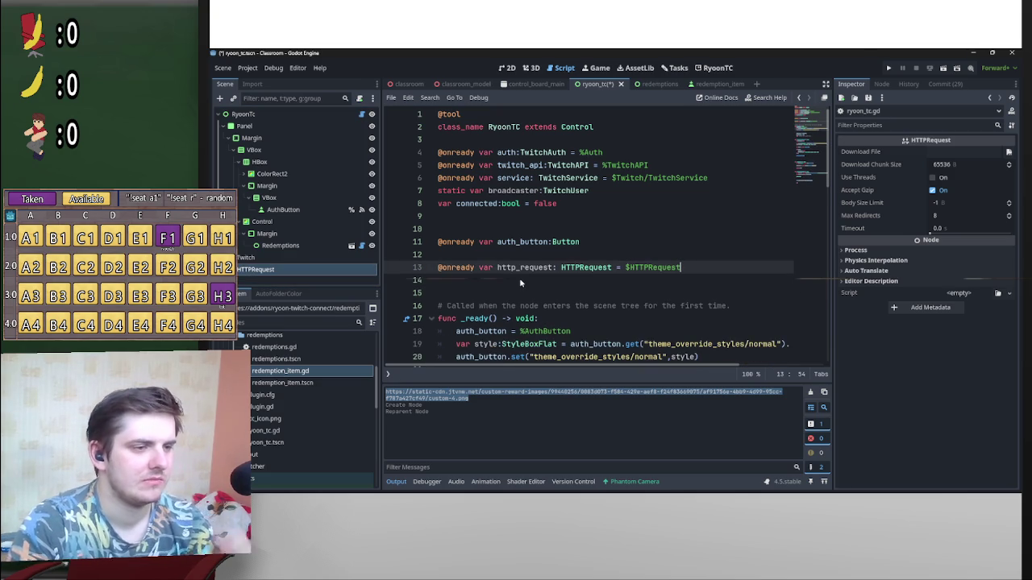
left_click(516, 267)
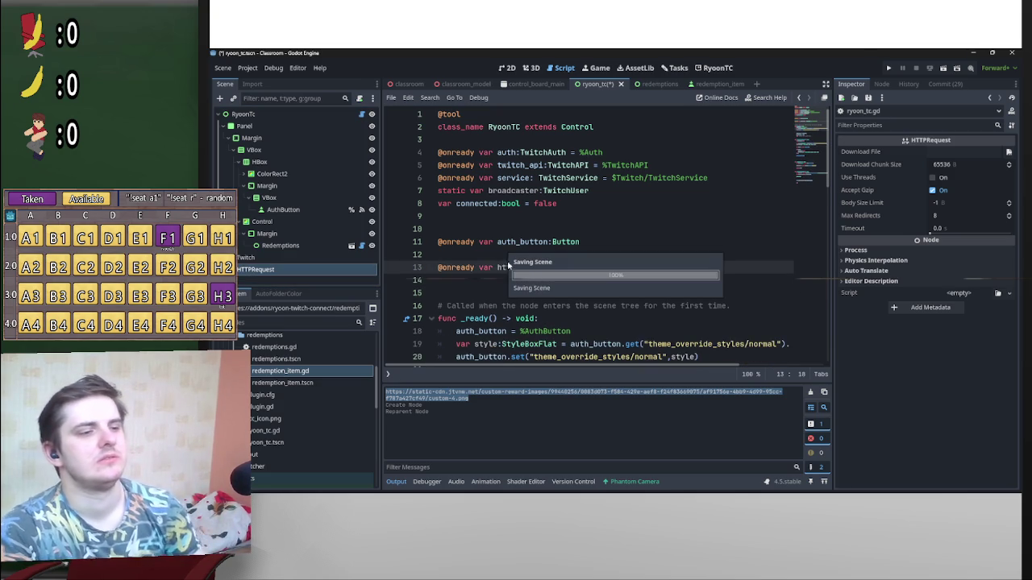
key("ctrl+s")
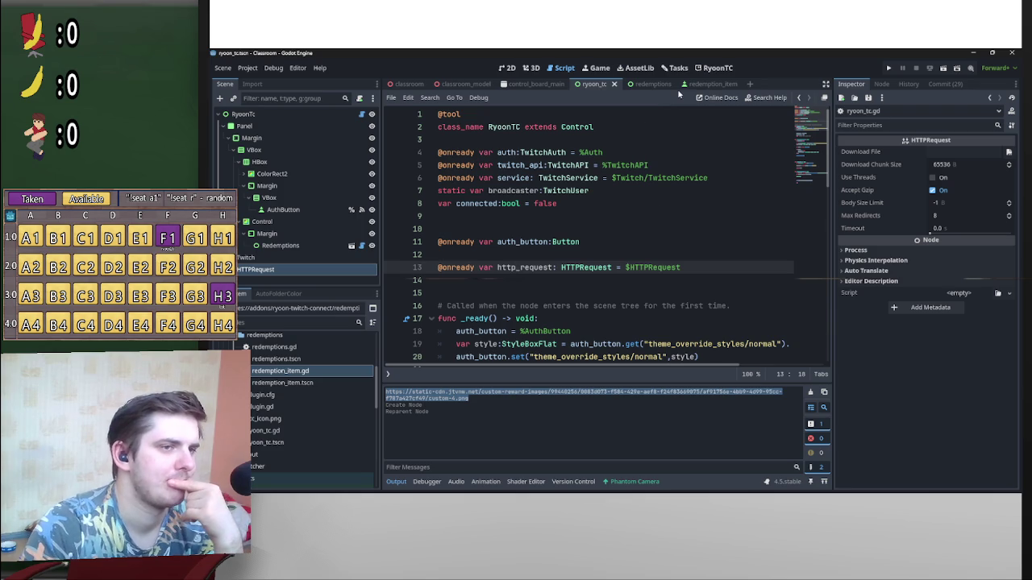
- In redemption_item.gd, open a new line 19 in _ready and enter RyoonTC via autocomplete
left_click(696, 85)
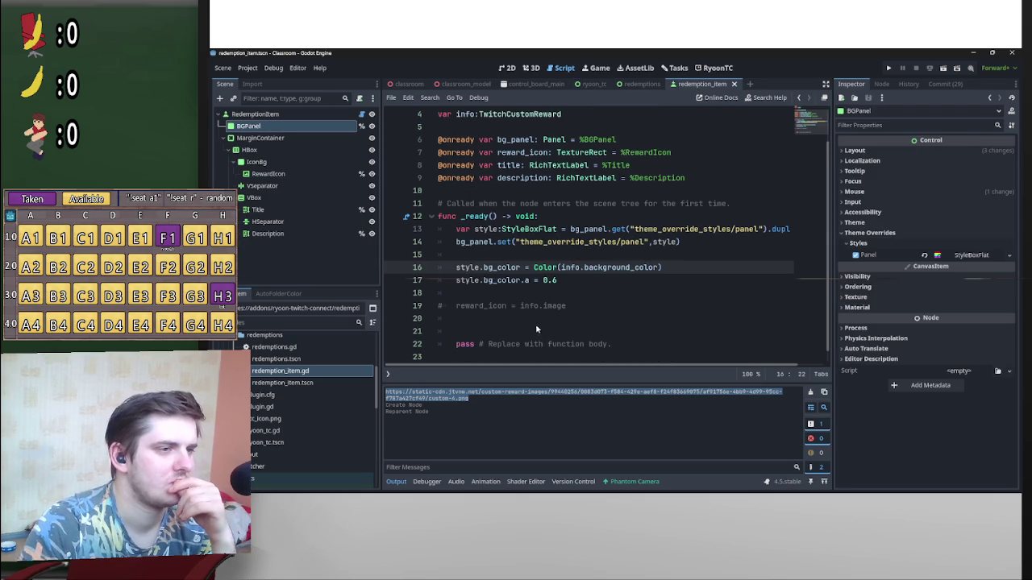
left_click(479, 295)
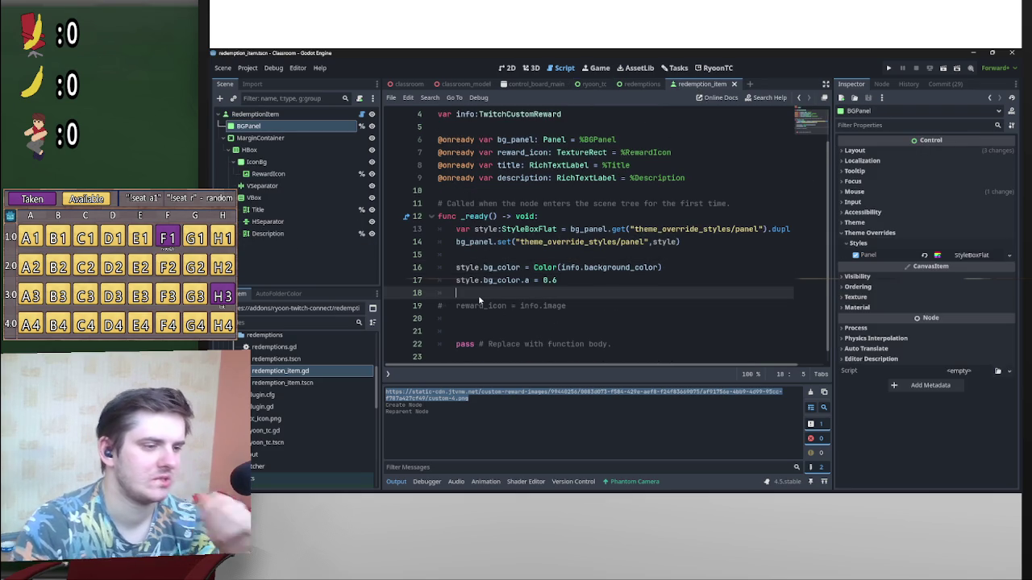
key("Return")
key("Return")
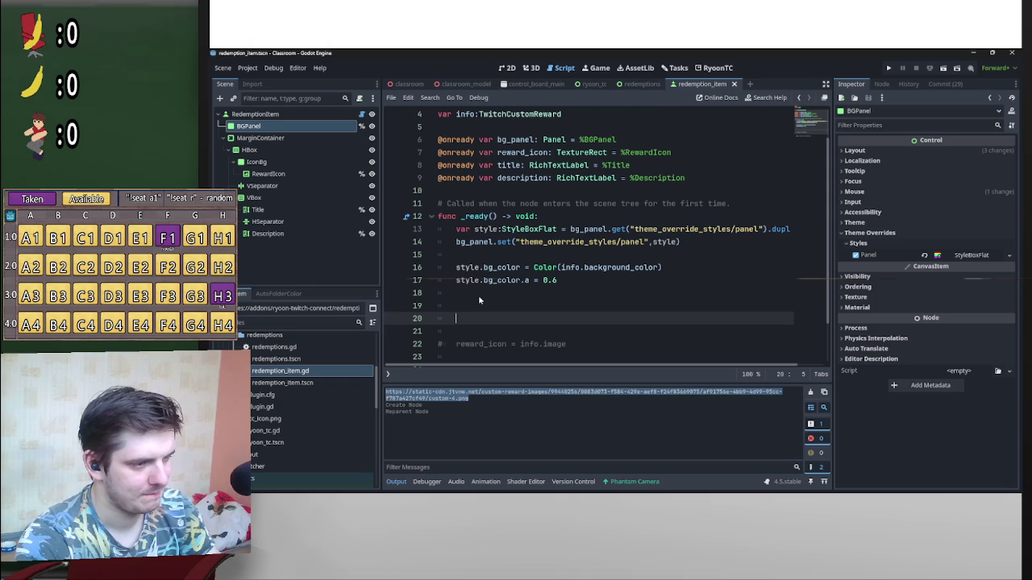
key("Up")
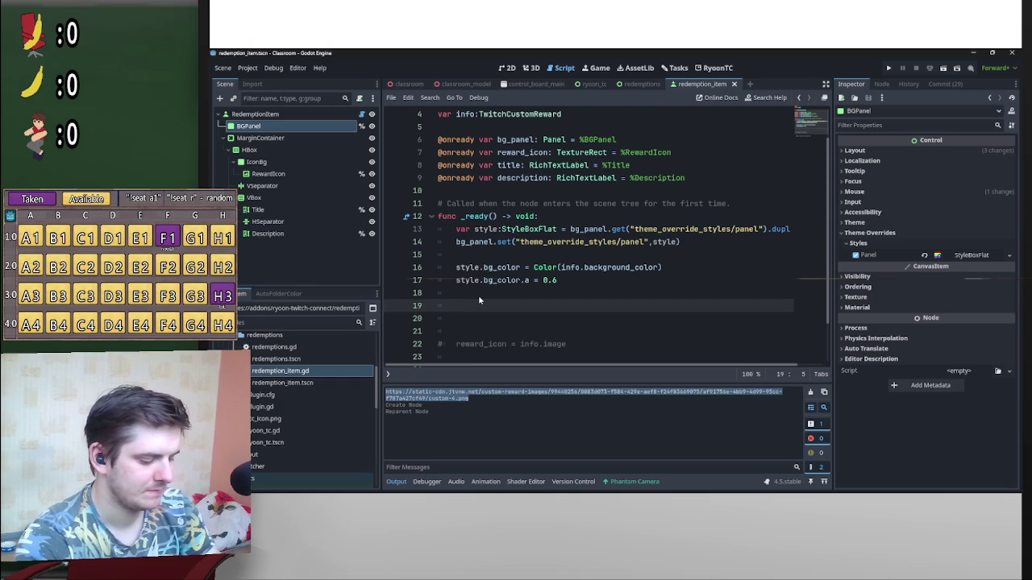
type("Ry")
key("Return")
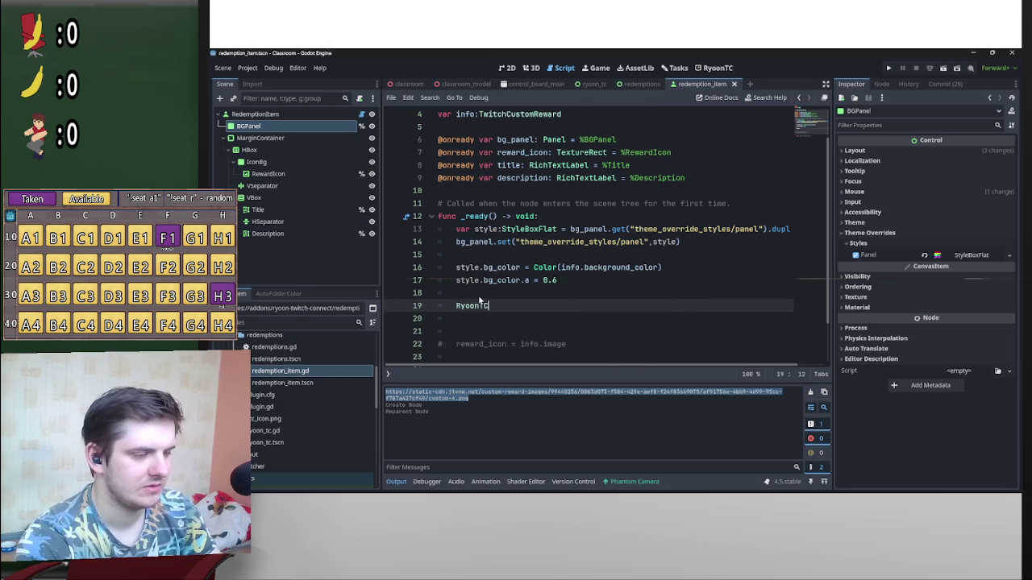
- Try adding an http member after RyoonTC, erase it since none exists yet, and save
type(".h")
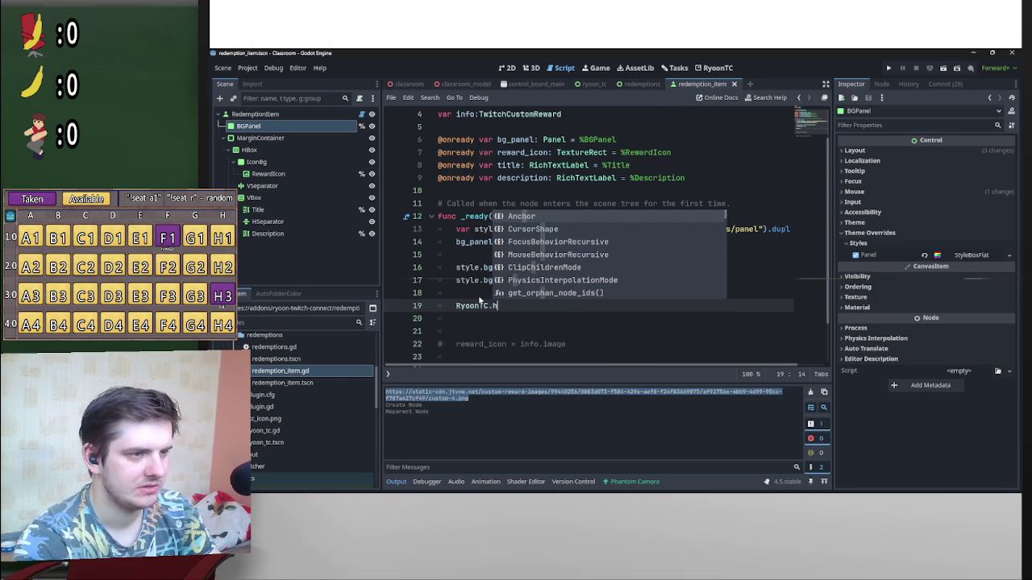
type("tt")
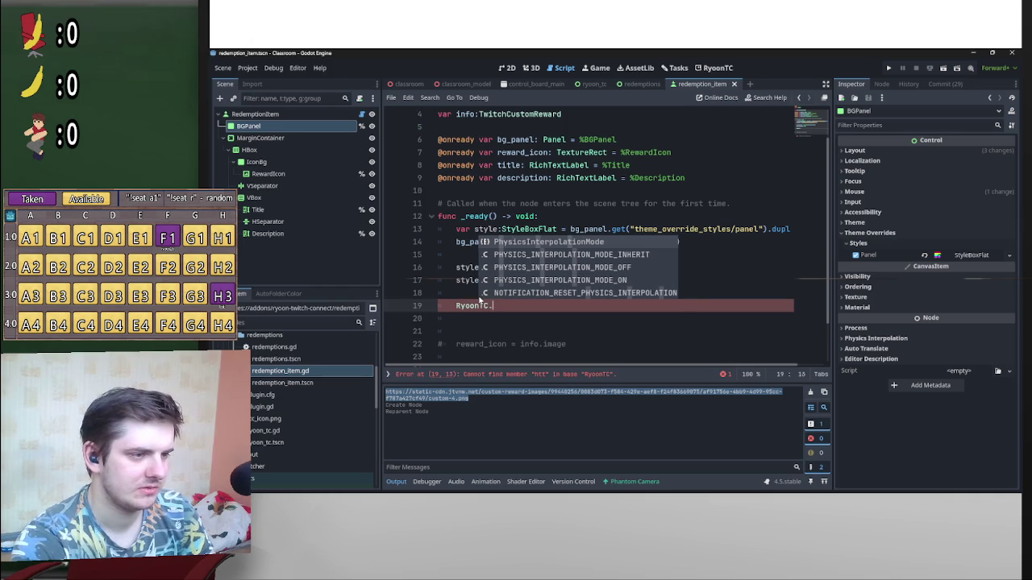
key("BackSpace")
key("BackSpace")
key("BackSpace")
key("ctrl+s")
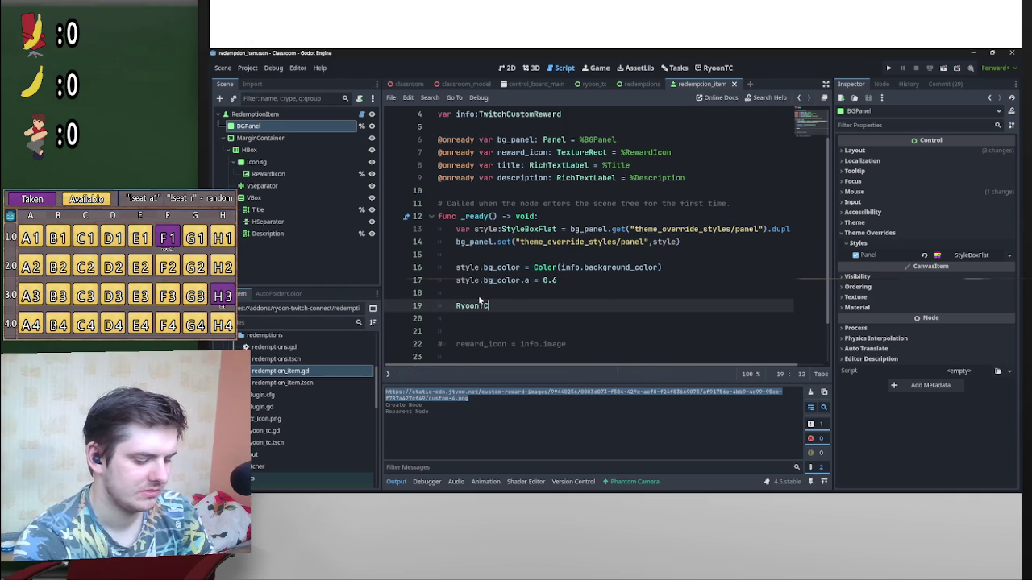
type("htt")
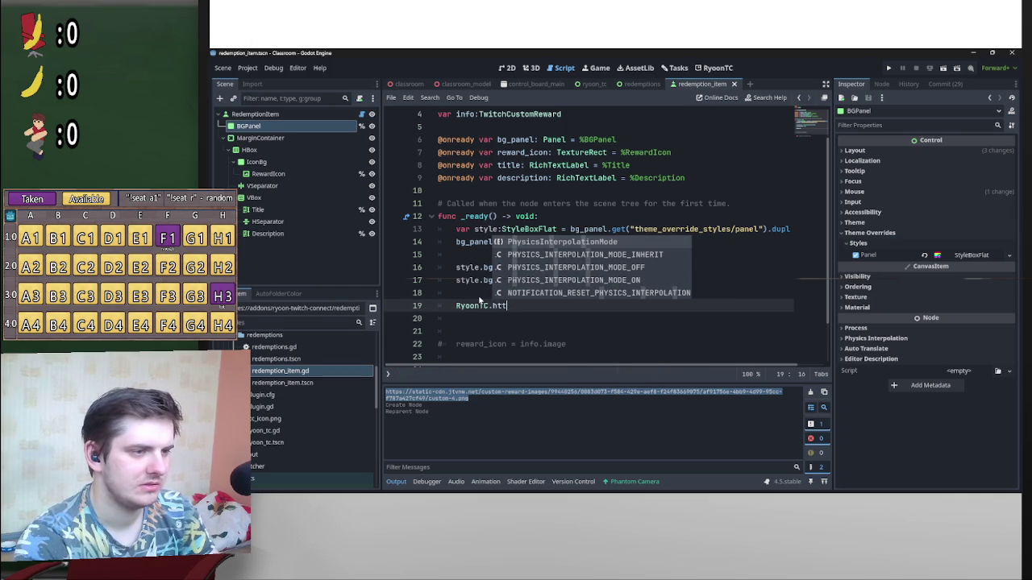
key("BackSpace")
key("BackSpace")
key("BackSpace")
key("BackSpace")
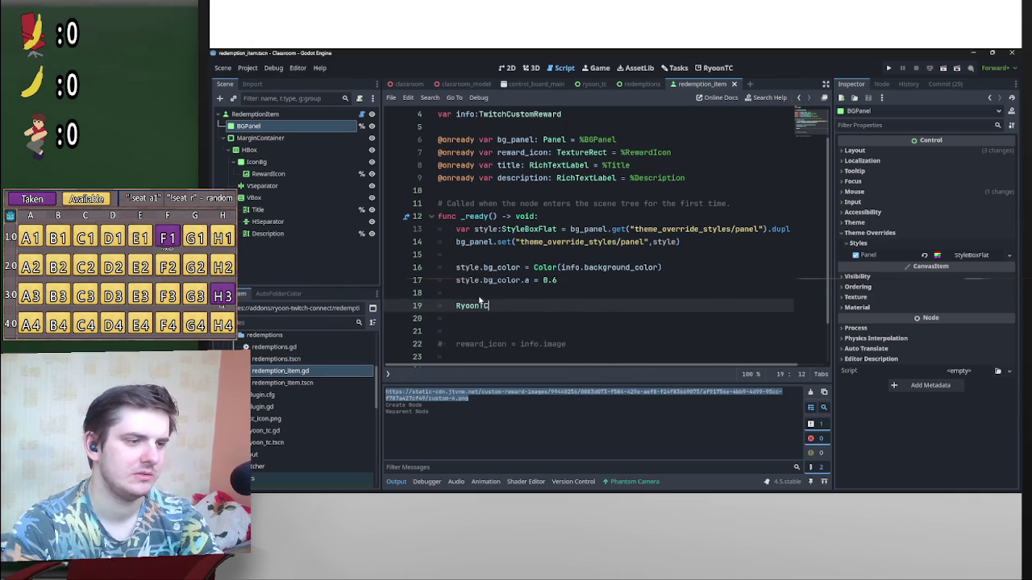
left_click(595, 85)
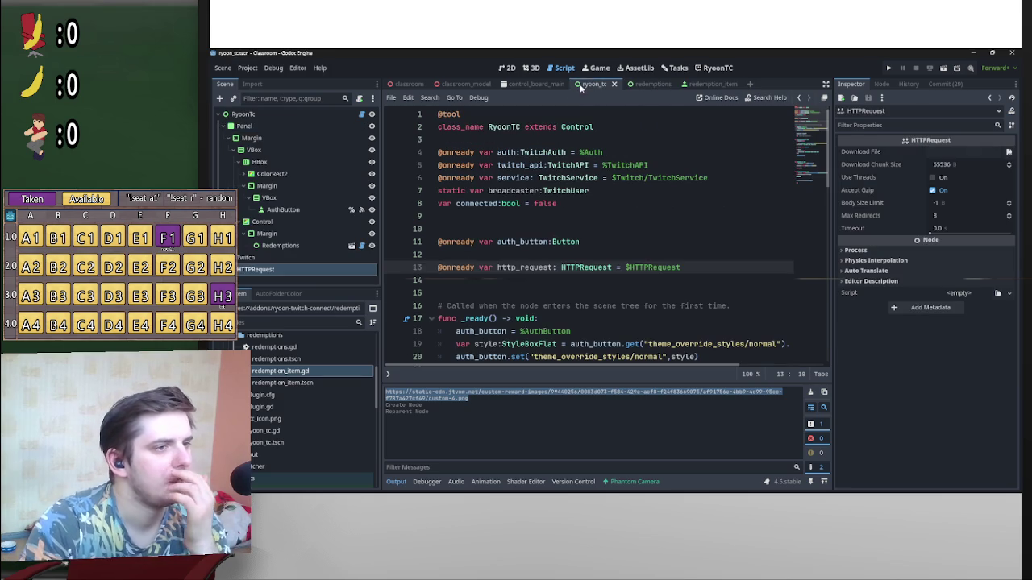
left_click(530, 207)
key("ctrl+s")
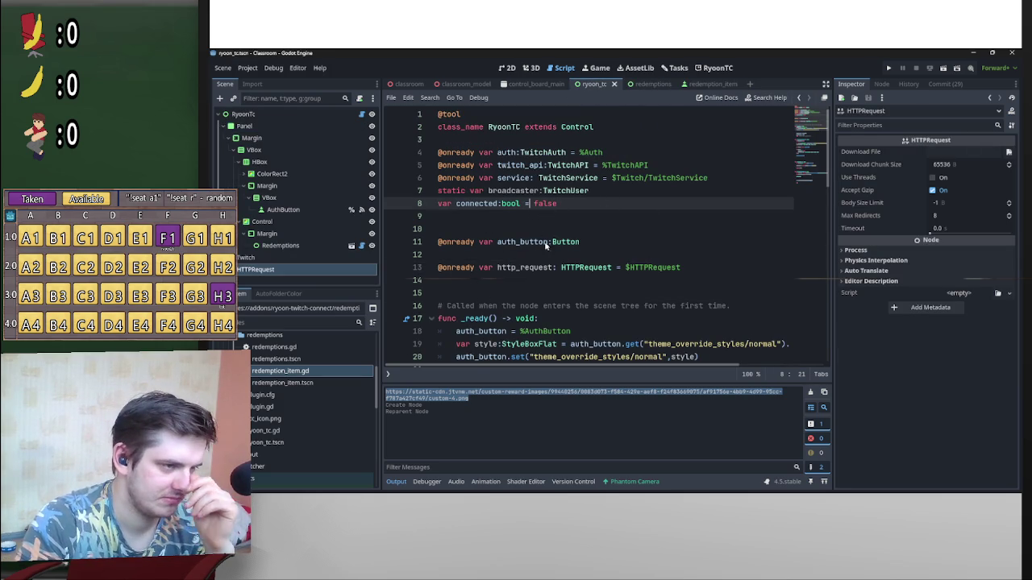
left_click_drag(475, 271, 430, 267)
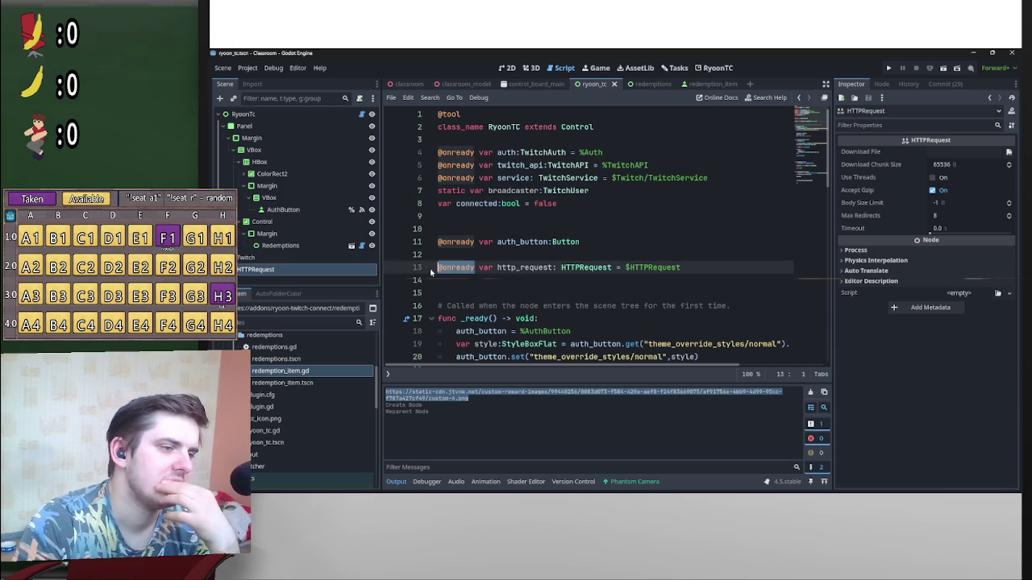
type("static")
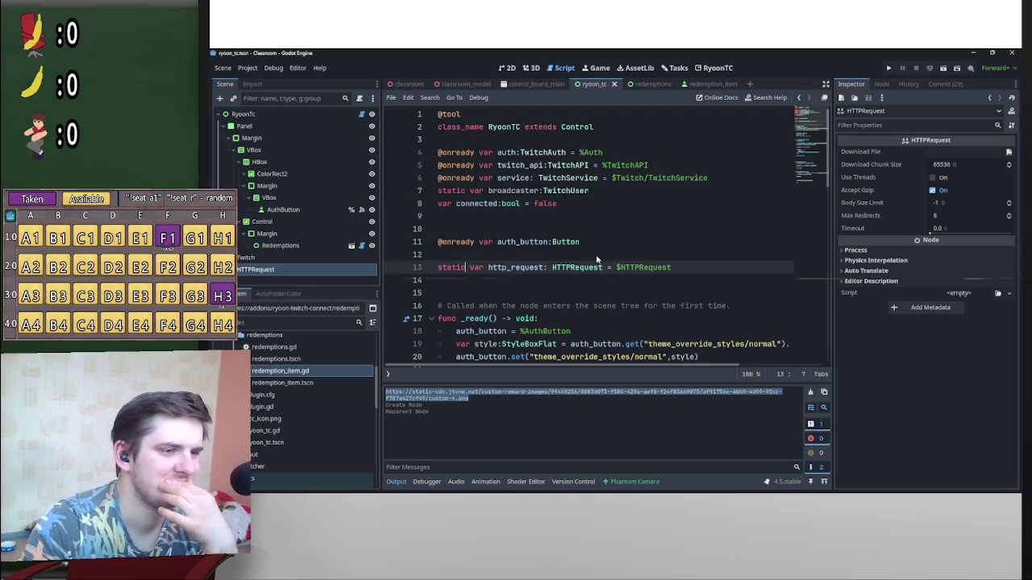
scroll(502, 284, "down", 2)
left_click_drag(673, 192, 493, 197)
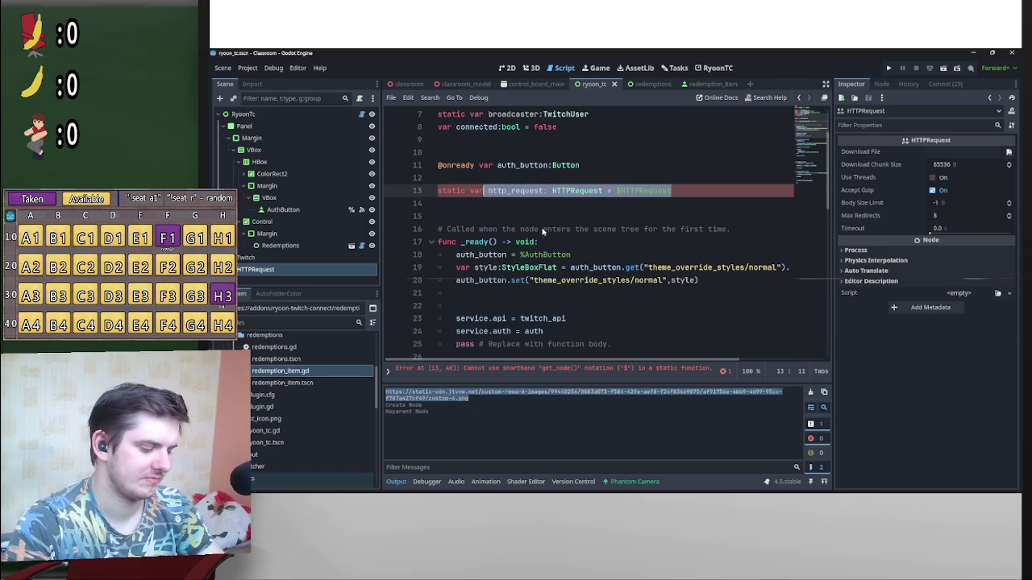
- Paste the http_request = $HTTPRequest assignment at the start of _ready, without its type annotation
left_click(567, 241)
key("Return")
key("Return")
key("Up")
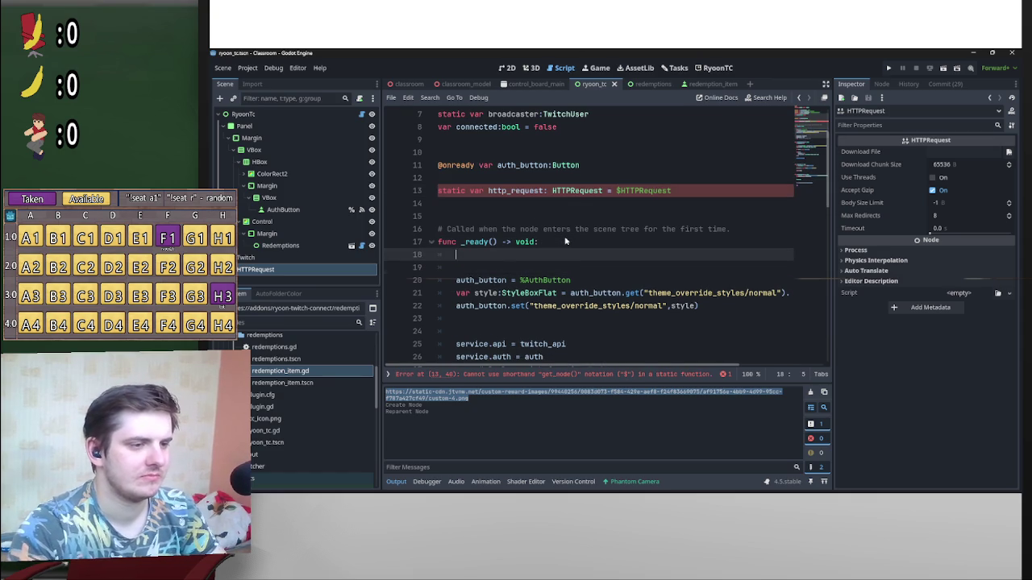
scroll(566, 241, "down", 2)
type("http_request: HTTPRequest = $HTTPRequest")
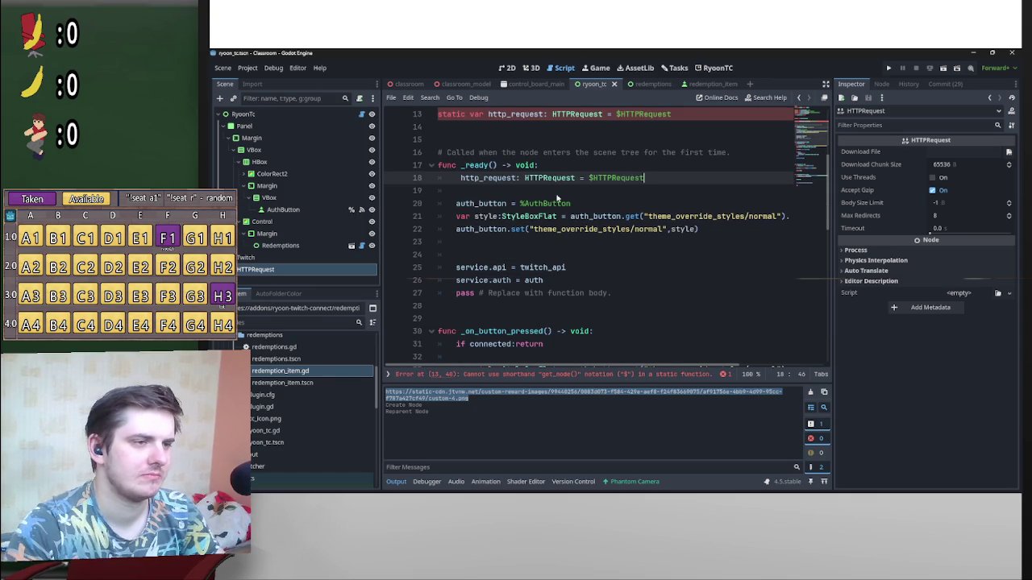
left_click(571, 177)
key("BackSpace")
key("BackSpace")
key("BackSpace")
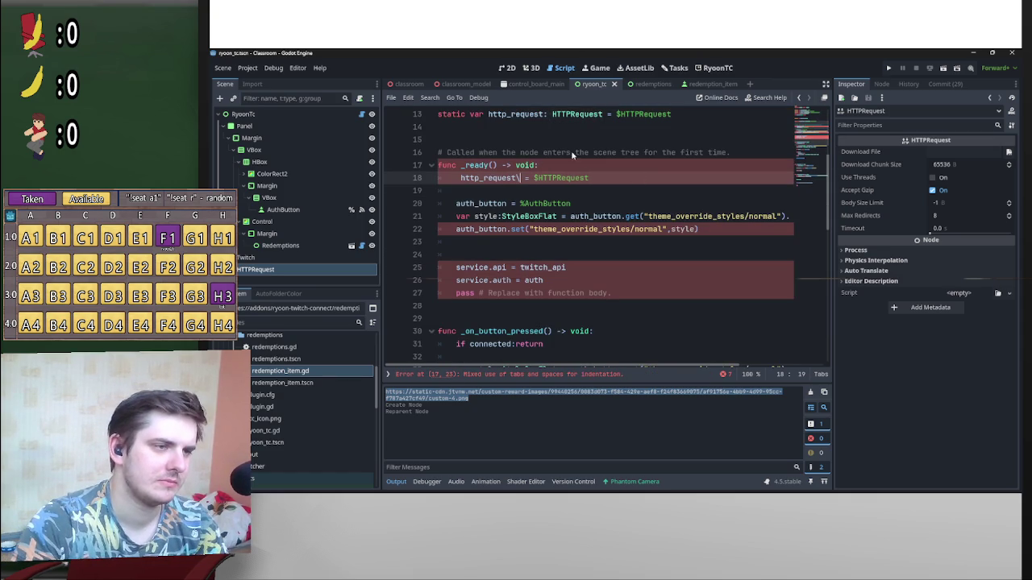
- Strip the $HTTPRequest initializer from the static declaration and fix the assignment's indentation
left_click(693, 115)
key("BackSpace")
key("BackSpace")
key("BackSpace")
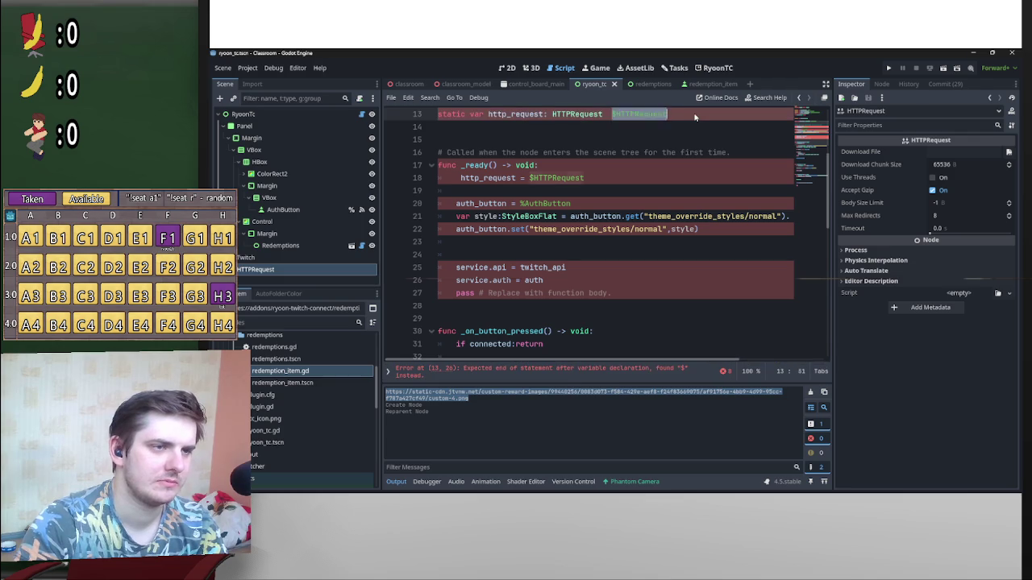
key("BackSpace")
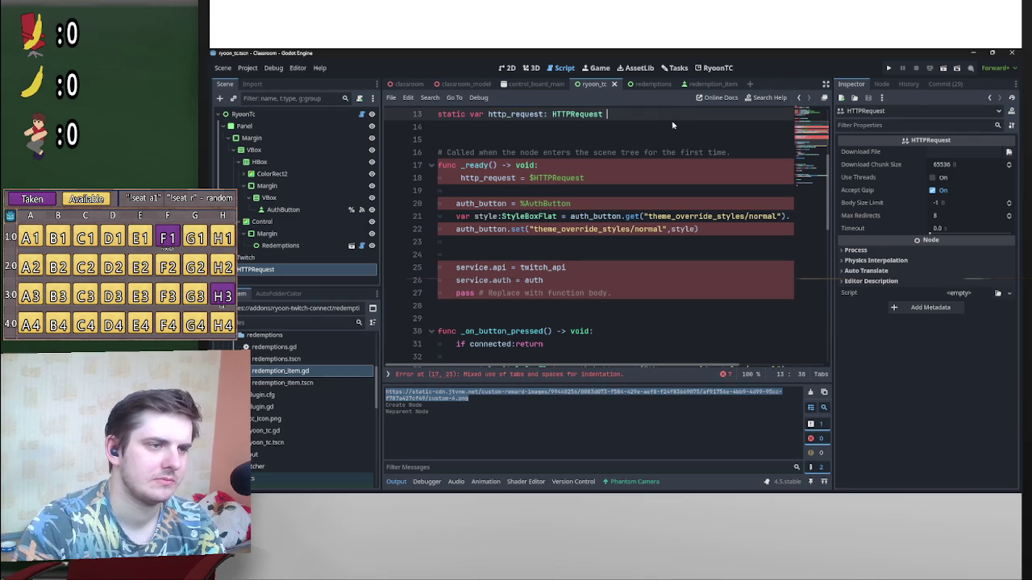
key("BackSpace")
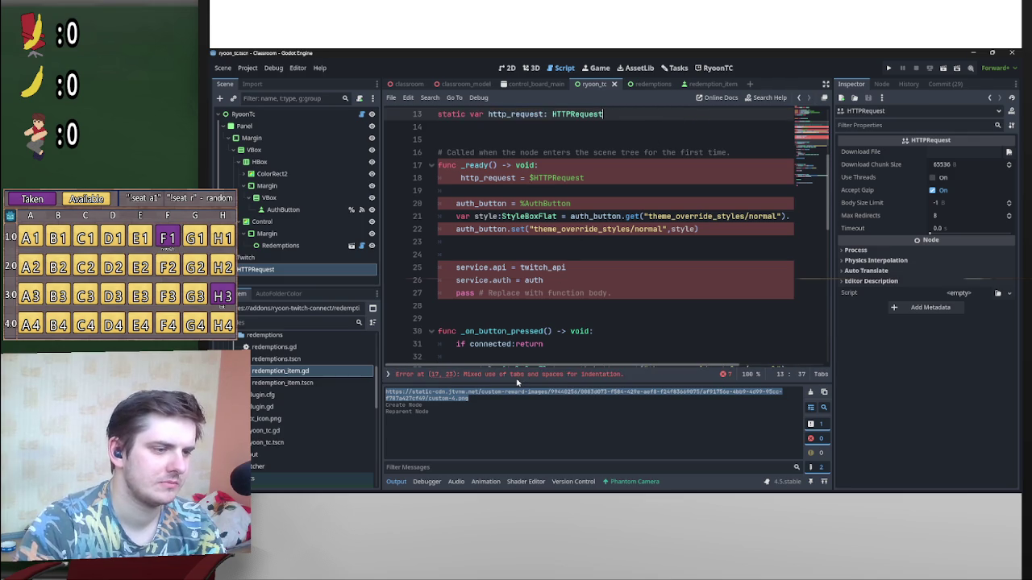
scroll(505, 275, "up", 2)
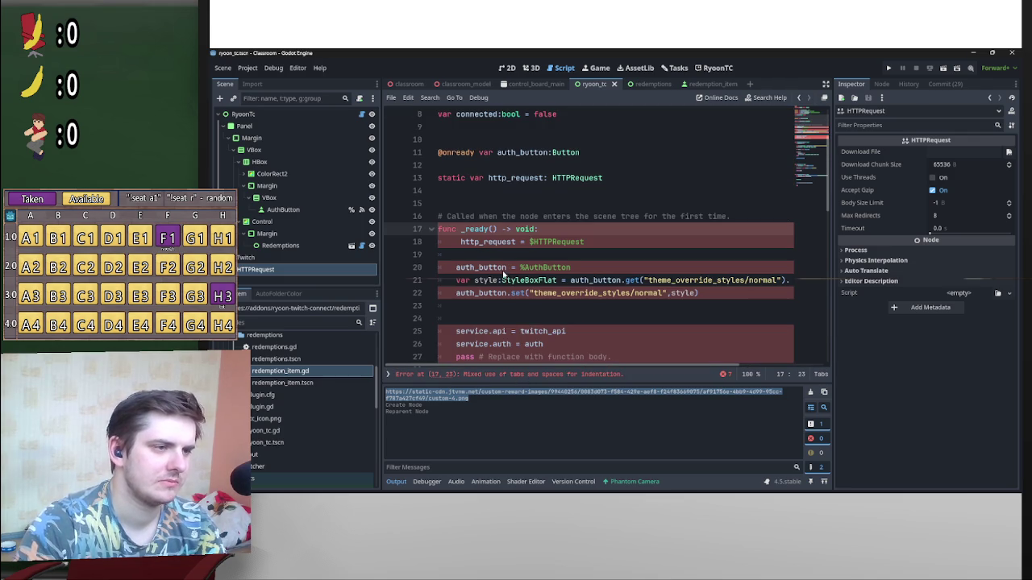
left_click(458, 244)
key("BackSpace")
key("Tab")
key("End")
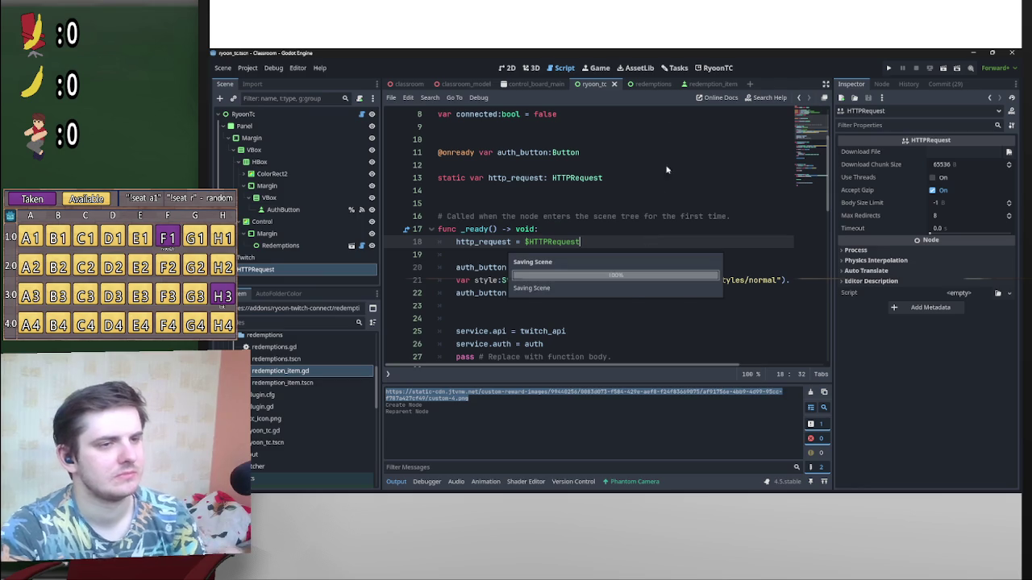
left_click(698, 87)
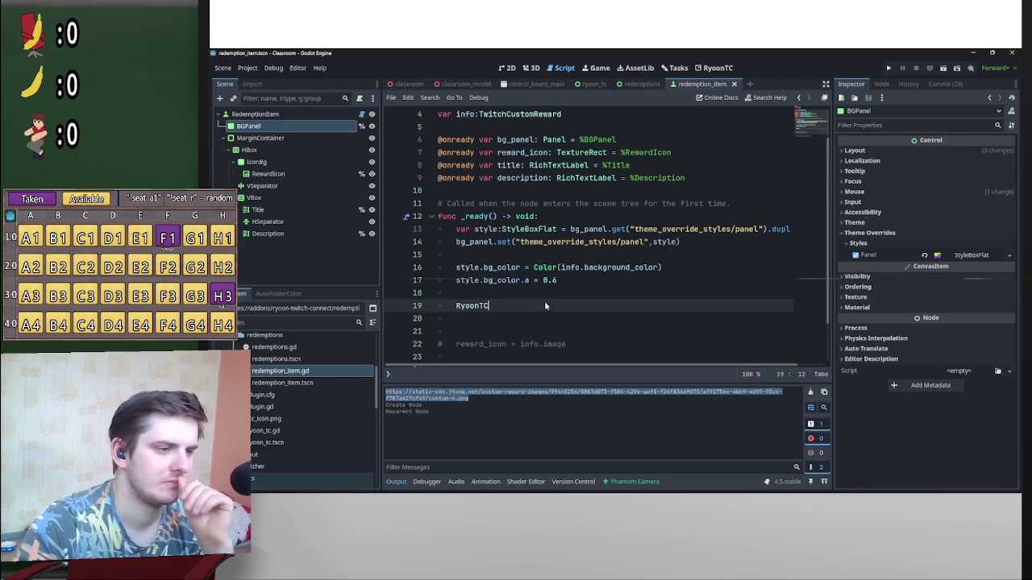
- Complete line 19 of redemption_item.gd as RyoonTC.http_request using autocomplete
type("h")
key("Return")
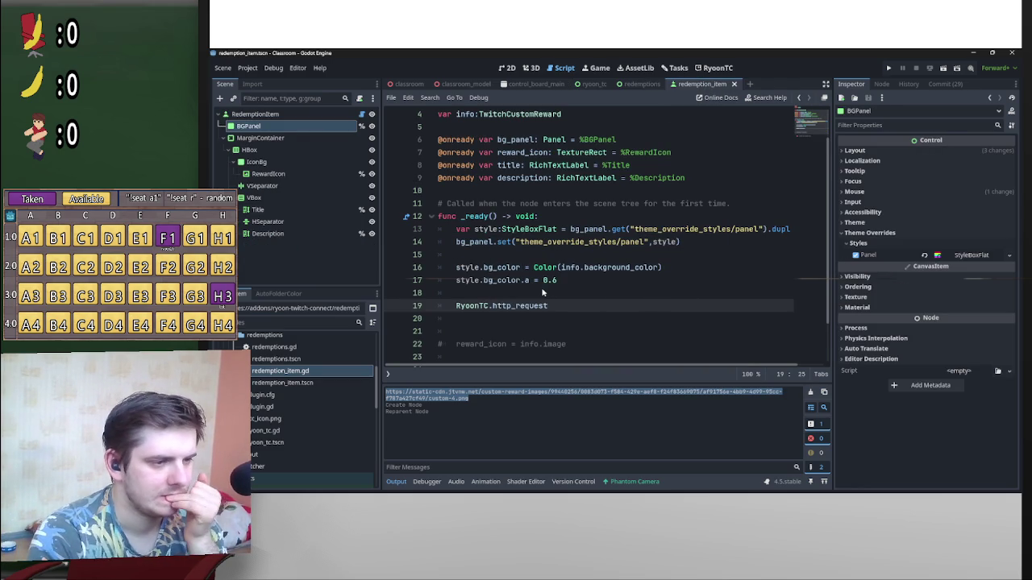
type(".")
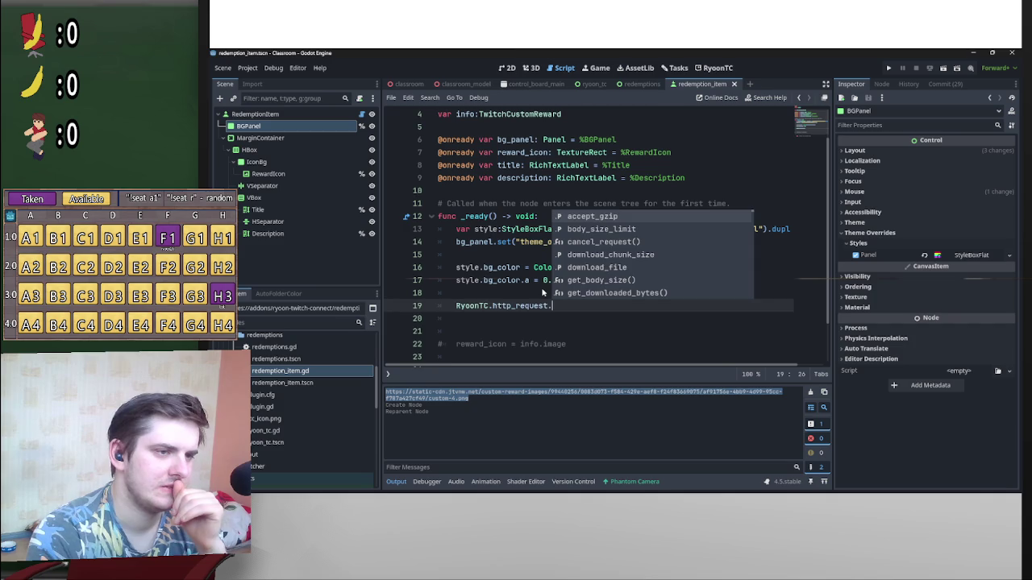
key("BackSpace")
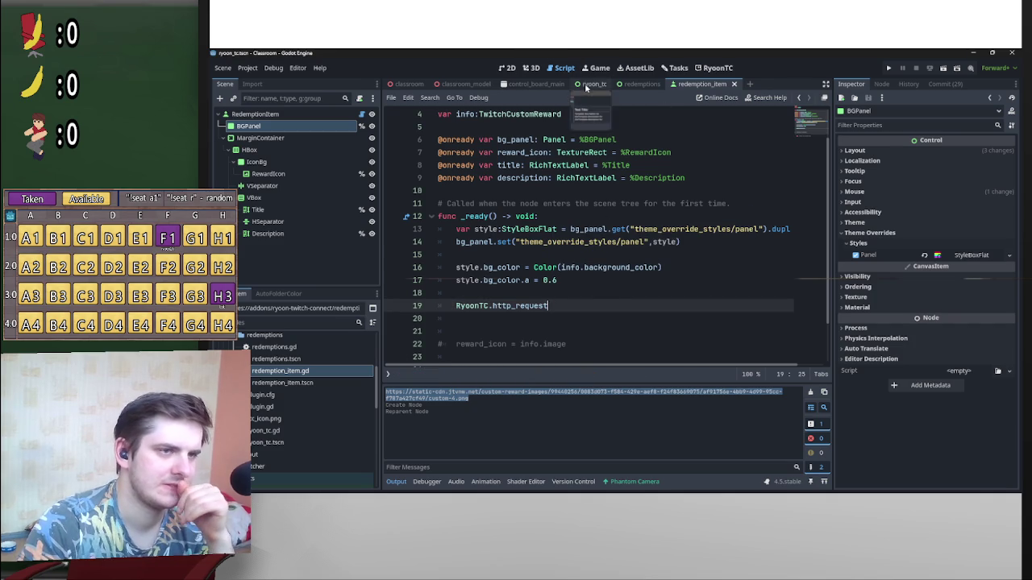
left_click(586, 85)
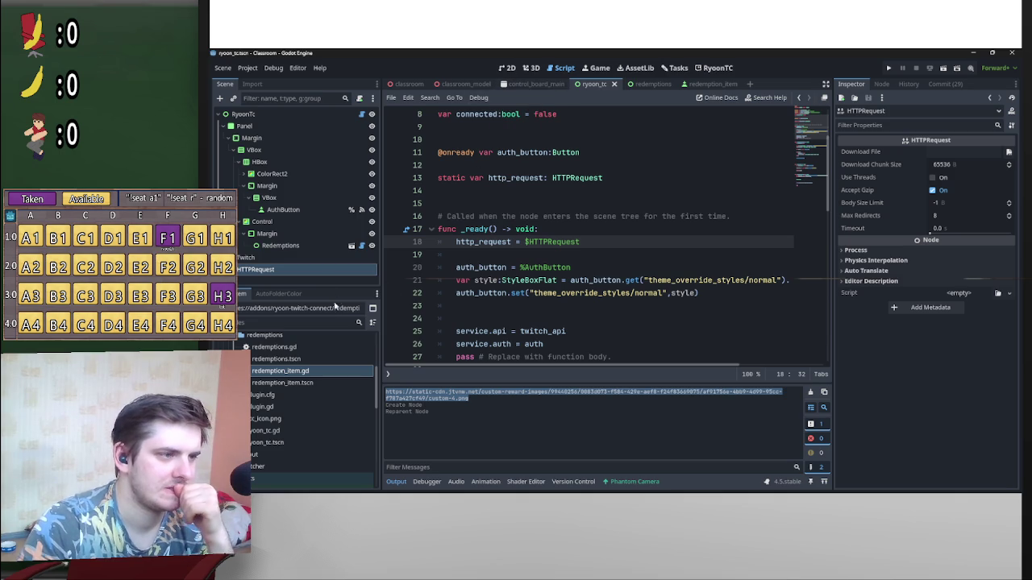
- Read the image-loading example in the HTTPRequest class reference, then return to redemption_item.gd
left_click(355, 474)
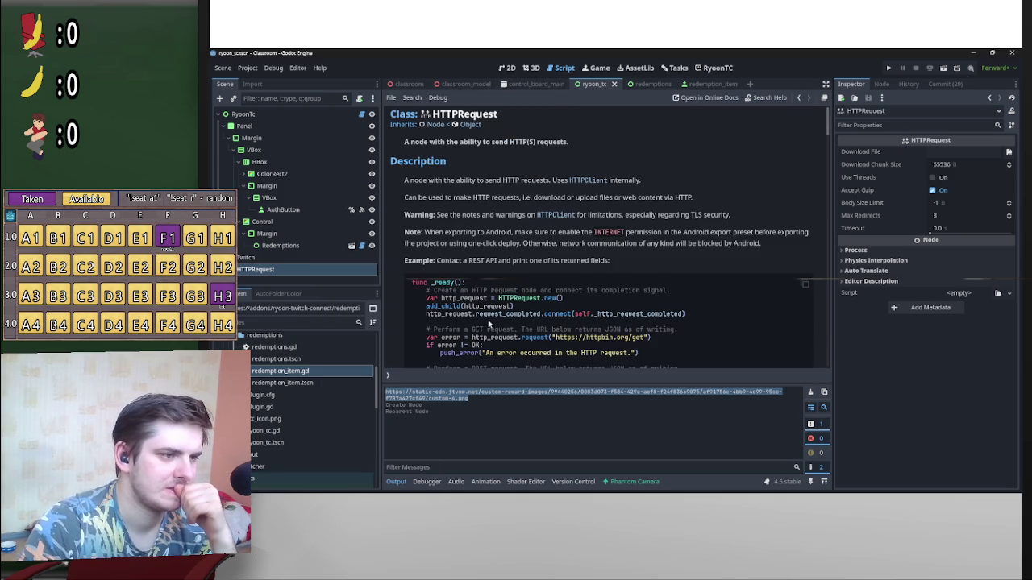
scroll(528, 312, "down", 4)
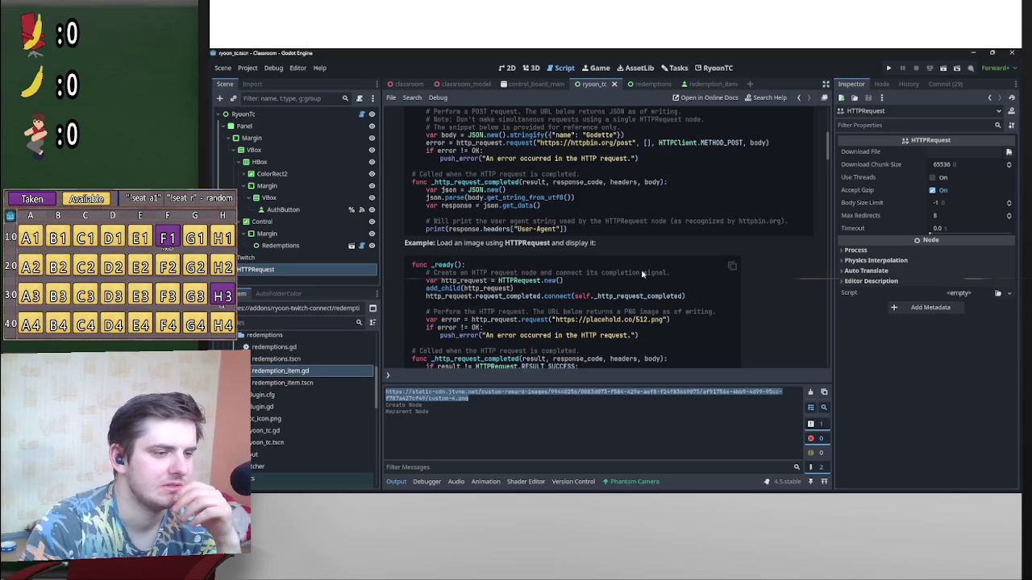
left_click(713, 84)
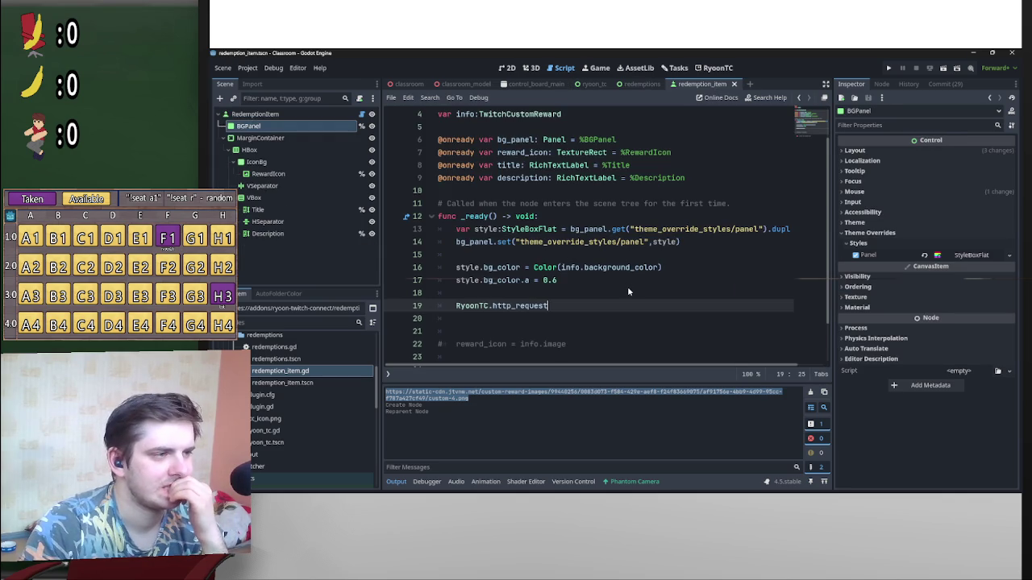
- In ryoon_tc.gd, fold the _ready body and put the caret on the empty line 14
scroll(654, 279, "down", 2)
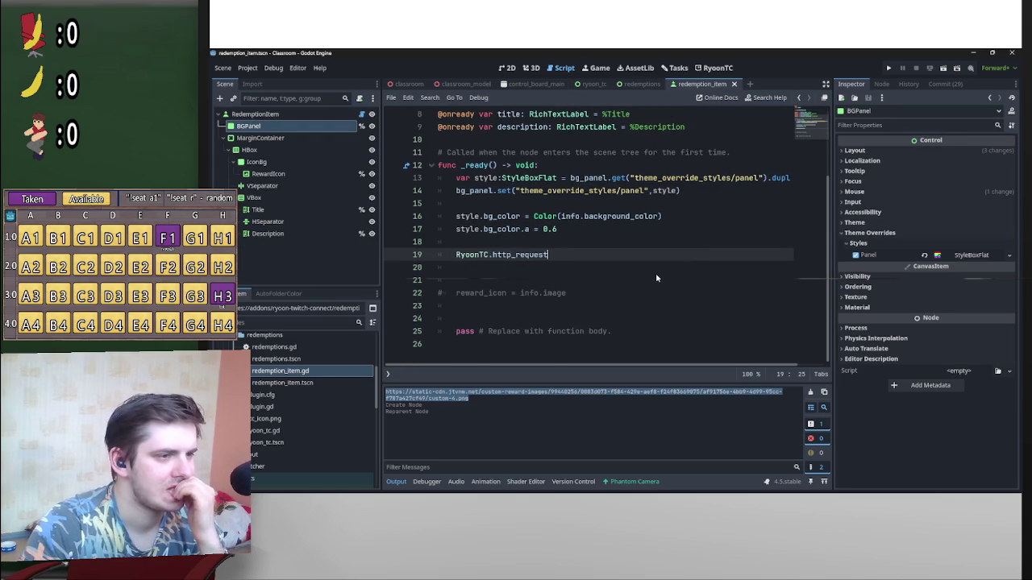
scroll(659, 278, "up", 3)
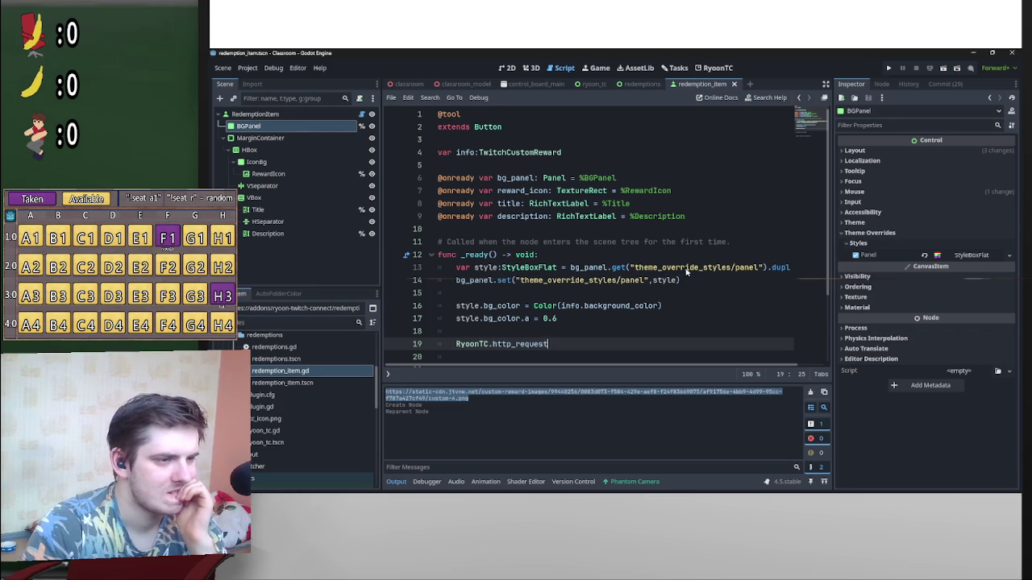
scroll(693, 266, "down", 3)
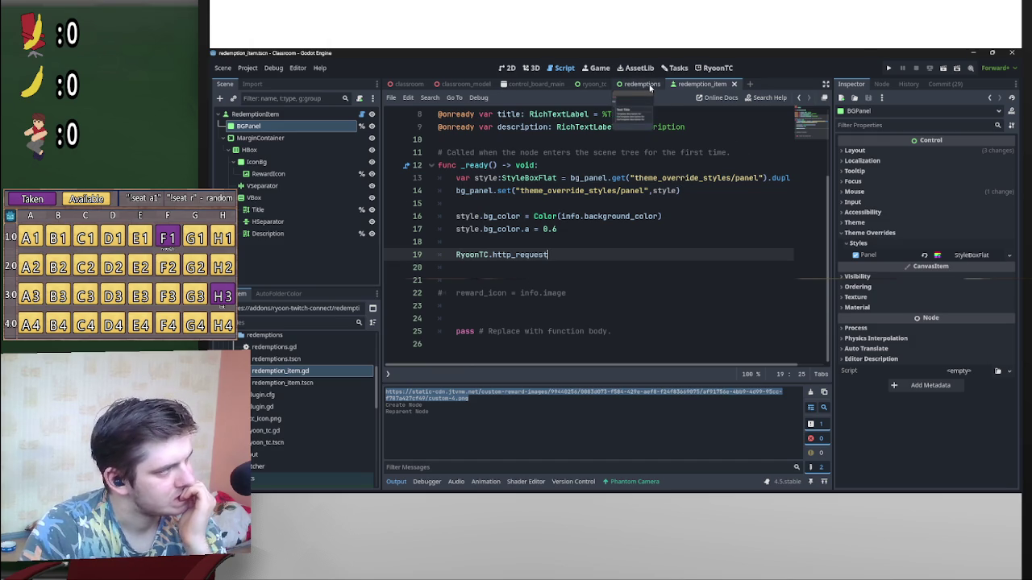
left_click(592, 84)
left_click(433, 256)
scroll(608, 294, "up", 5)
left_click(542, 277)
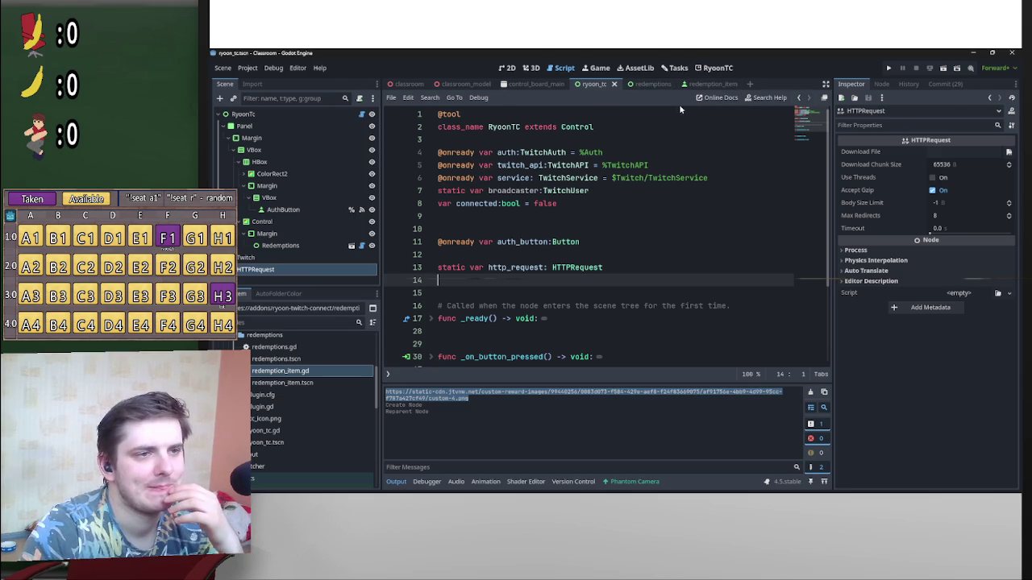
- Add await item.loaded after add_child(item) inside the populate_items loop of redemptions
left_click(649, 84)
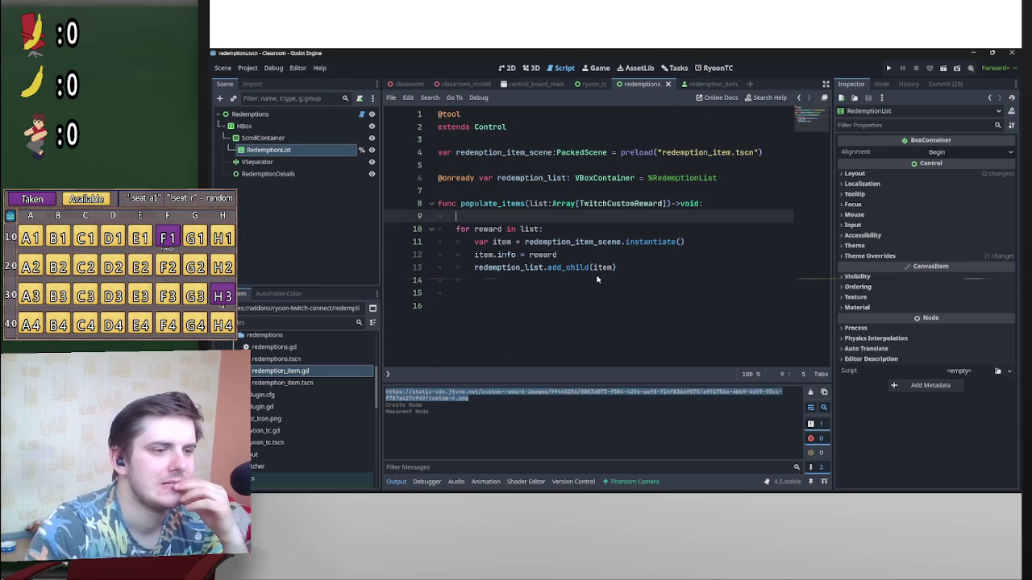
left_click(540, 277)
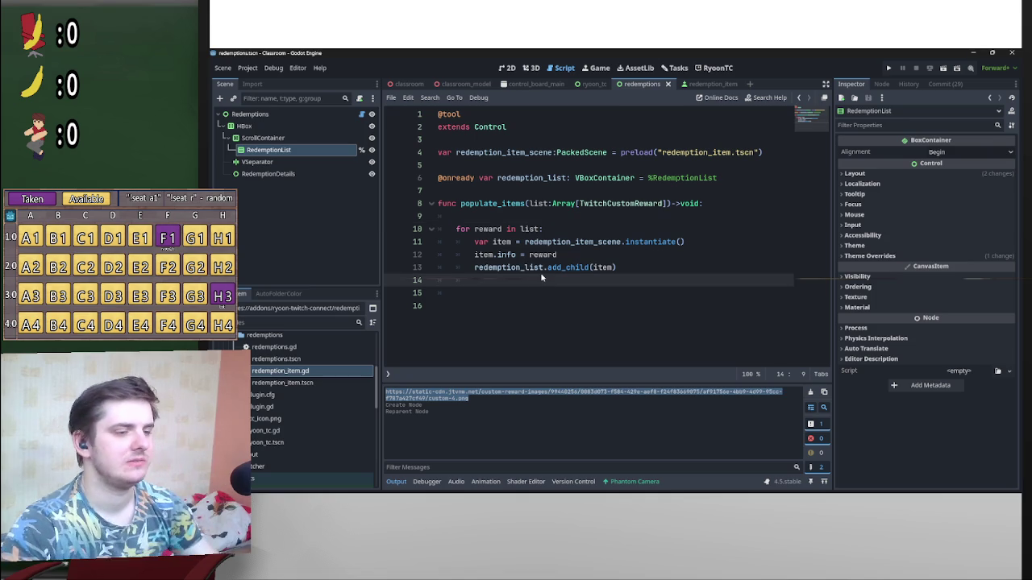
key("Return")
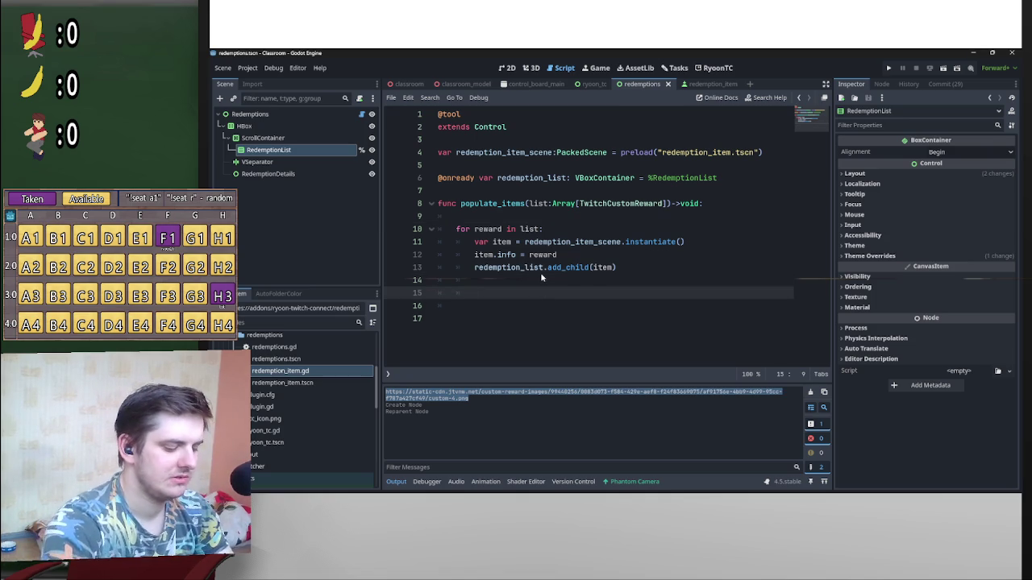
type("await itm")
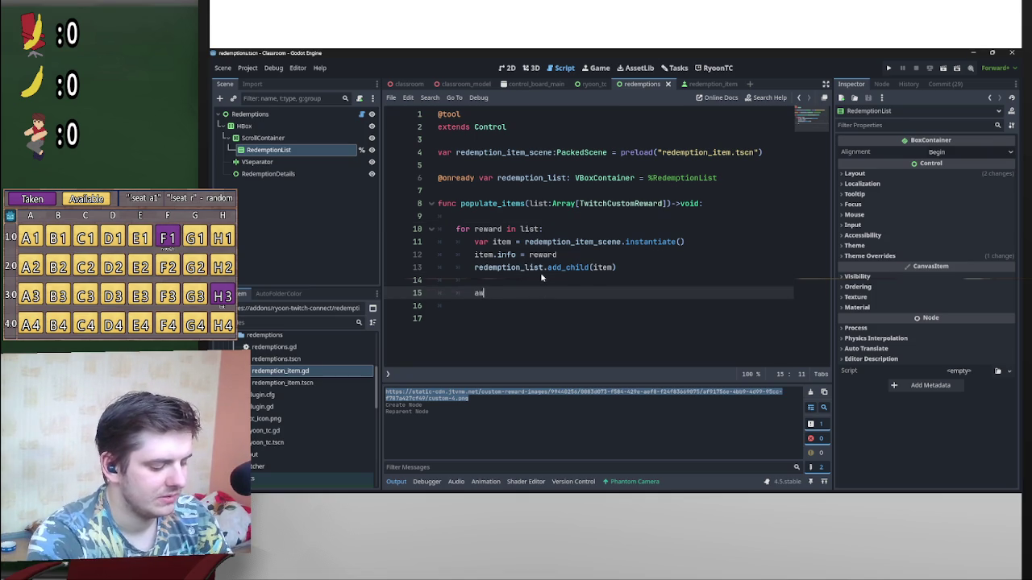
key("BackSpace")
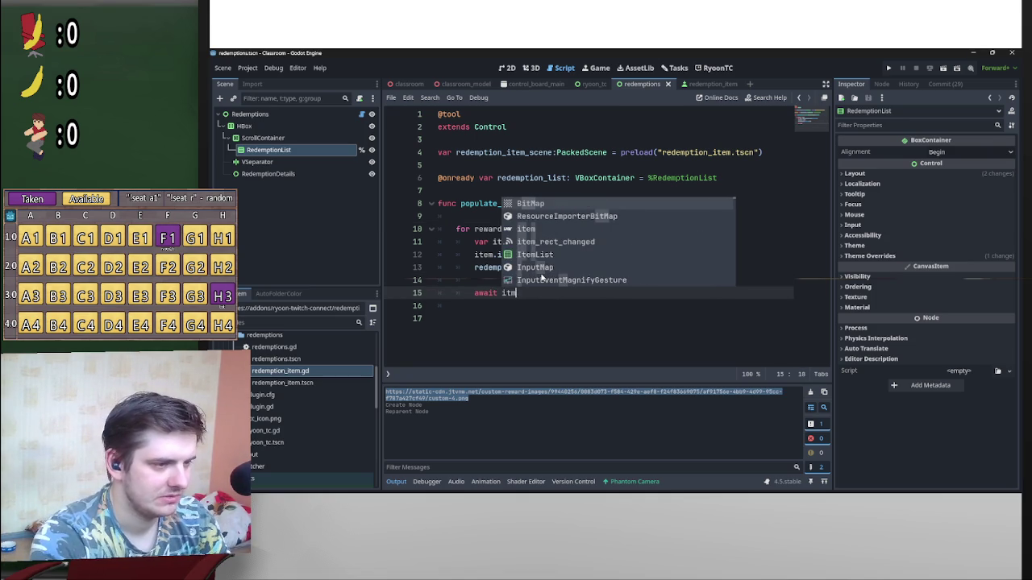
type("em.")
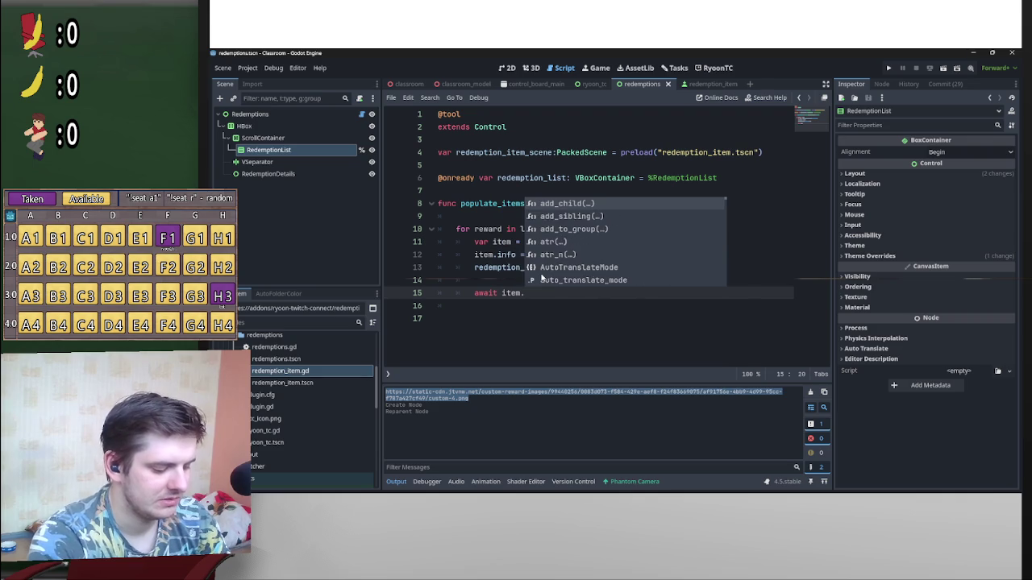
type("loaded")
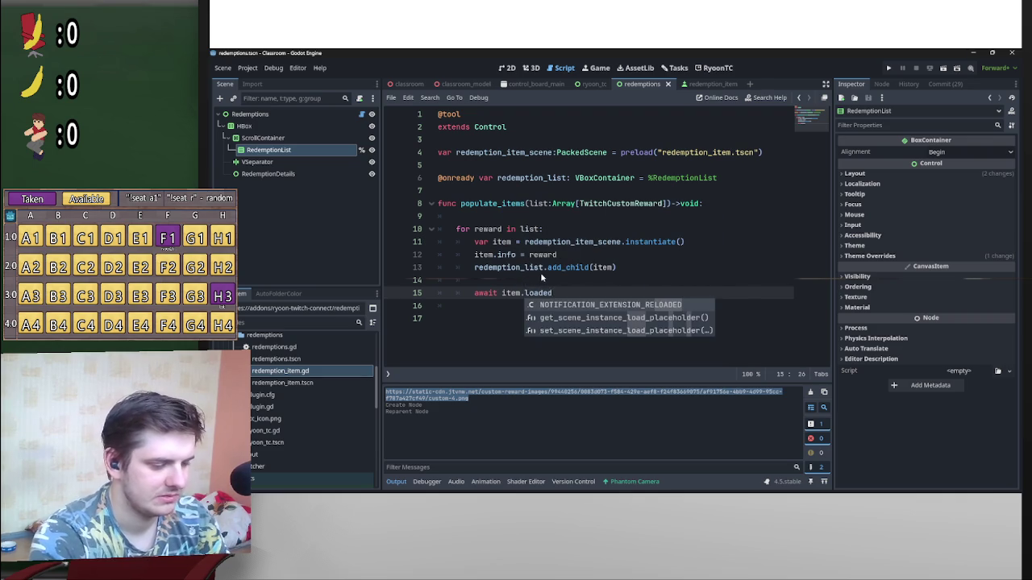
left_click(703, 84)
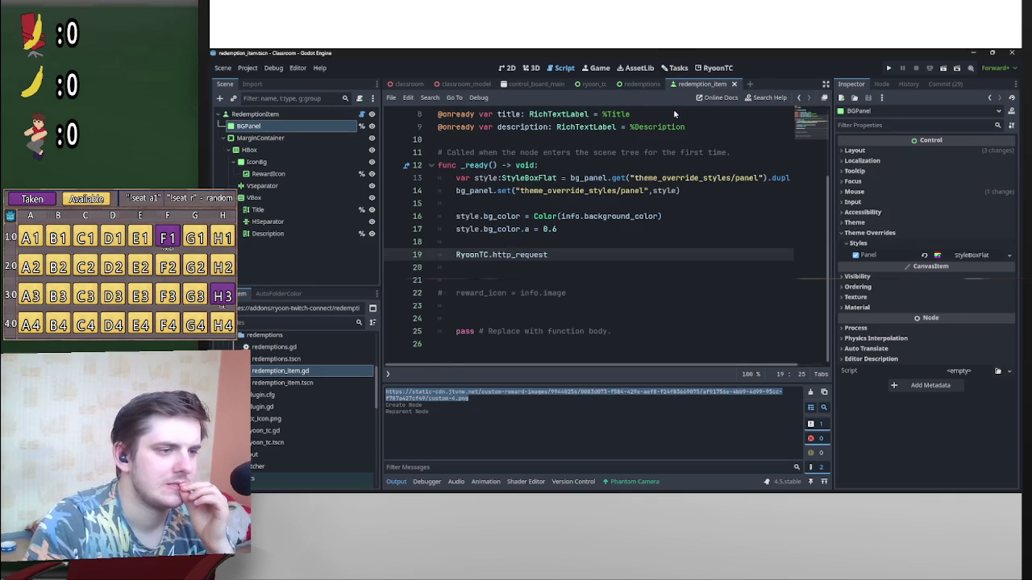
left_click(510, 230)
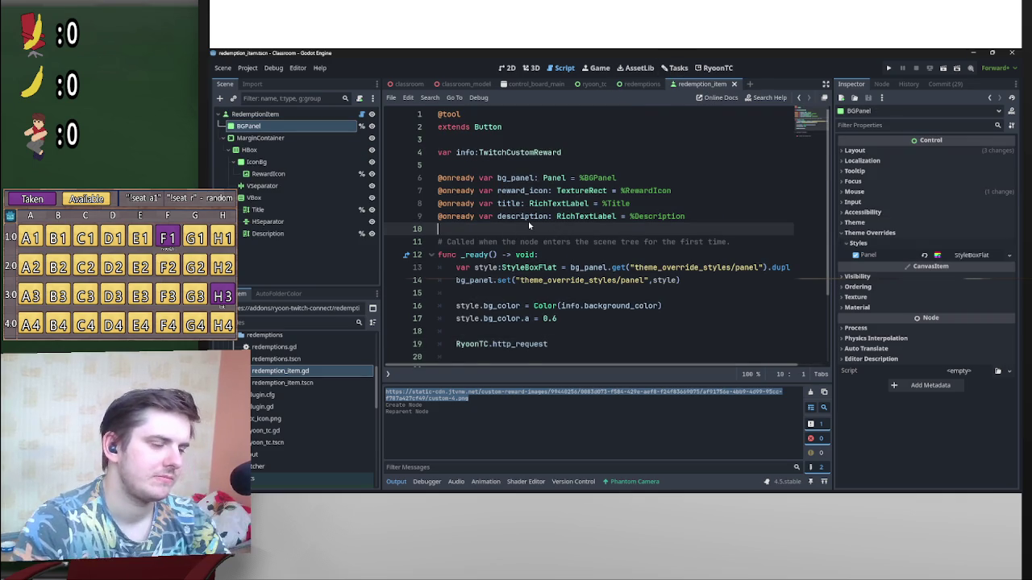
key("Return")
key("Return")
key("Up")
type("s")
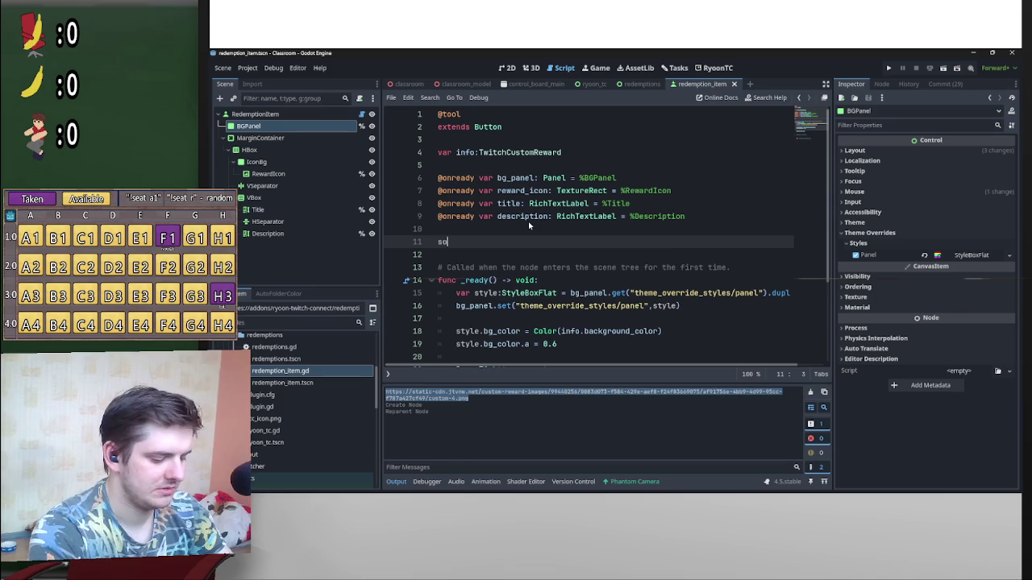
type("ignal l")
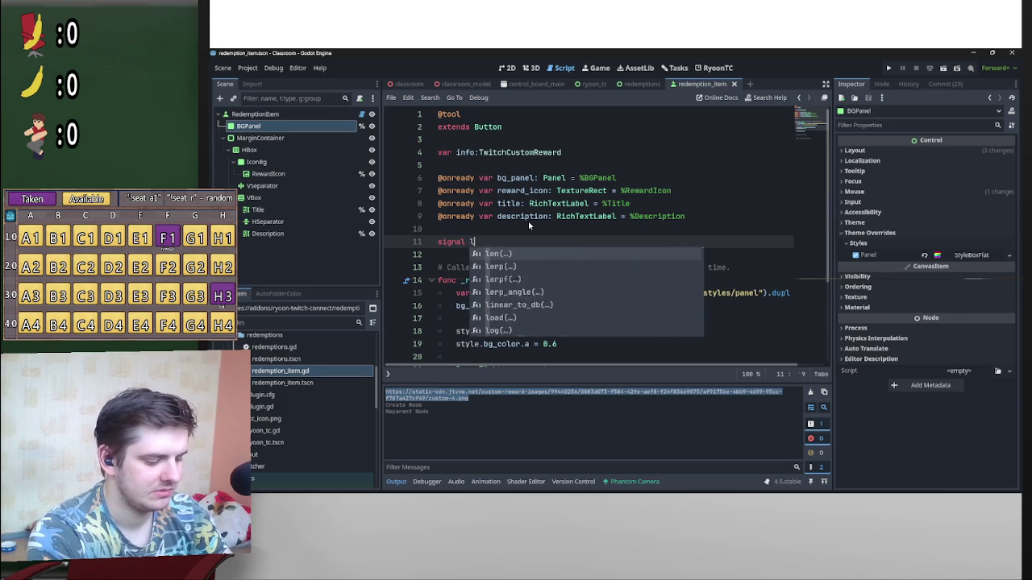
type("oaded")
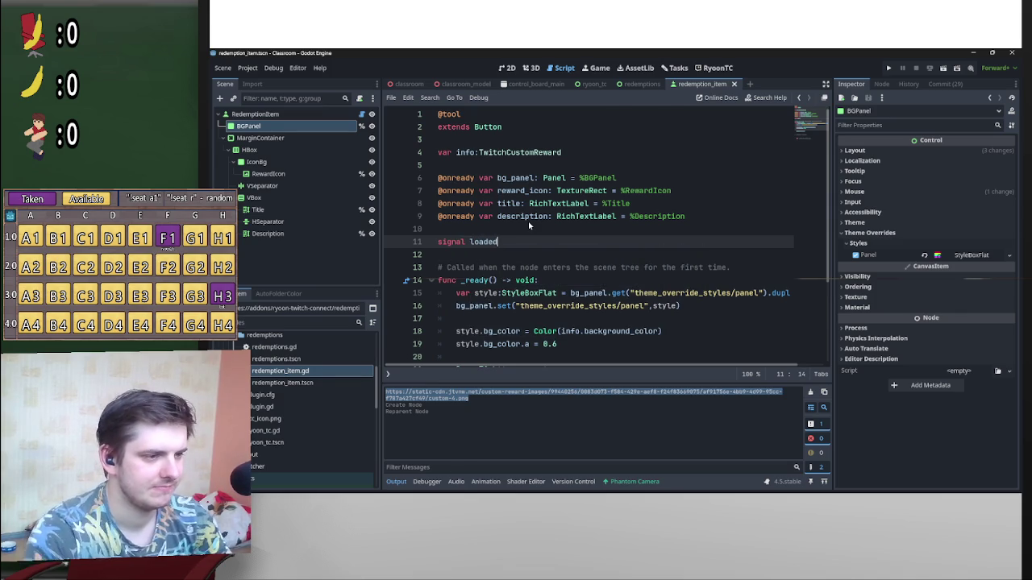
- Insert a new empty line just above pass in _ready
scroll(556, 225, "down", 2)
scroll(533, 319, "down", 1)
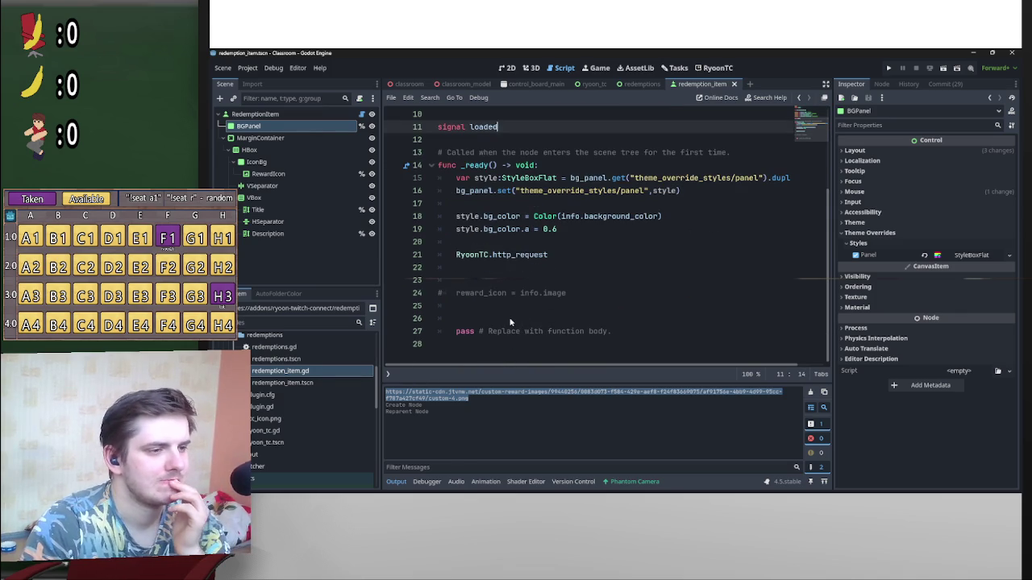
left_click(514, 319)
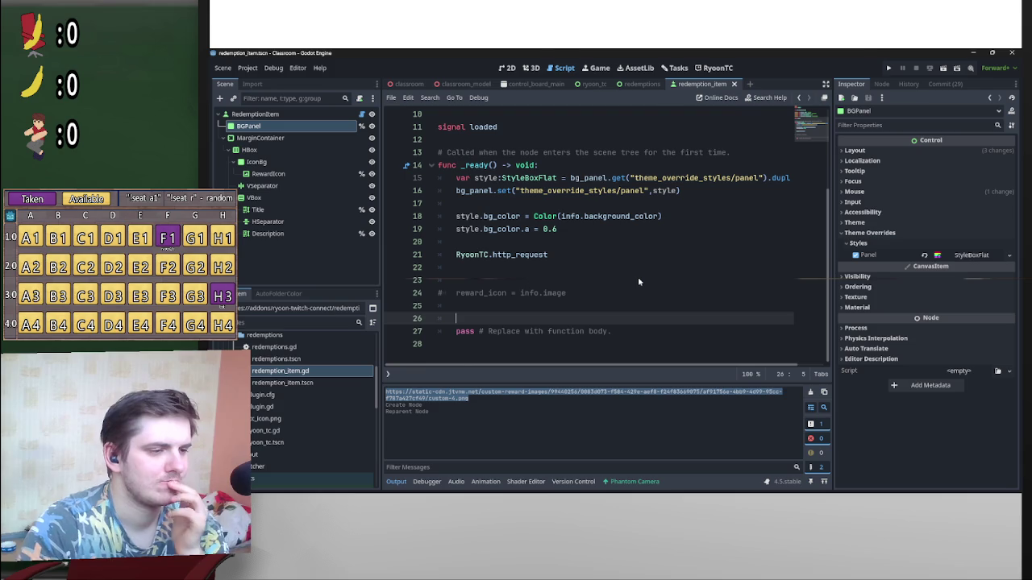
key("Return")
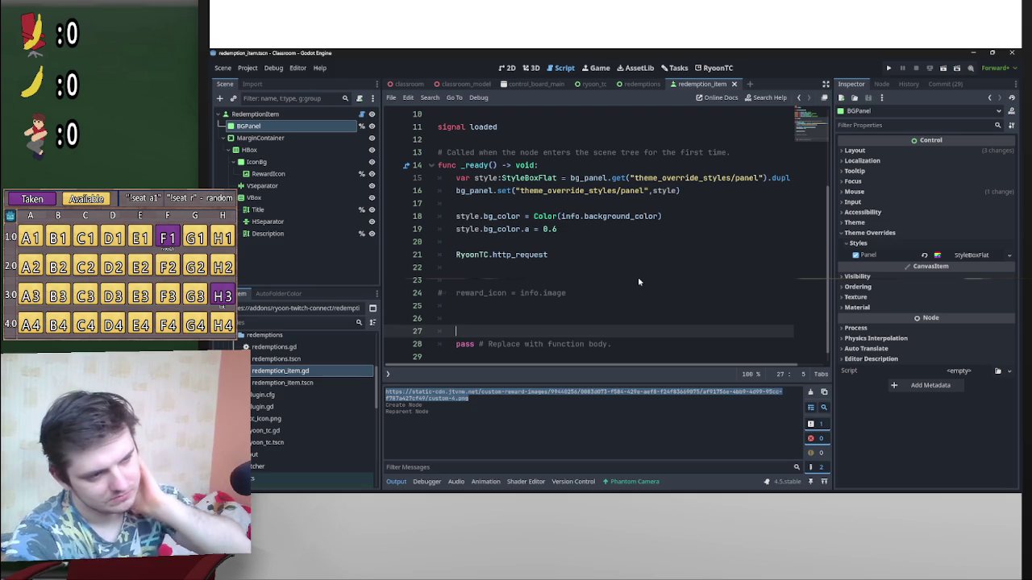
- Add loaded.emit() at the end of _ready above pass, then review the script
type("loaded.emit")
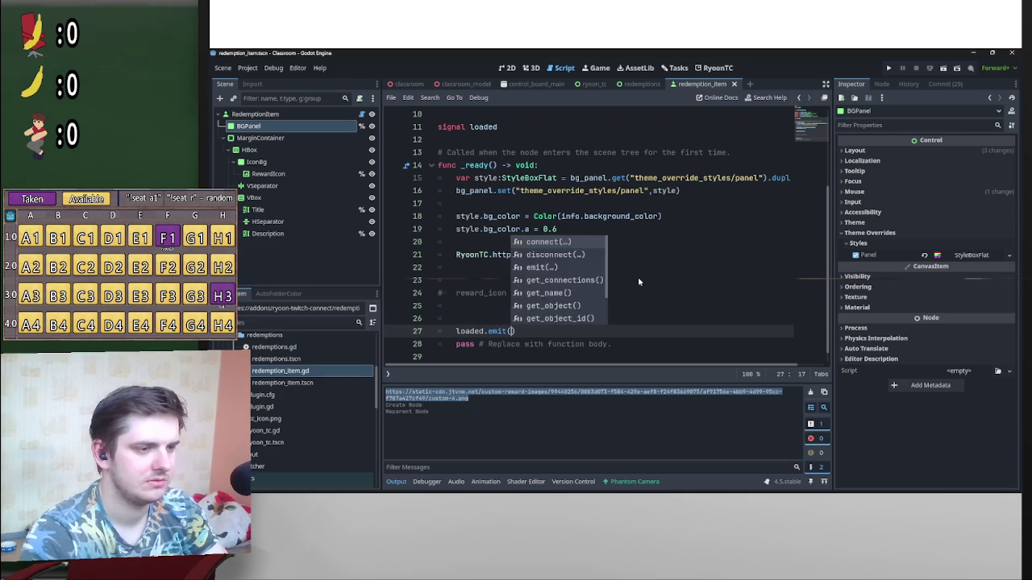
type("(")
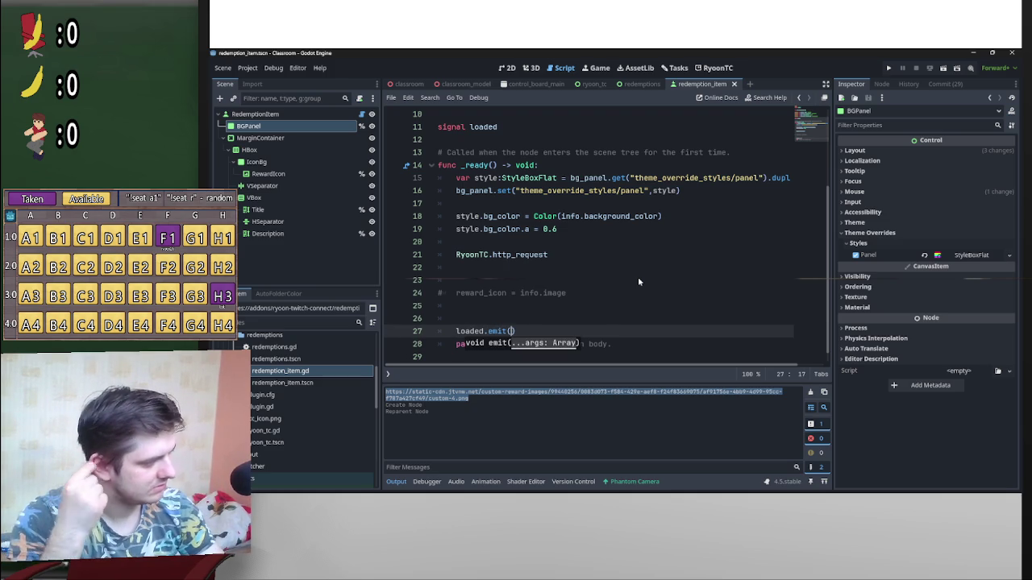
scroll(661, 263, "up", 3)
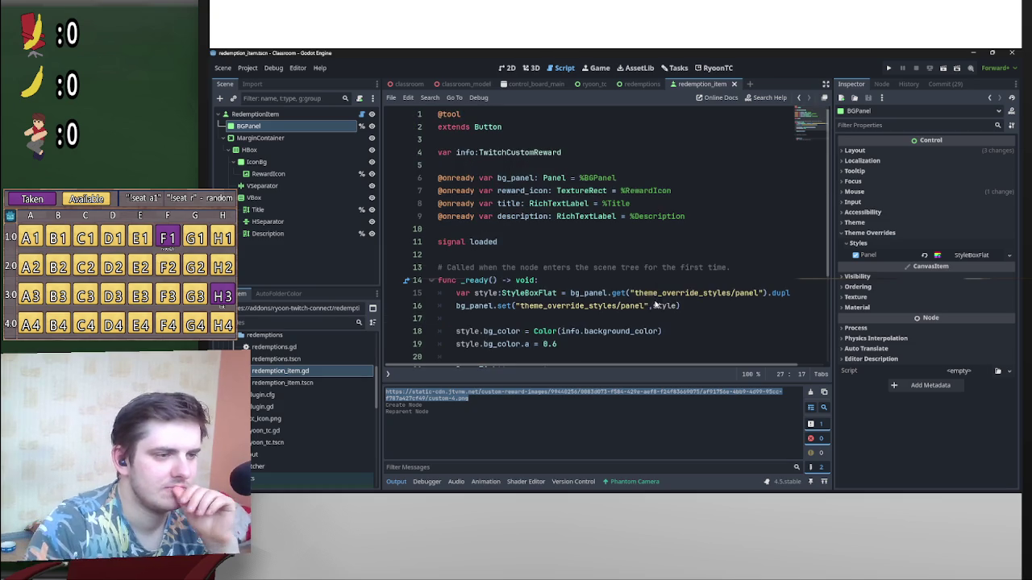
scroll(642, 275, "down", 4)
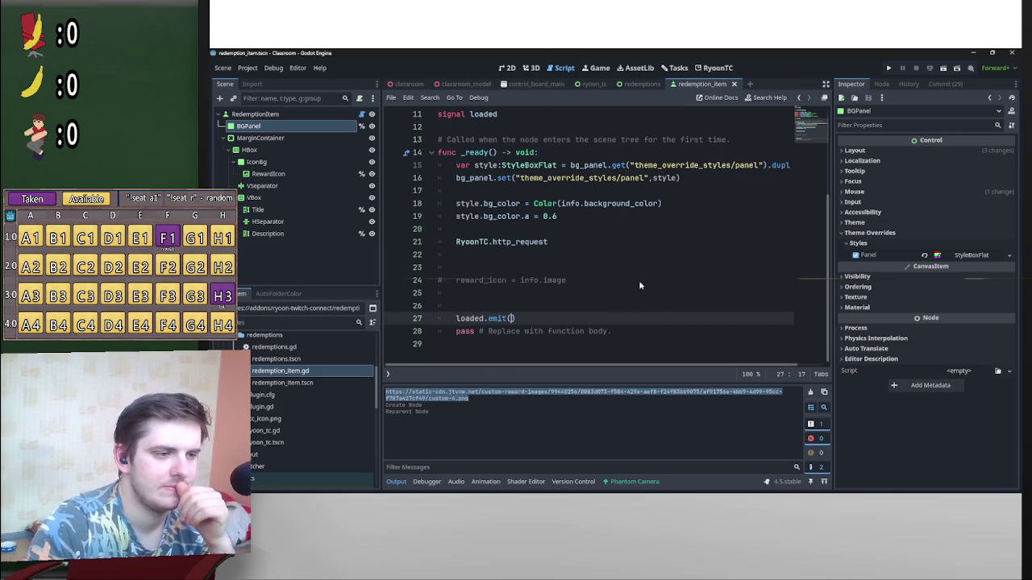
scroll(638, 280, "up", 2)
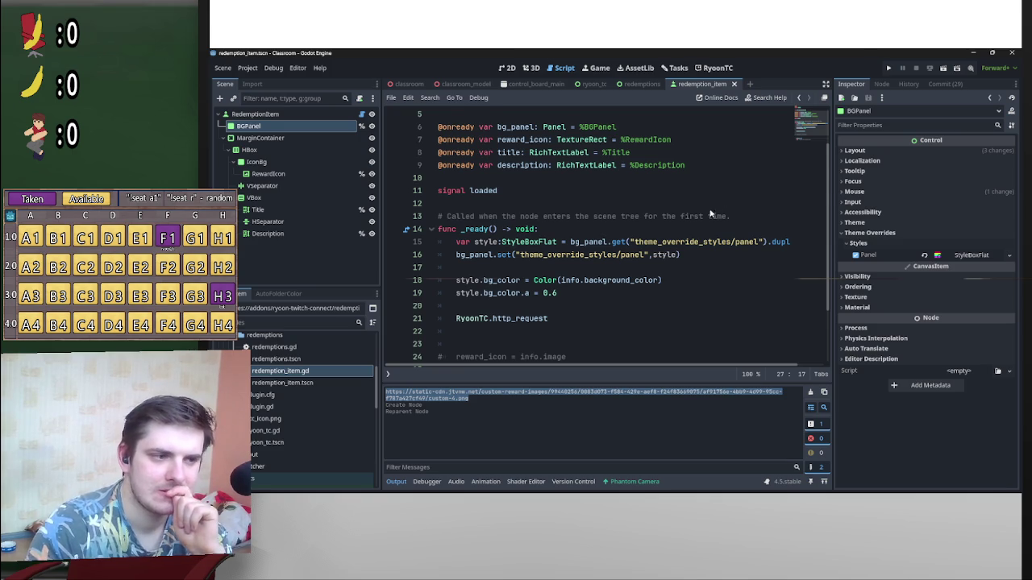
scroll(707, 210, "down", 2)
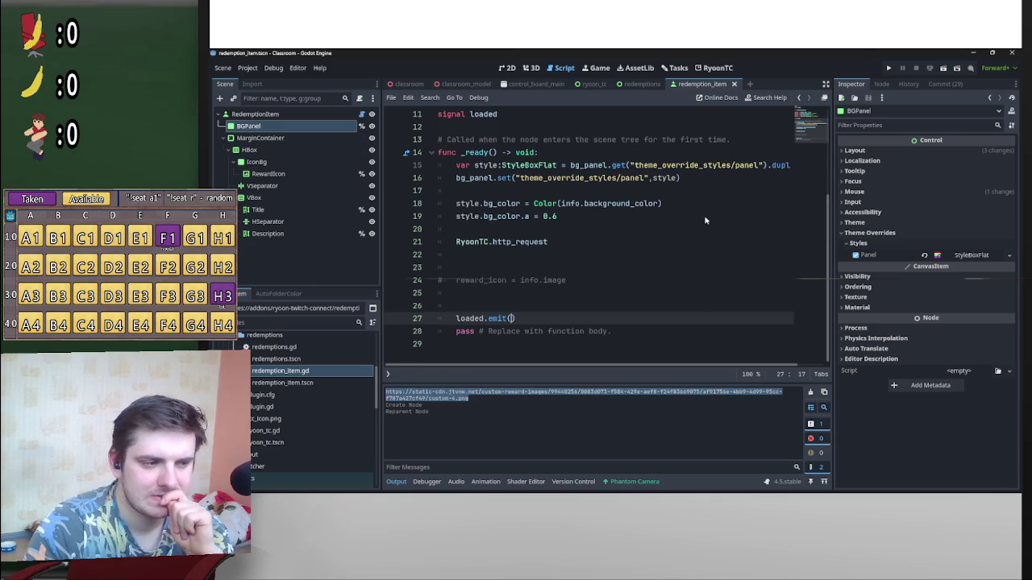
scroll(590, 327, "up", 1)
scroll(564, 317, "down", 1)
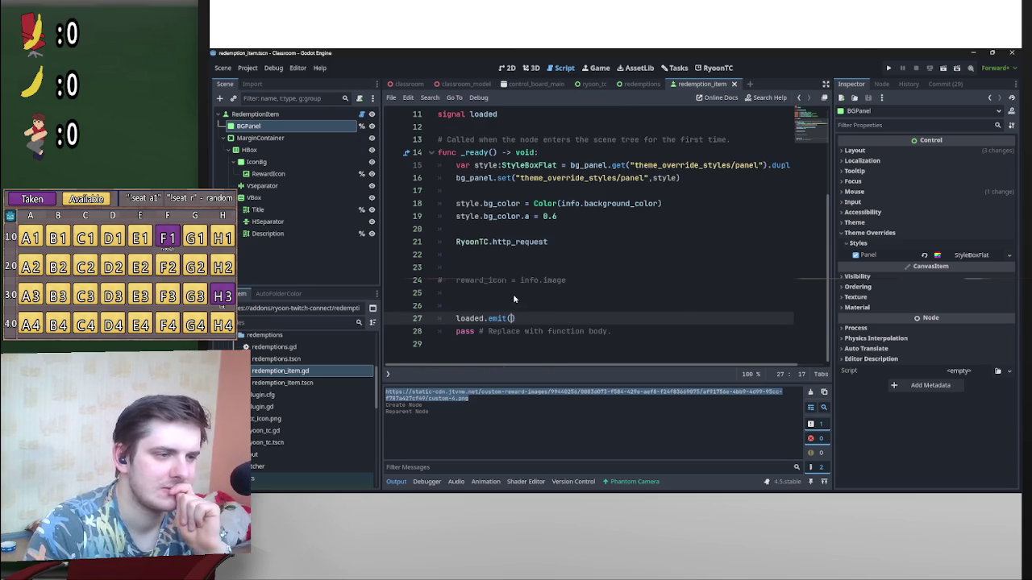
scroll(609, 309, "up", 2)
scroll(608, 309, "down", 2)
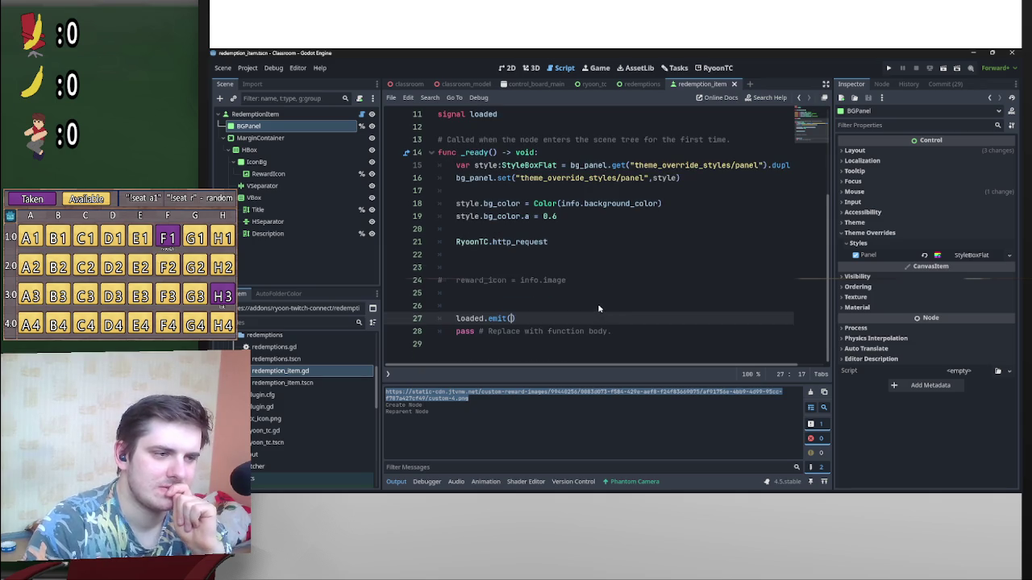
left_click(522, 307)
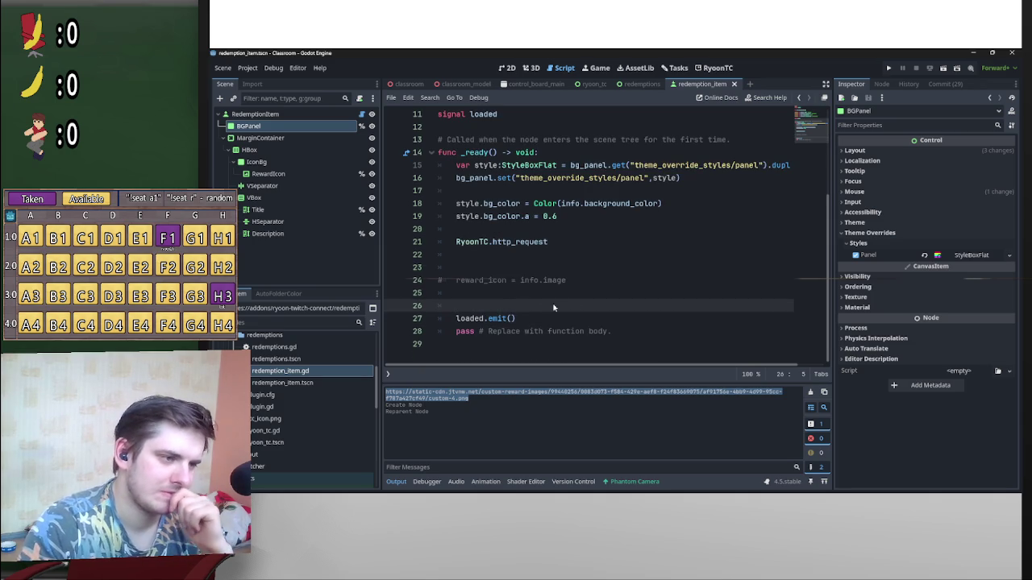
scroll(666, 311, "up", 1)
scroll(668, 308, "down", 1)
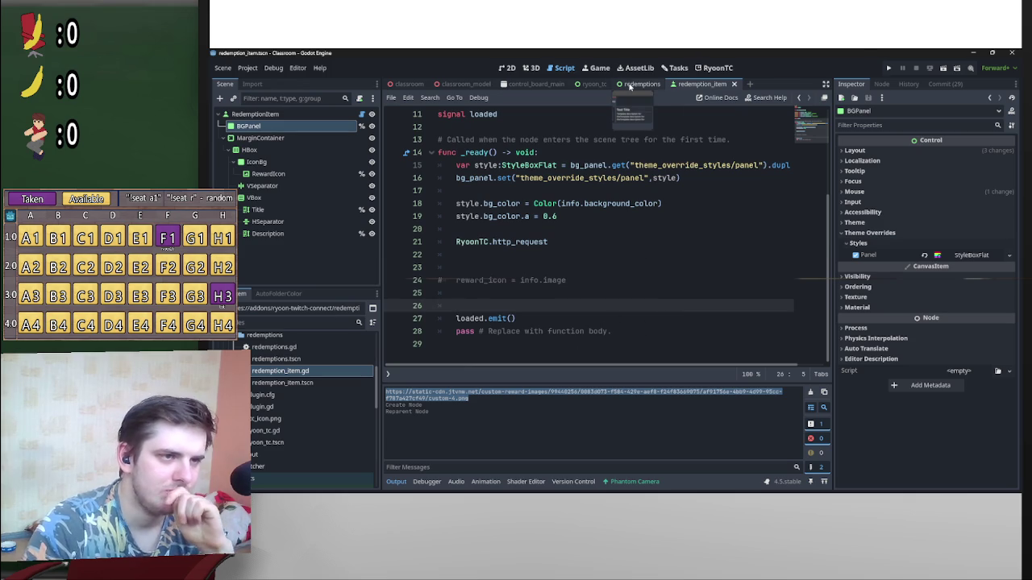
- In redemptions, open a new line after the await loop, dropped back out of the loop
left_click(630, 86)
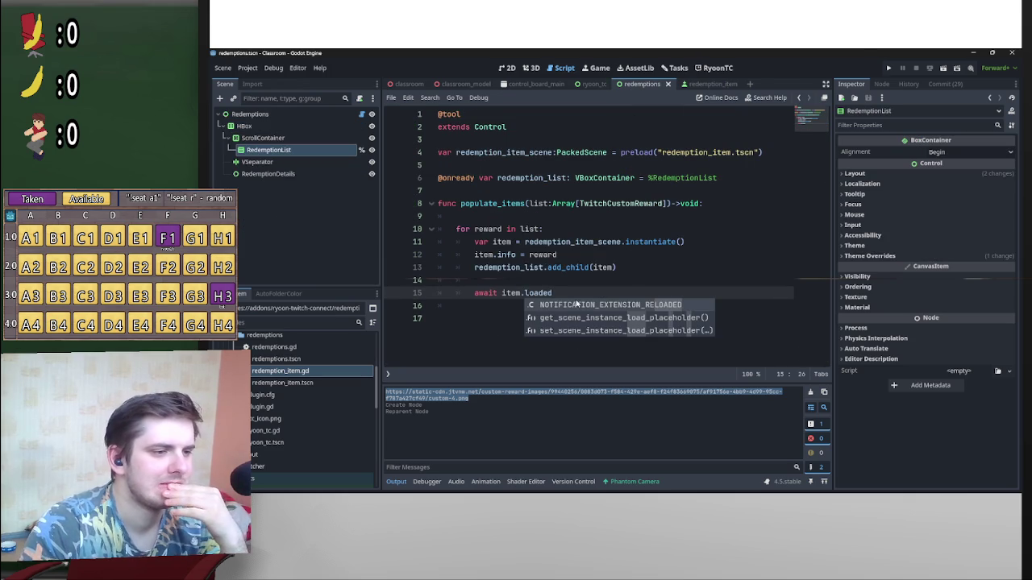
key("Escape")
key("Return")
key("Return")
key("BackSpace")
type("ite")
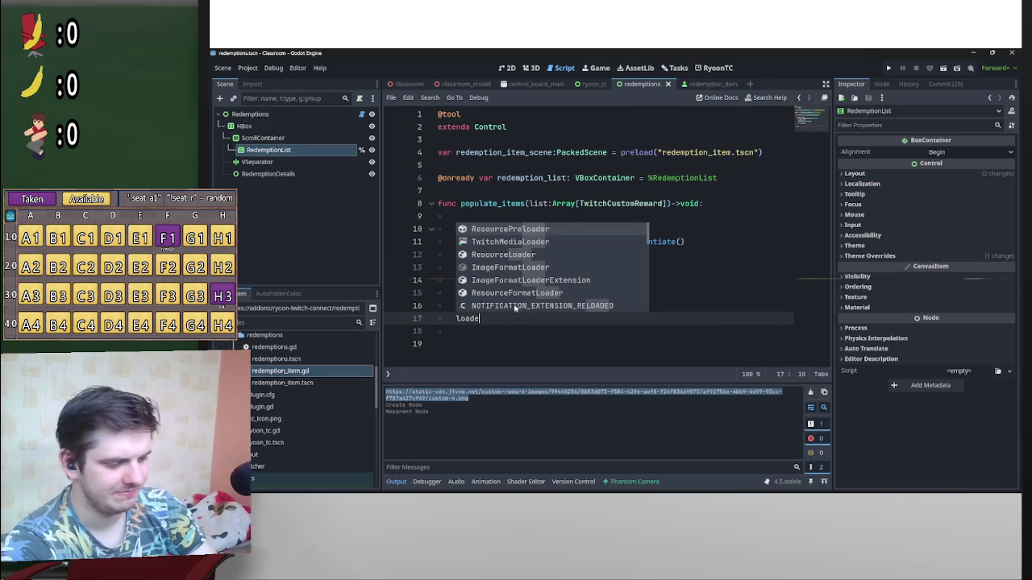
key("BackSpace")
key("BackSpace")
key("BackSpace")
type("l")
key("BackSpace")
- Write print("Redemption loading finished in ") on that line after the loop
type("print()")
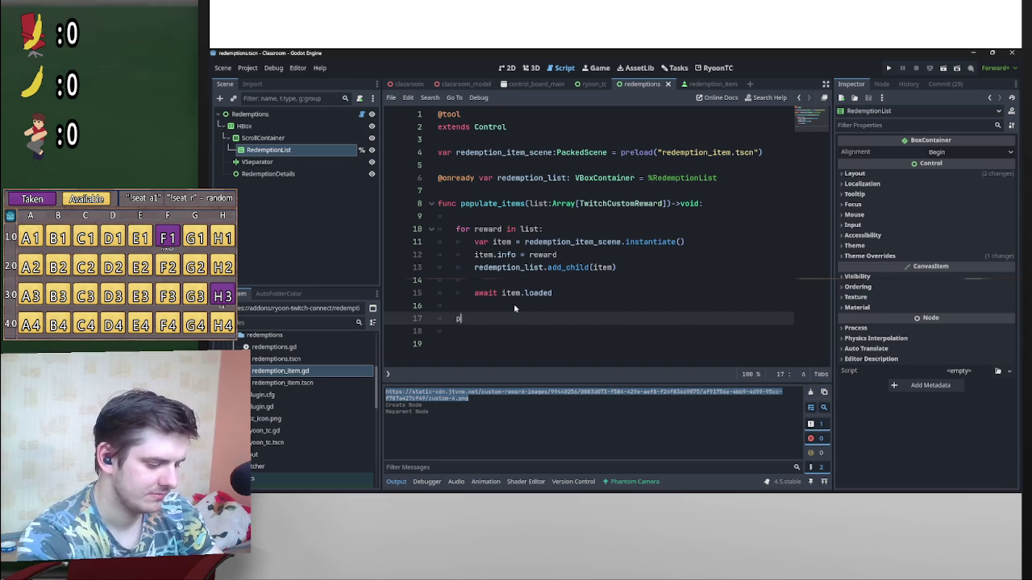
key("Left")
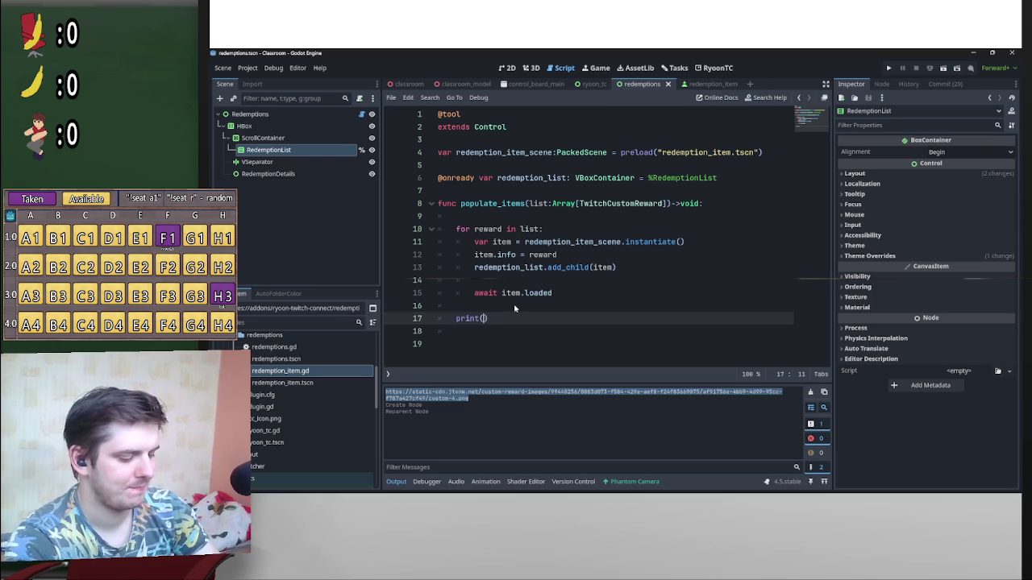
type("r")
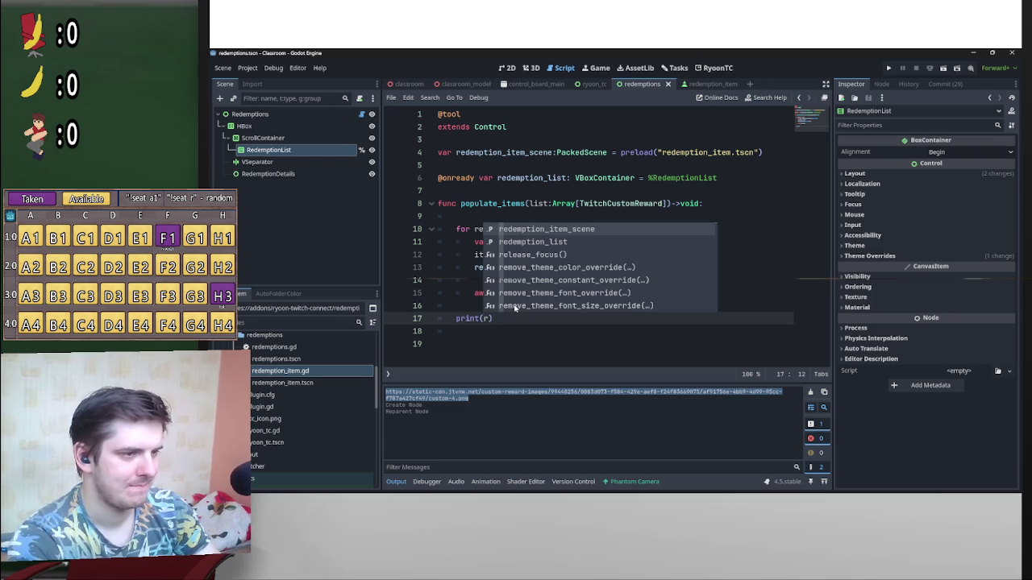
key("BackSpace")
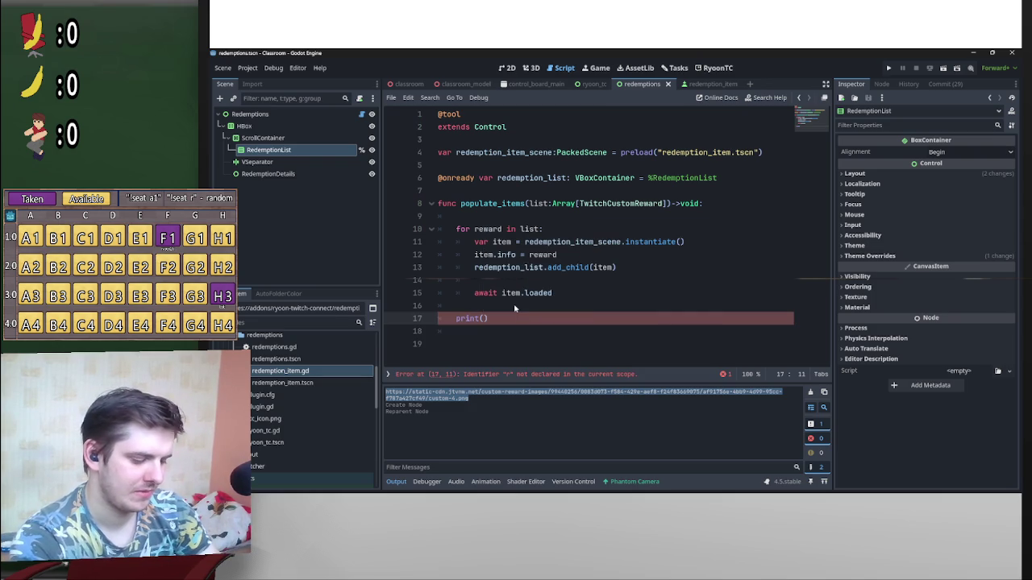
type("\"")
type("Redemption")
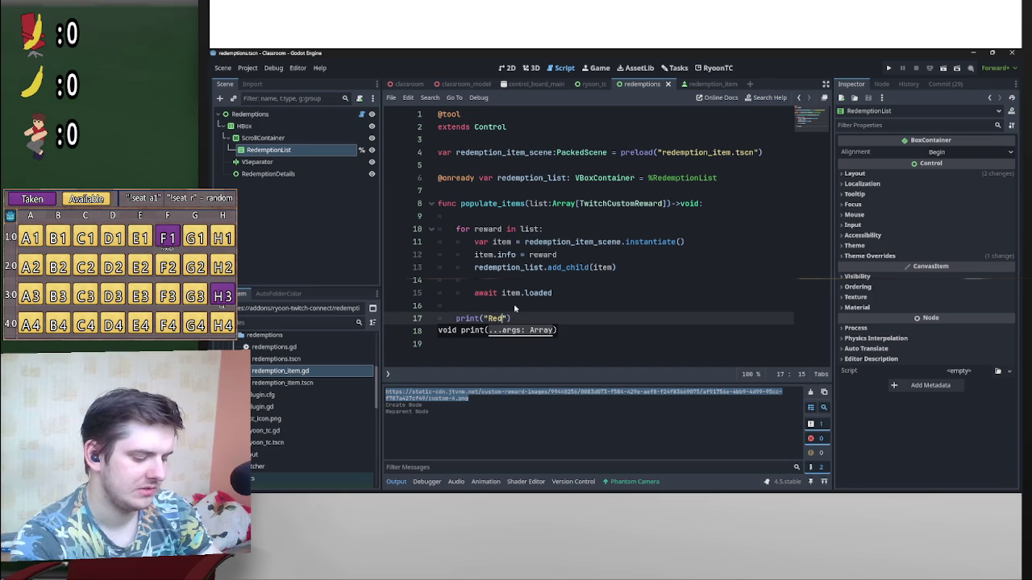
type(" loading ")
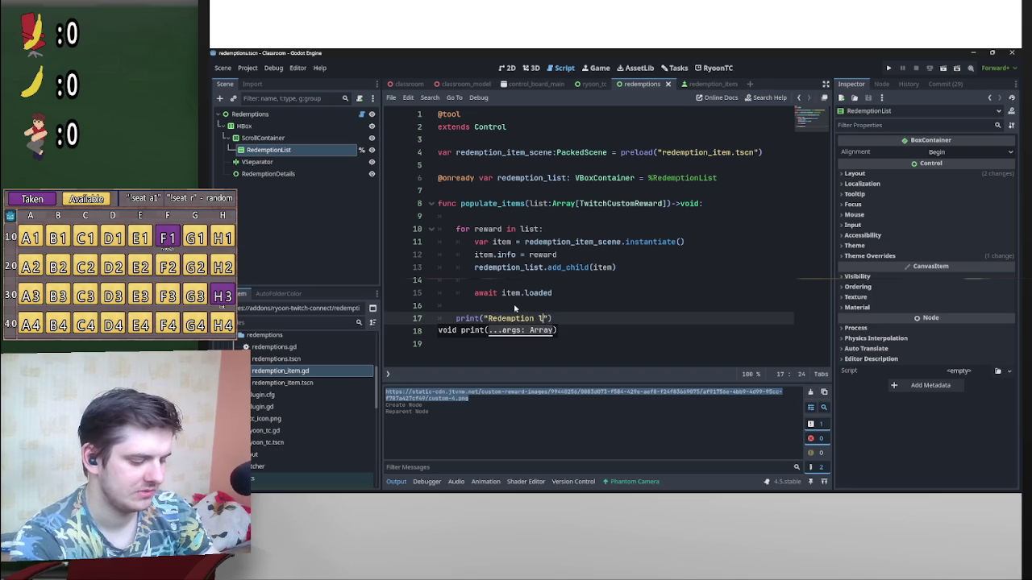
type("finished")
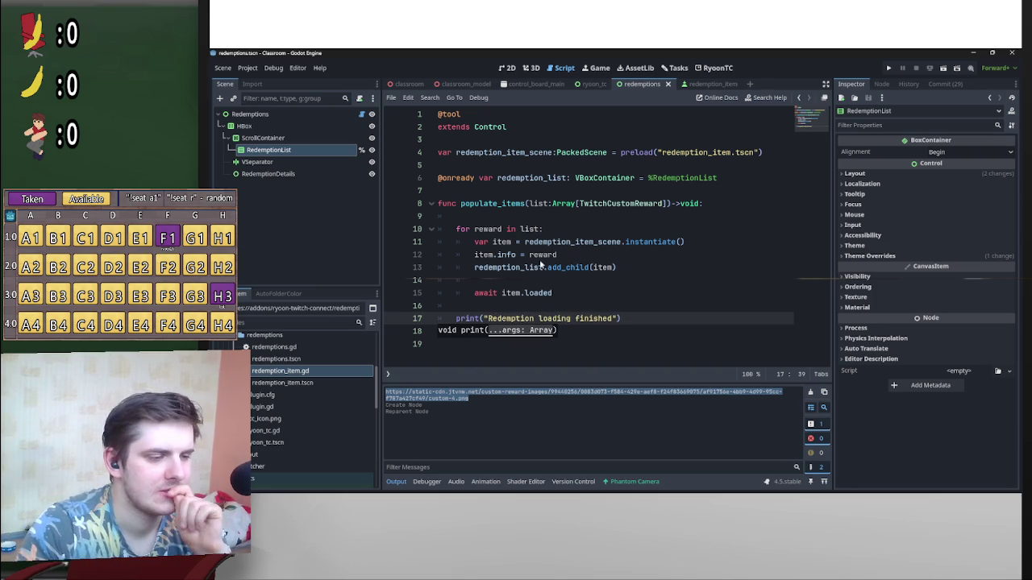
type(" in")
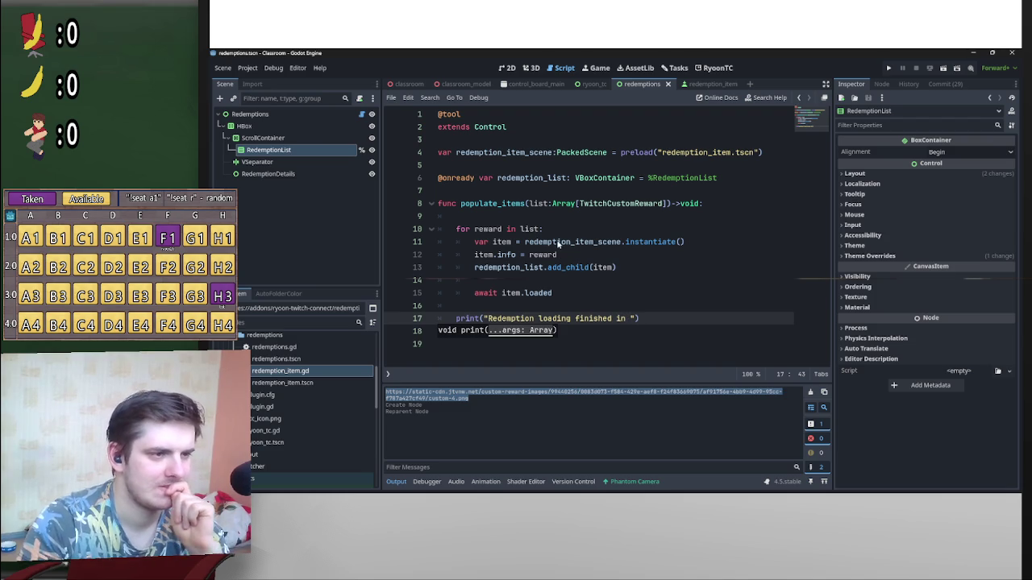
left_click(535, 219)
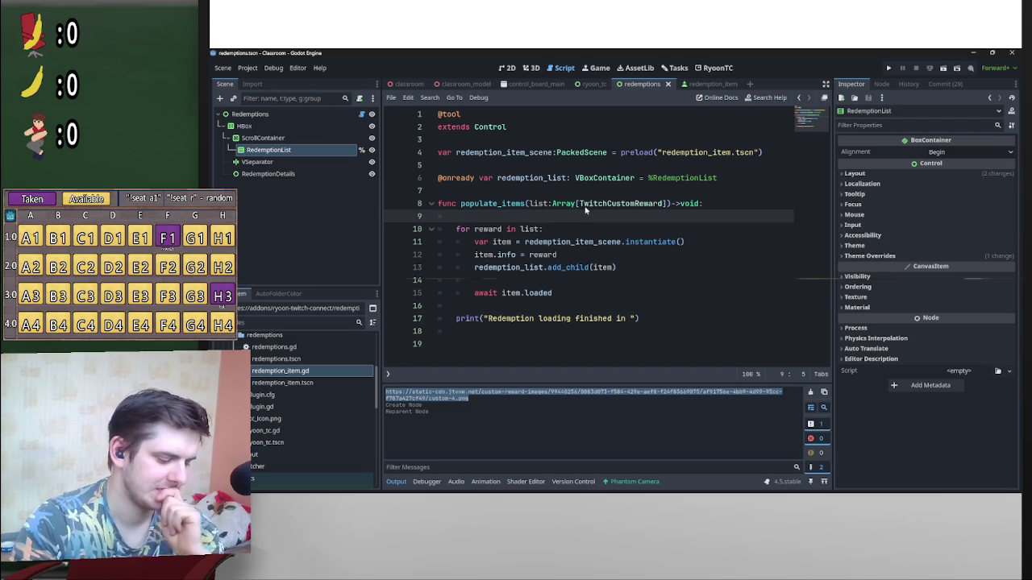
- Declare var start_time: Time at the top of populate_items and consult the Time class reference
type("var ")
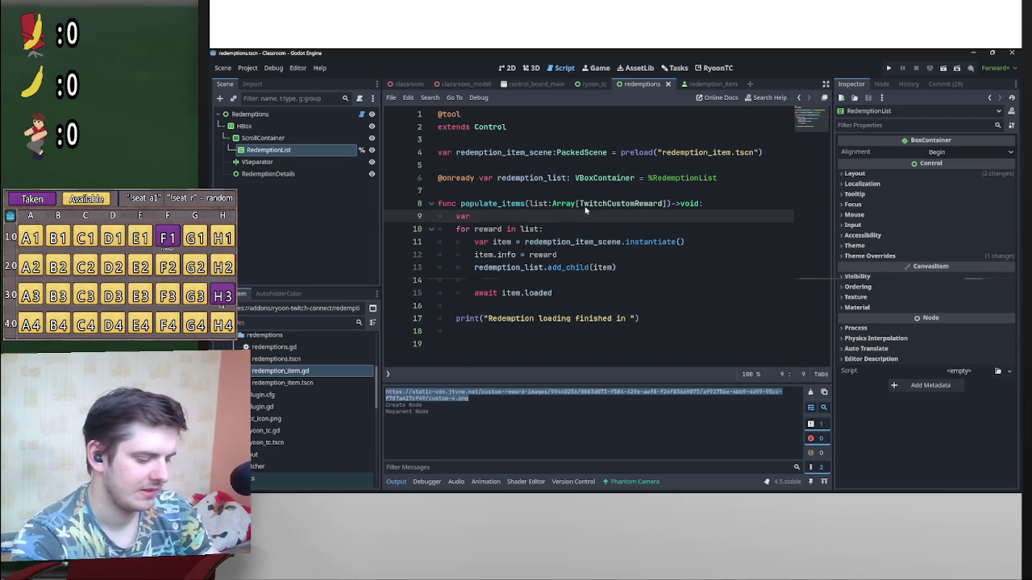
type("sta")
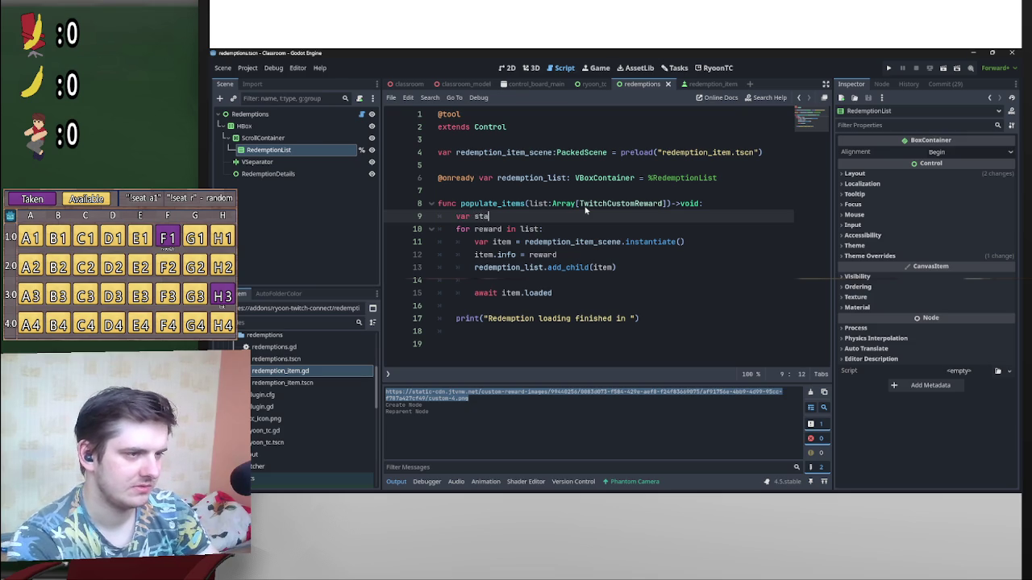
type("rt _time:")
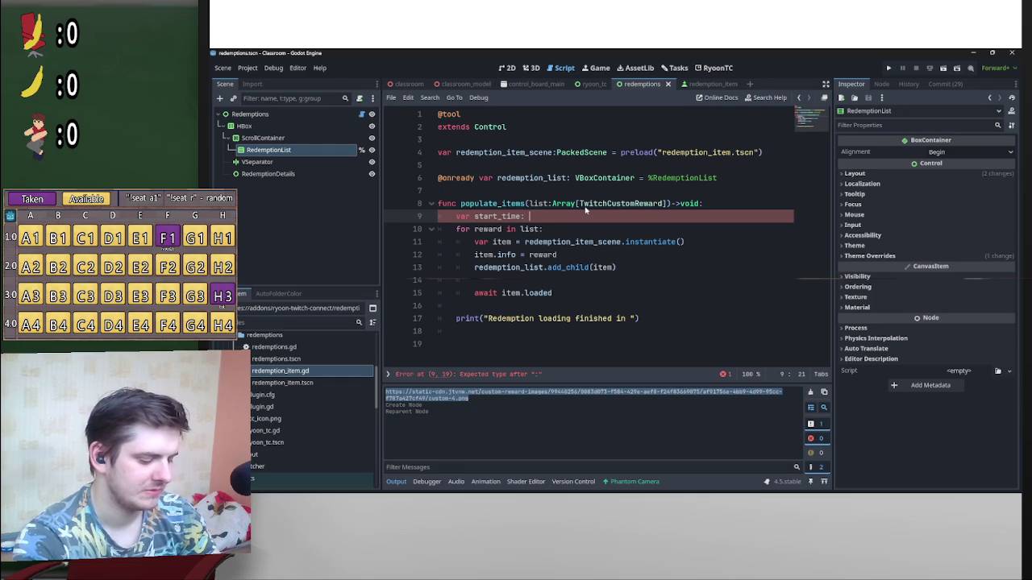
type("UTC")
key("BackSpace")
key("BackSpace")
key("BackSpace")
type("TI")
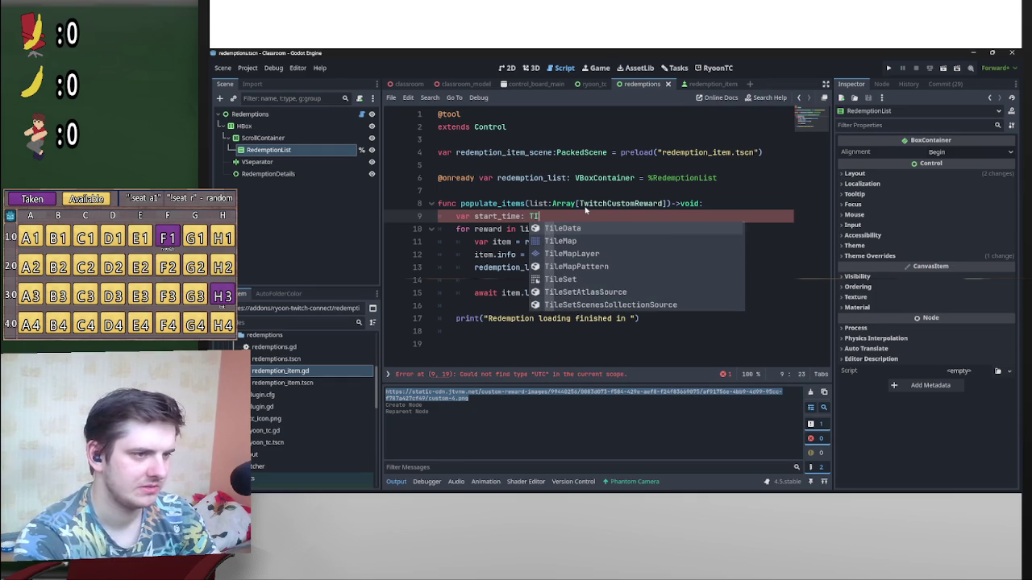
type("me")
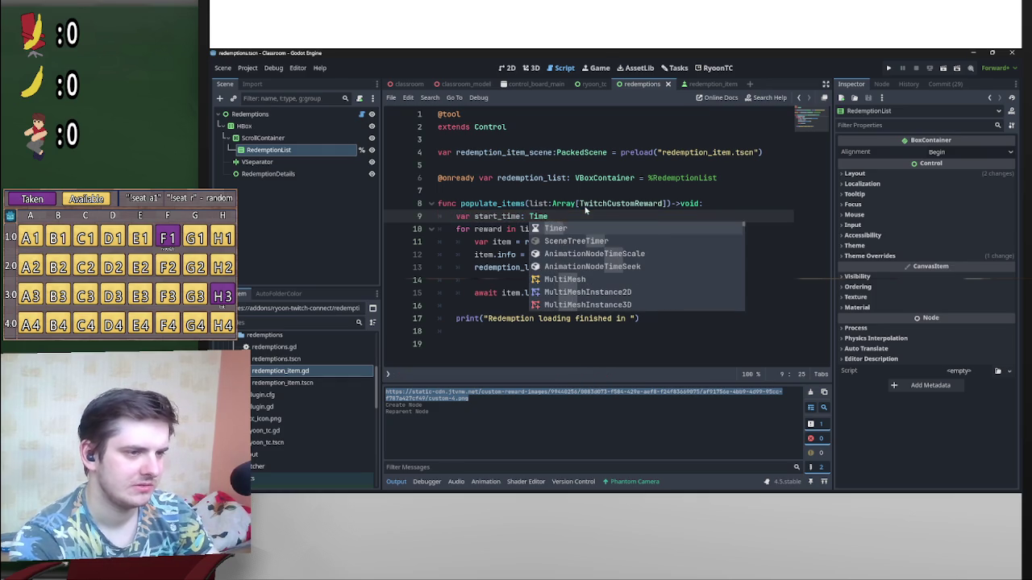
type(".")
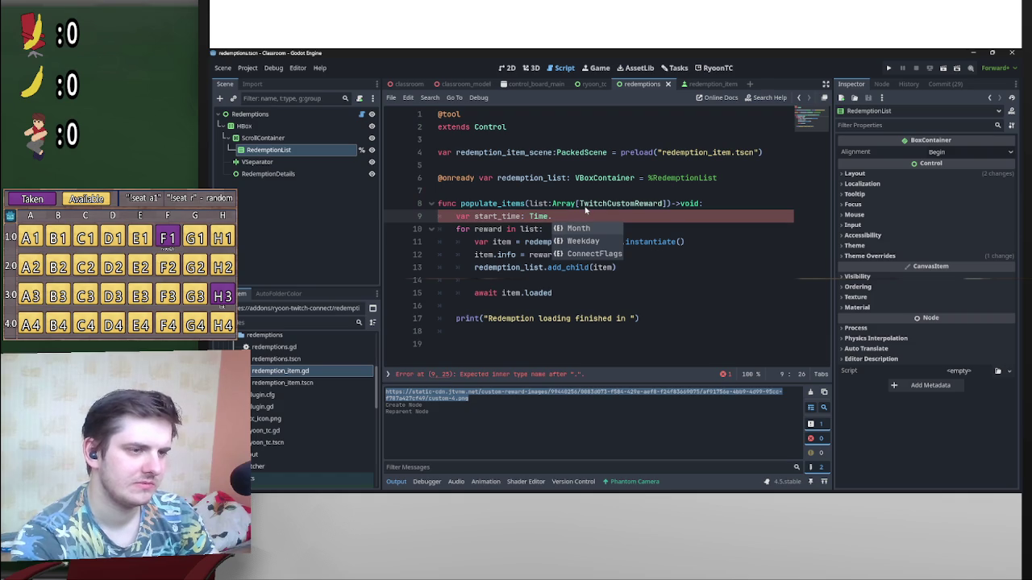
key("BackSpace")
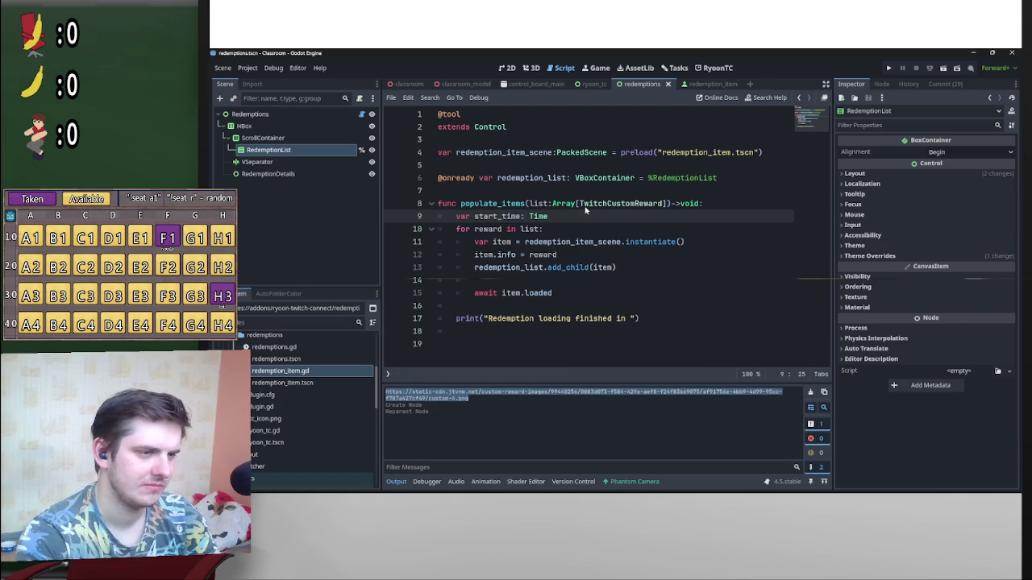
key("BackSpace")
key("BackSpace")
key("BackSpace")
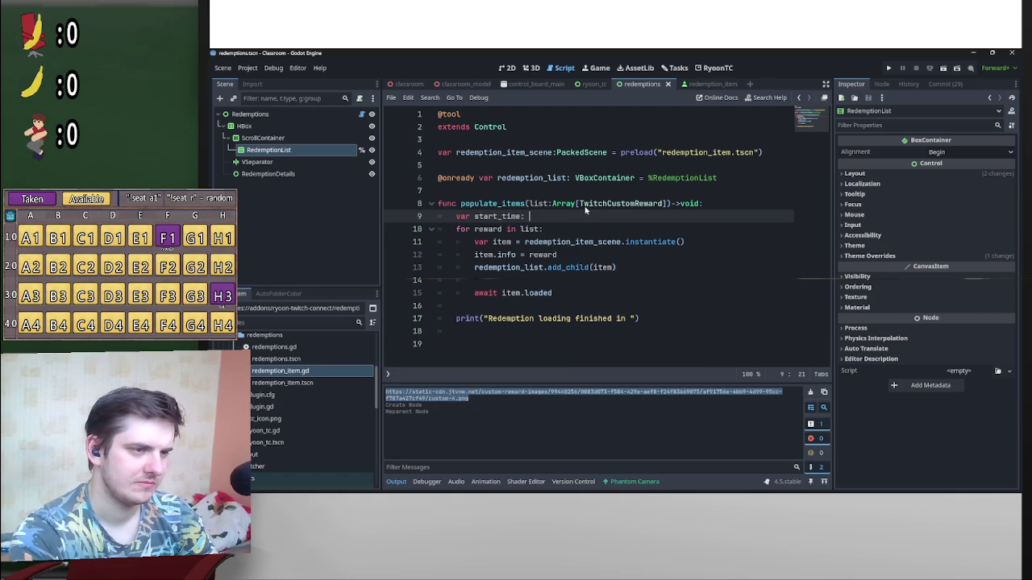
type("Time")
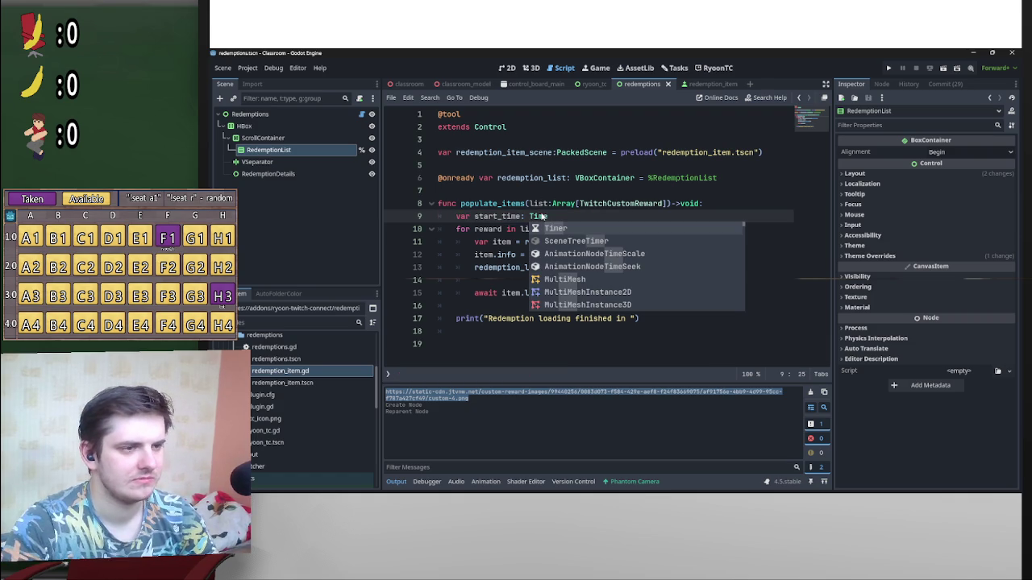
left_click(539, 216, "ctrl")
scroll(580, 241, "down", 5)
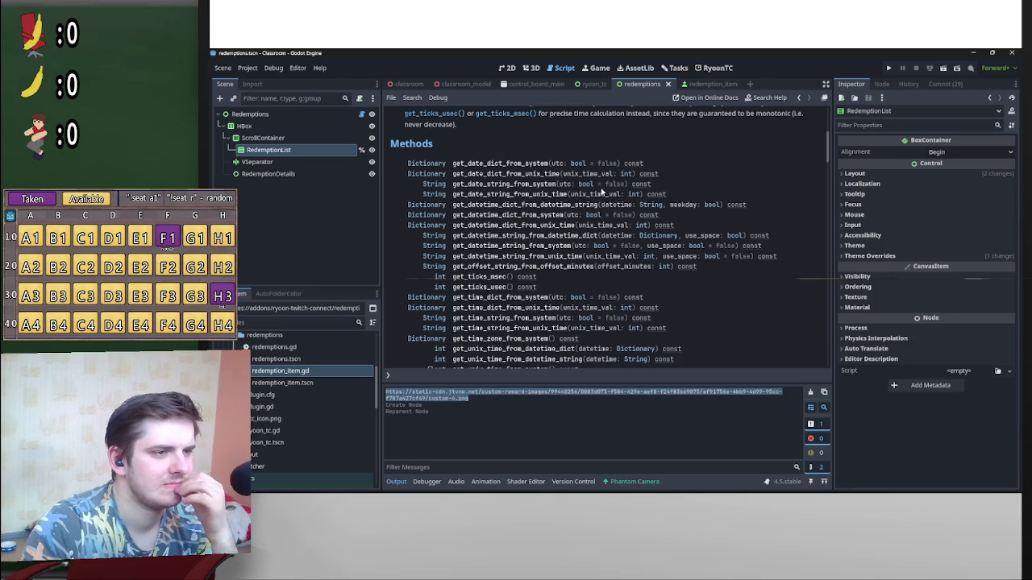
- Copy get_unix_time_from_system from the docs and paste it after 'time.' in the line 9 start_time declaration
scroll(635, 298, "down", 2)
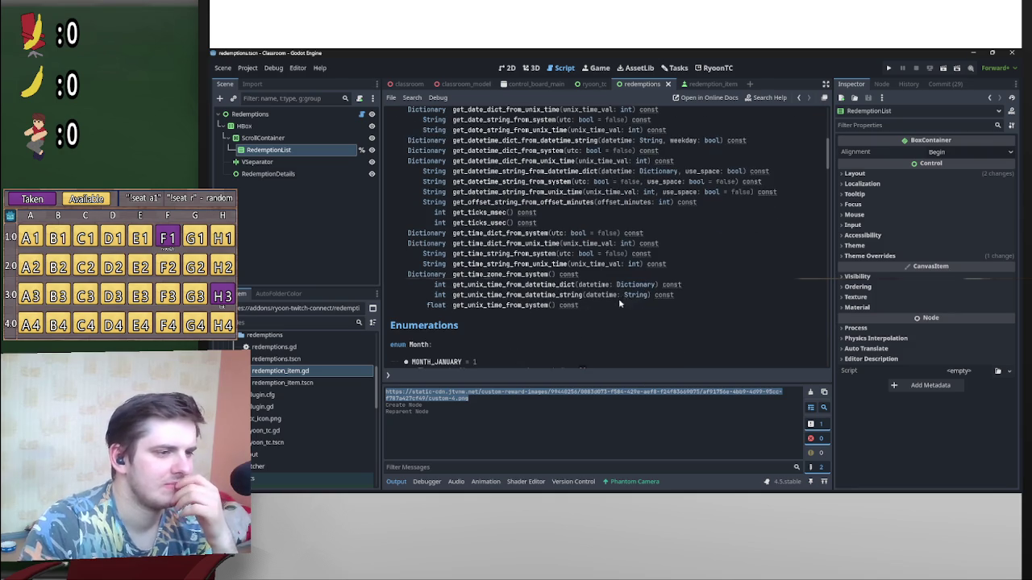
double_click(454, 305)
key("ctrl+c")
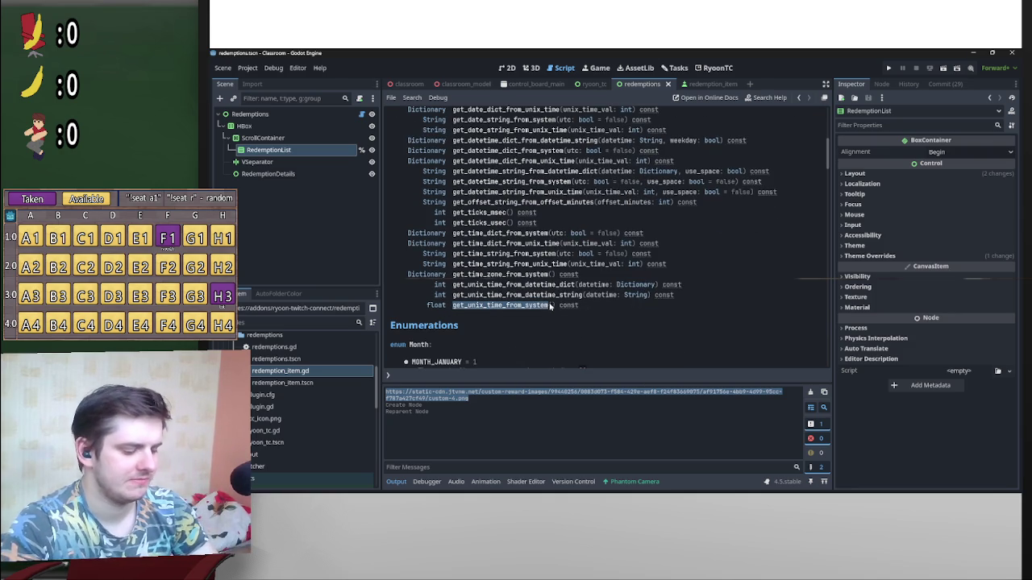
key("alt+Left")
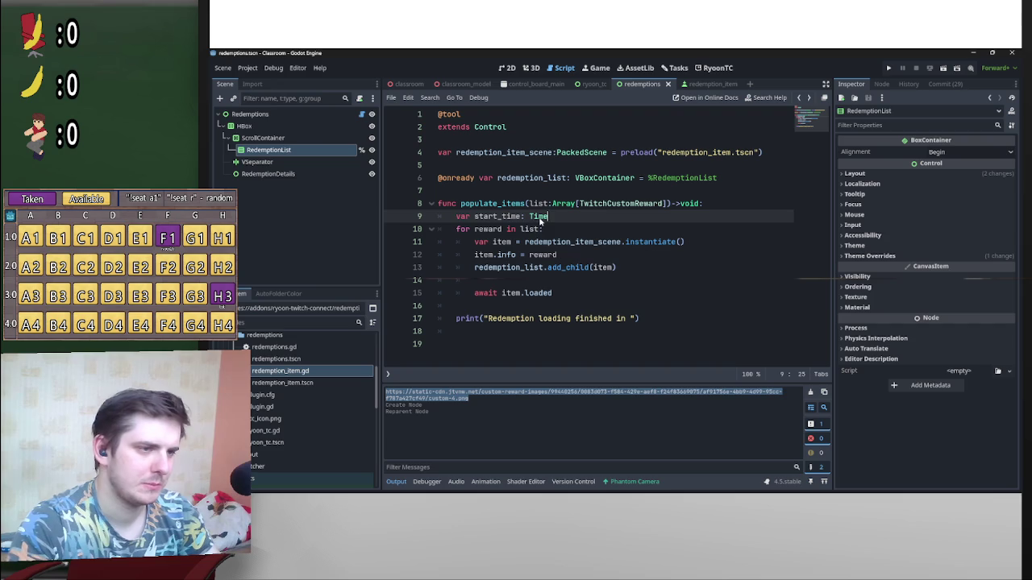
type(".")
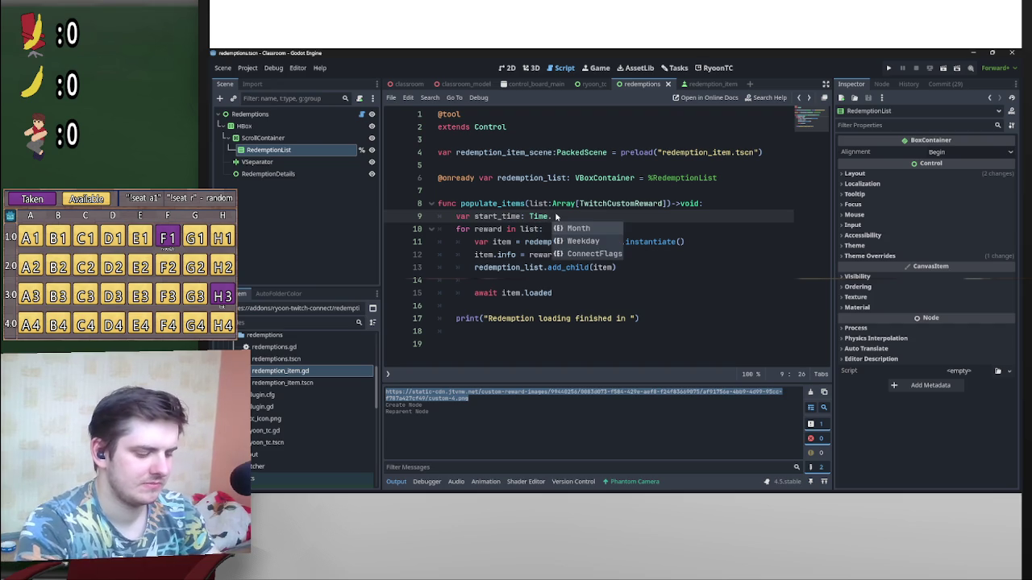
key("ctrl+v")
key("Return")
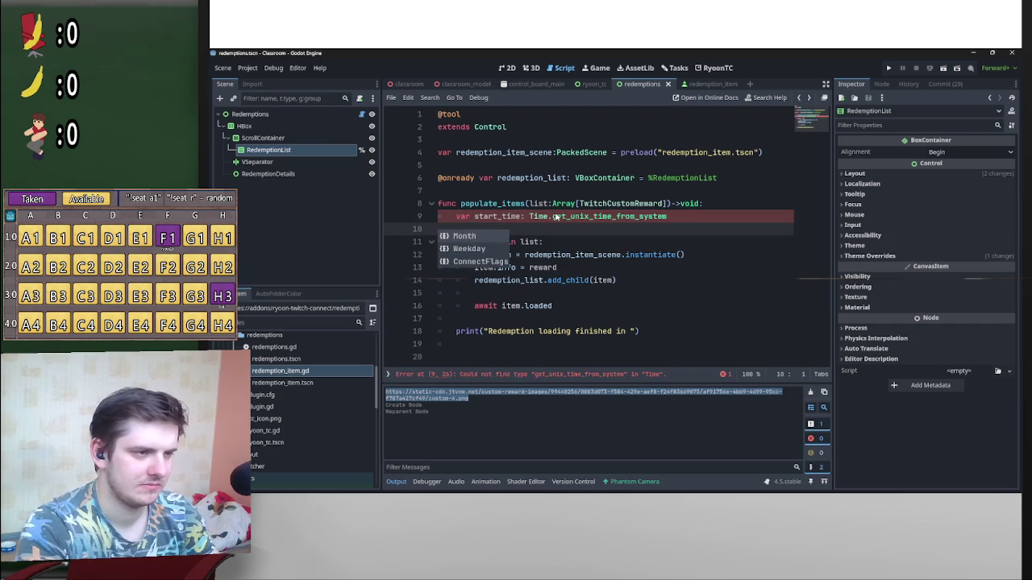
key("BackSpace")
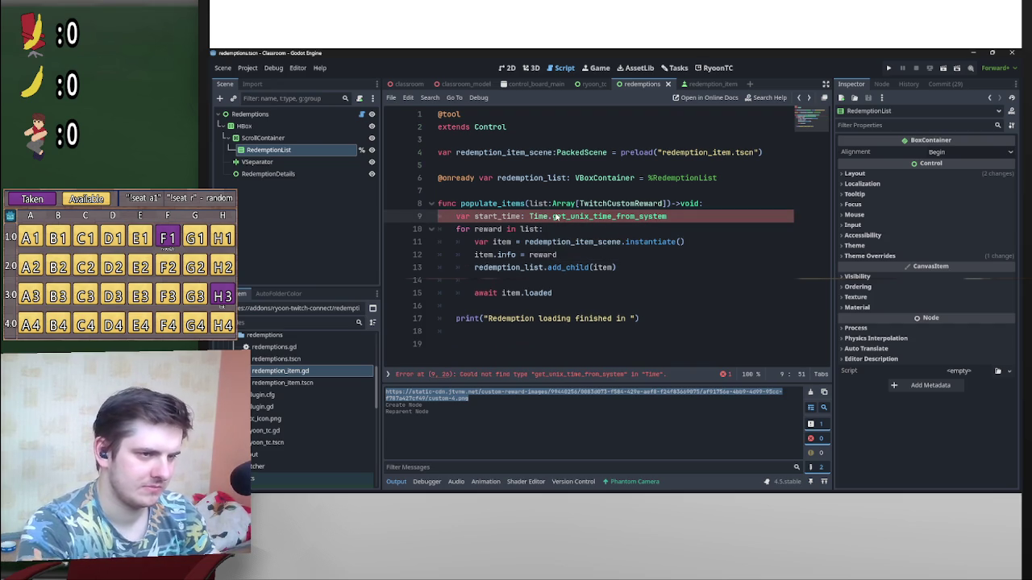
- Close the call and capitalise Time so line 9 reads var start_time := Time.get_unix_time_from_system()
type("(")
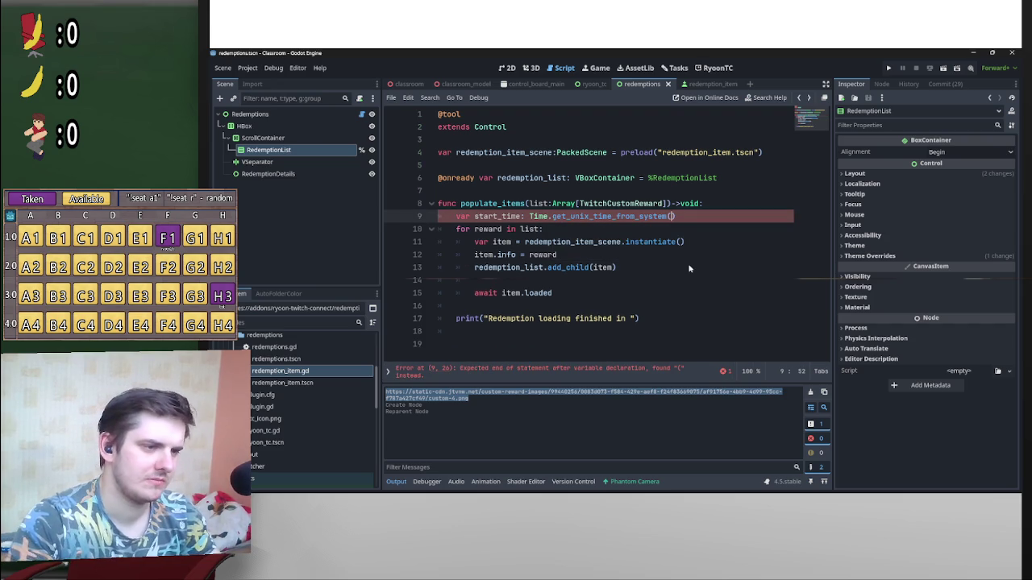
key("Return")
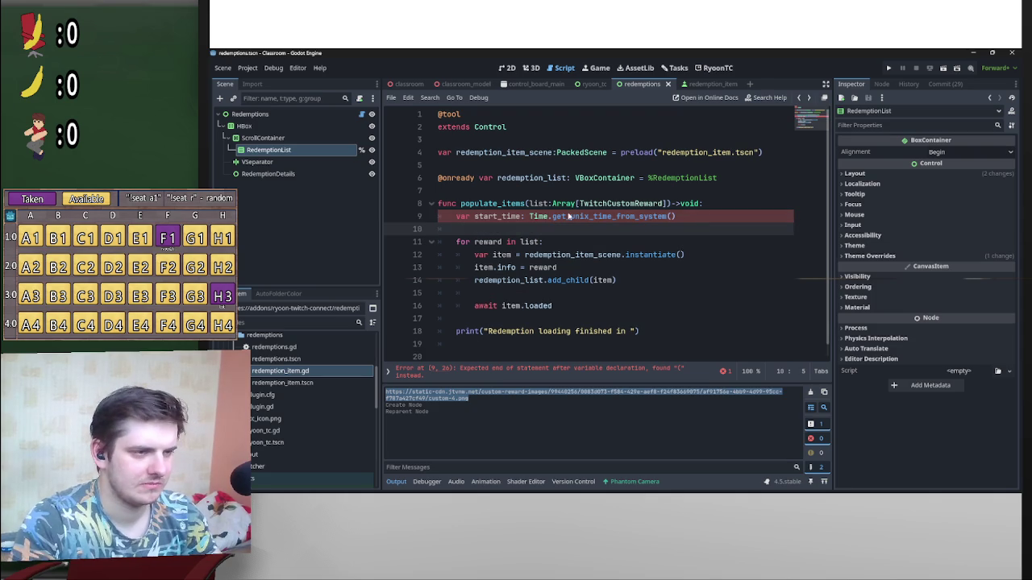
left_click(528, 218)
key("Delete")
type("T")
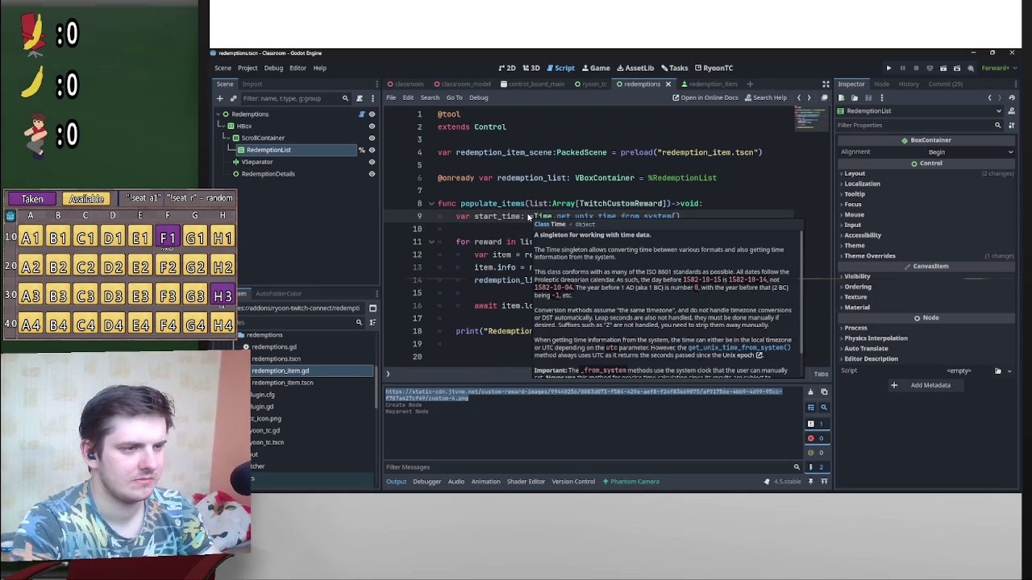
type("=")
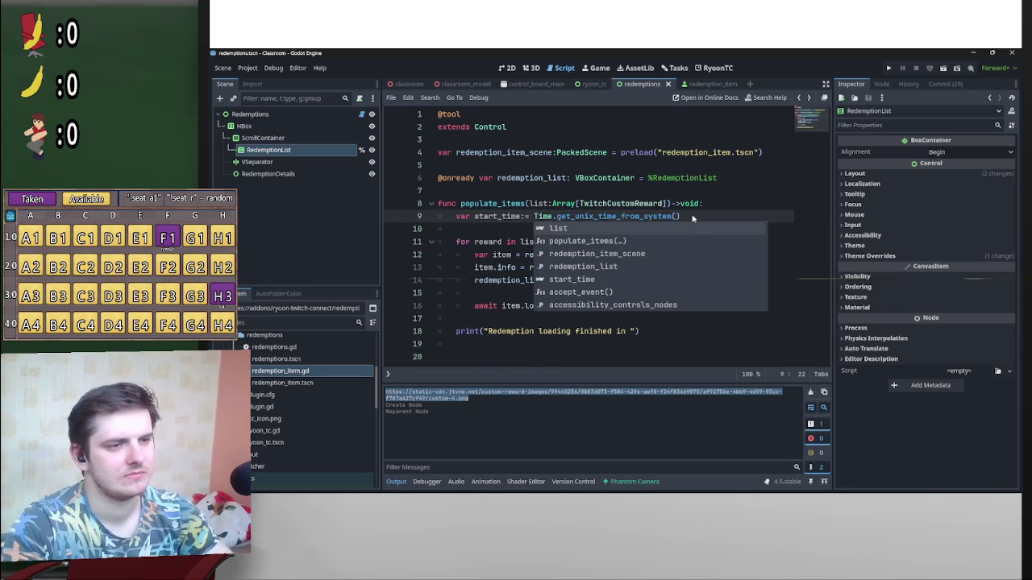
double_click(467, 231)
left_click_drag(680, 216, 474, 217)
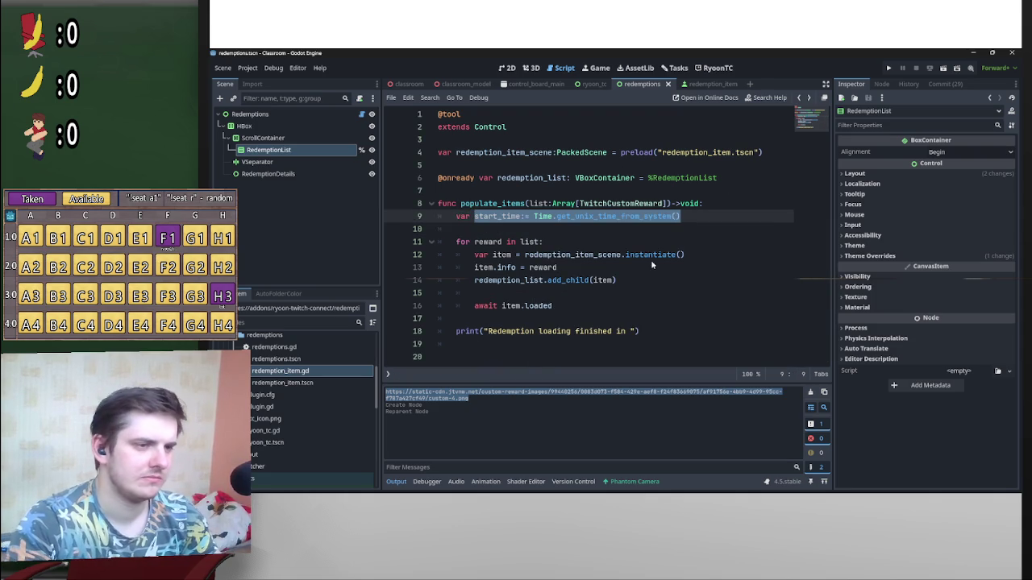
left_click(634, 332)
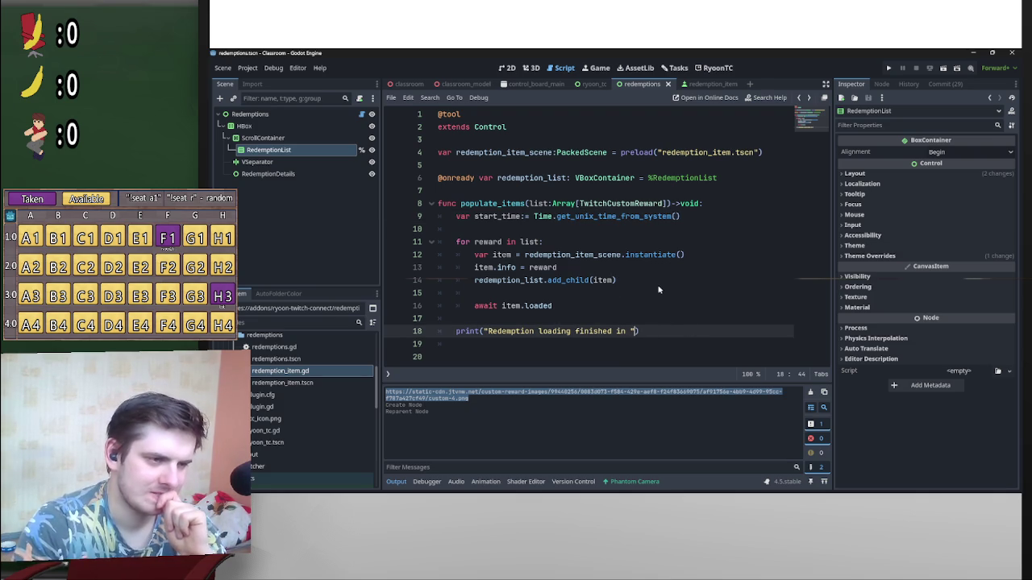
- Close the string in the line 18 print and append start_time - after it
type("start")
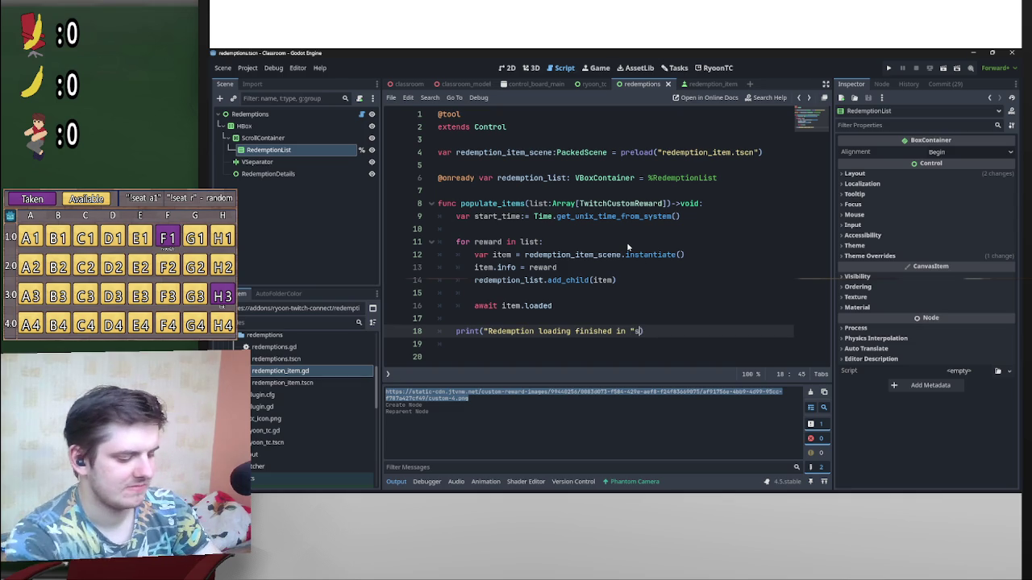
key("Return")
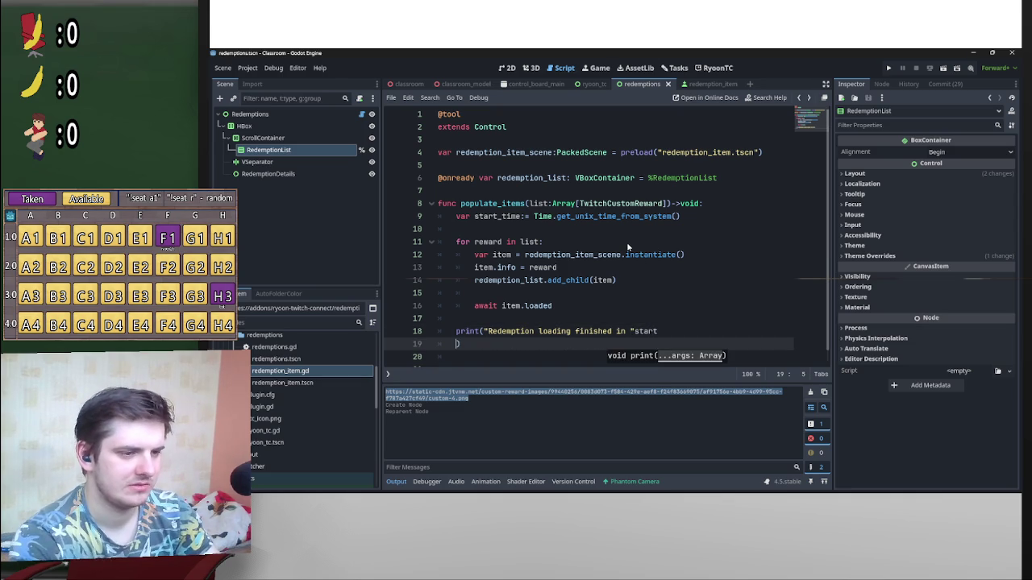
key("BackSpace")
type("_")
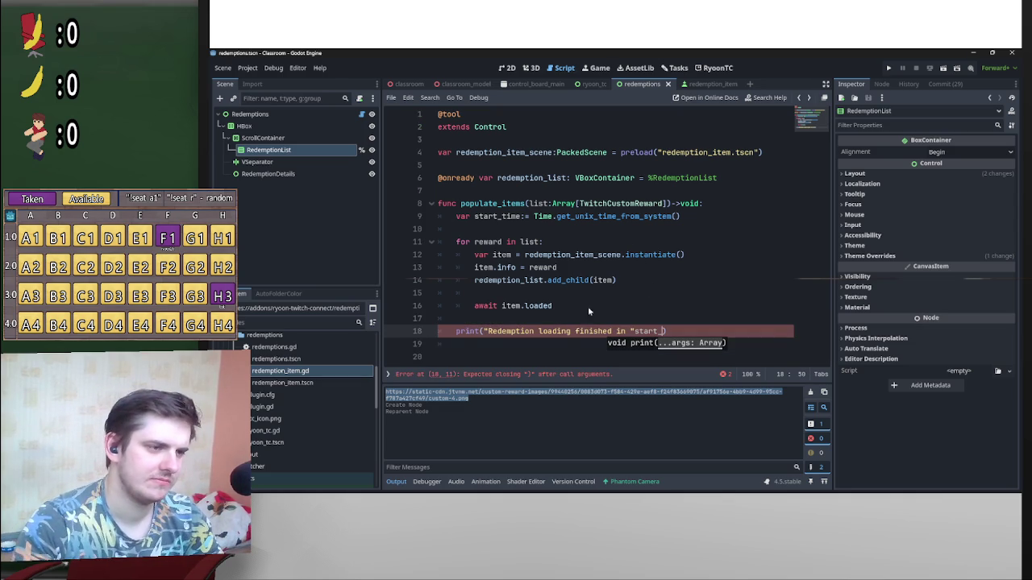
left_click(460, 336)
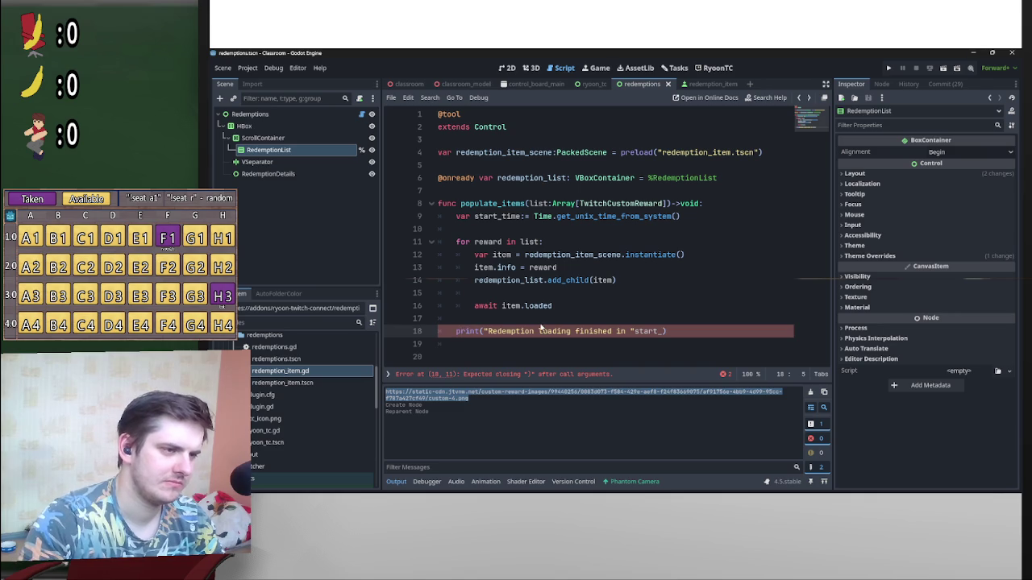
left_click(632, 331)
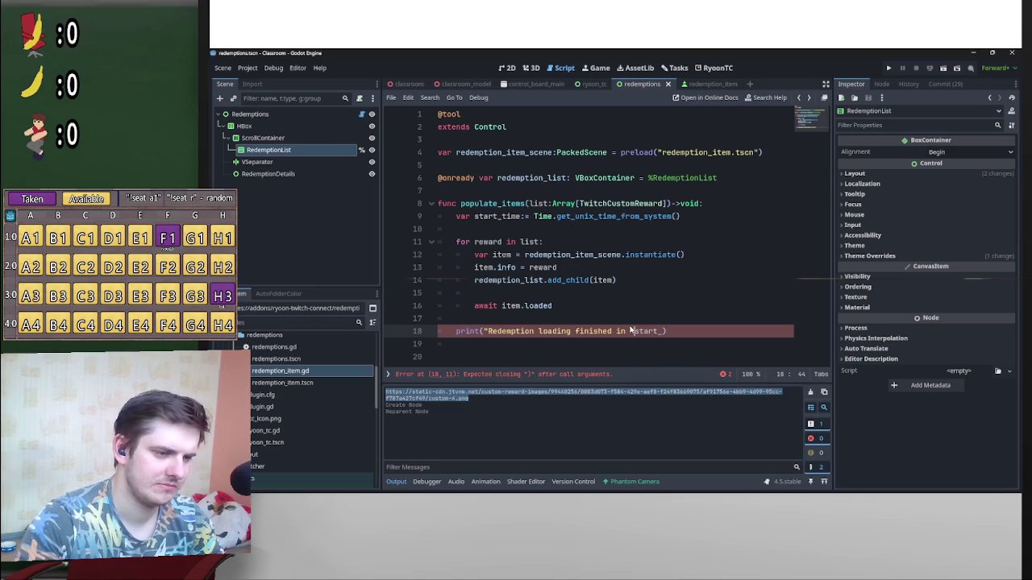
type("\",s")
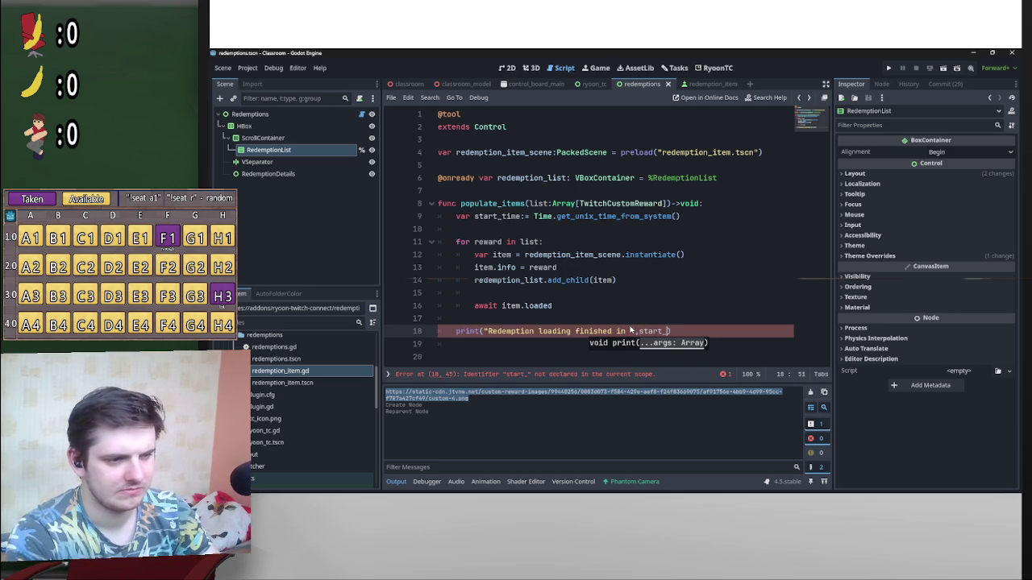
type("tart_time ")
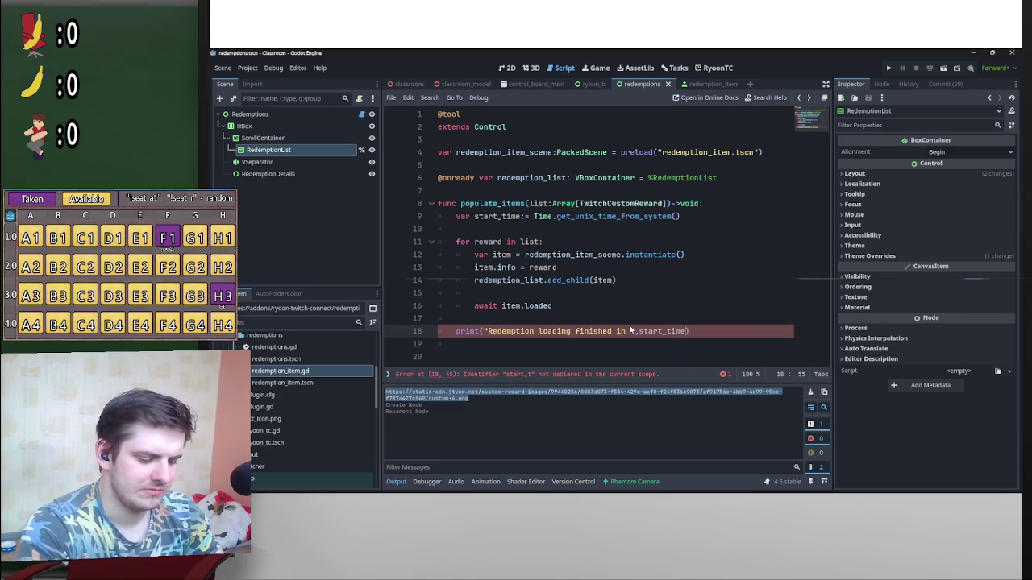
type("-")
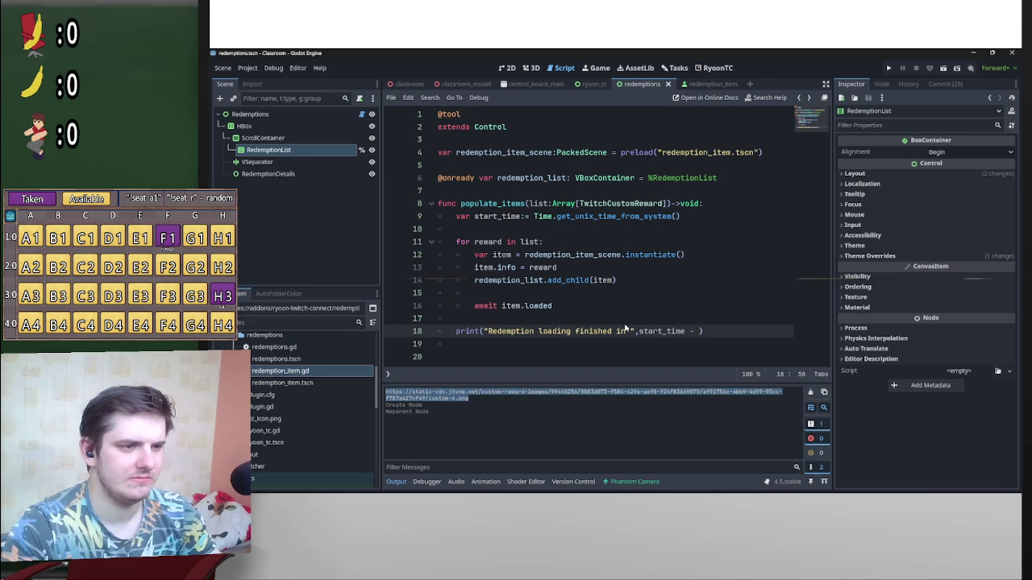
- Copy Time.get_unix_time_from_system() from line 9 and paste it after the subtraction on line 18
left_click_drag(701, 215, 534, 217)
key("ctrl+c")
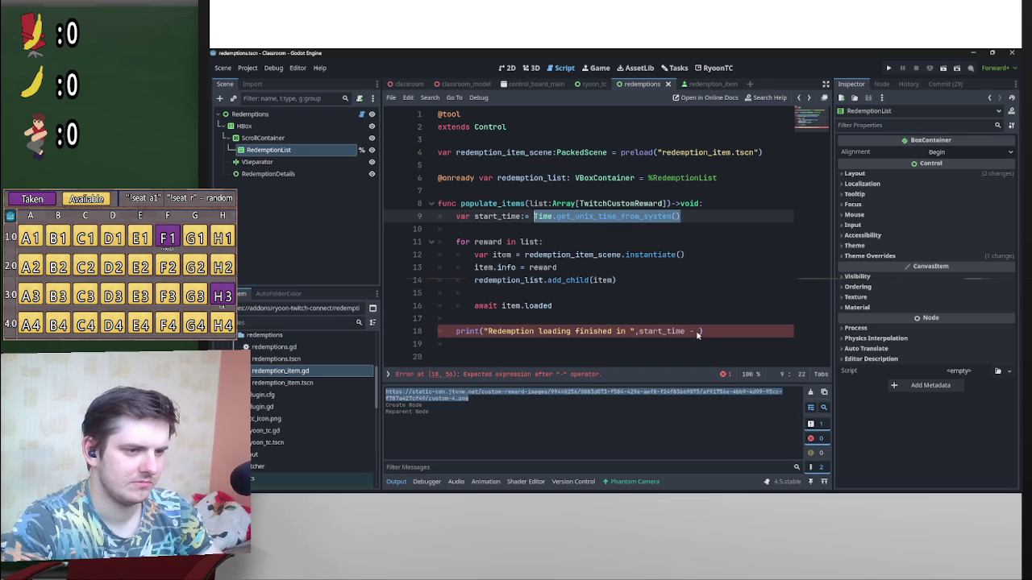
left_click(699, 331)
key("ctrl+v")
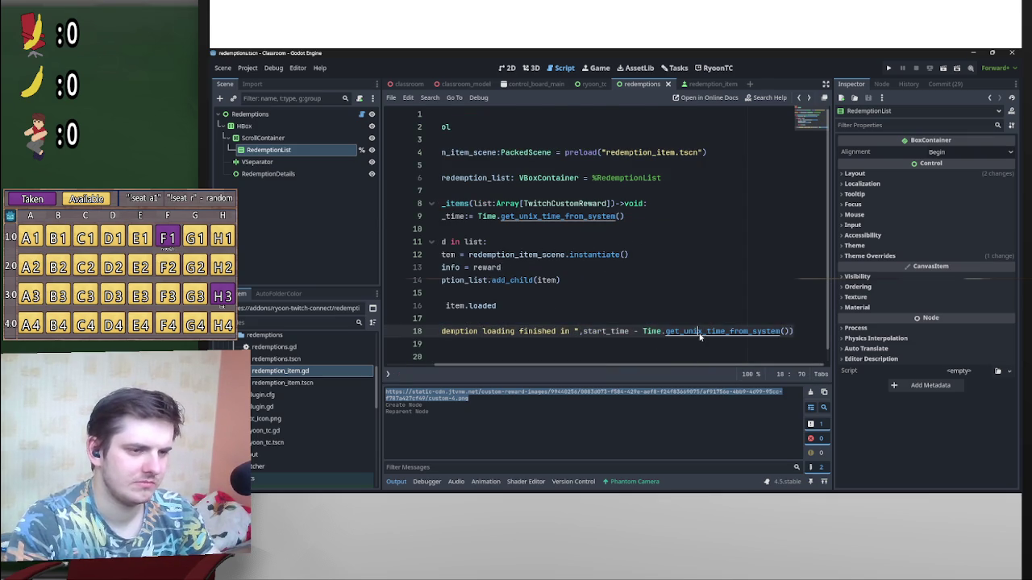
left_click(700, 334, "ctrl")
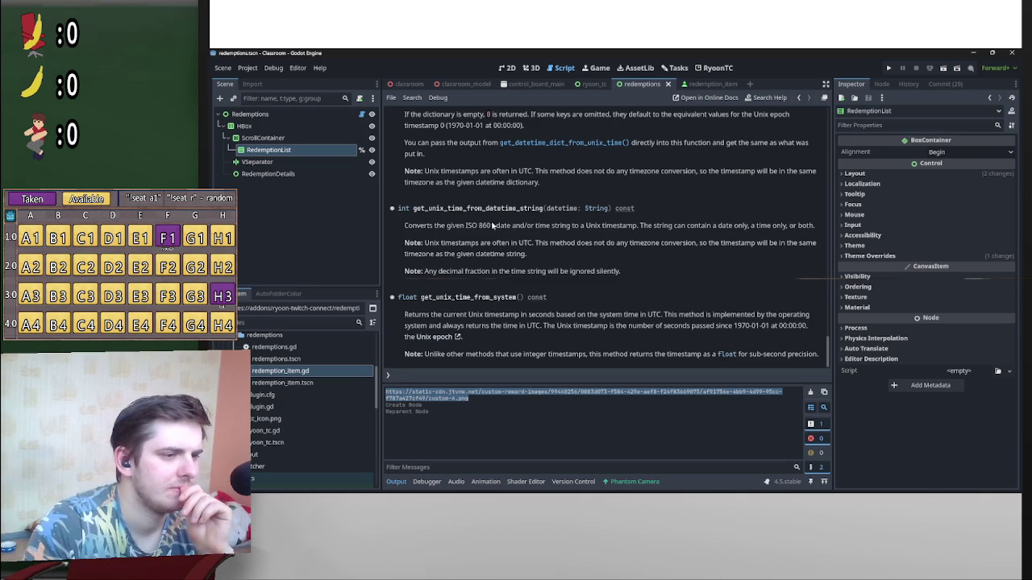
key("alt+Left")
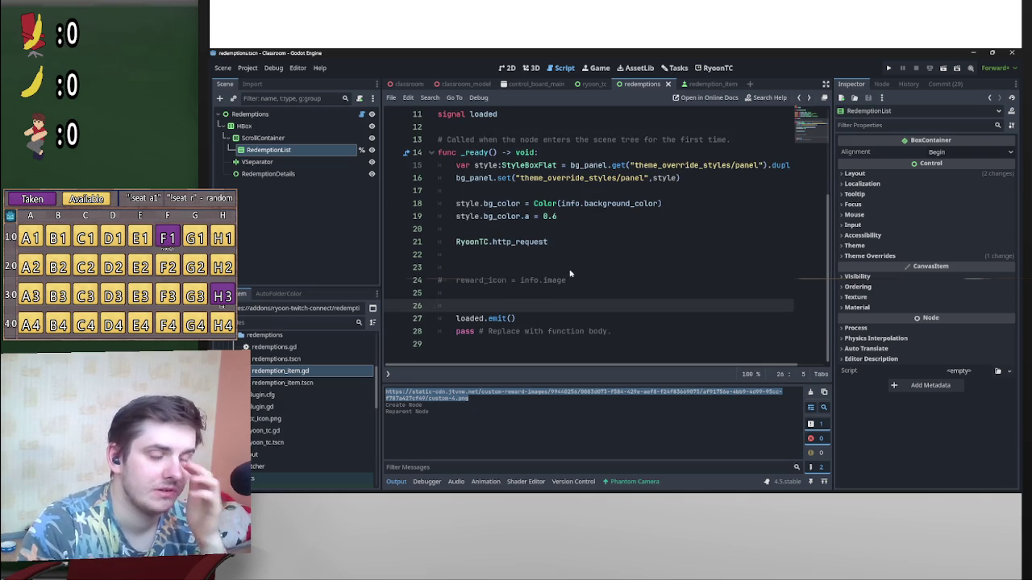
key("alt+Left")
key("alt+Left")
key("alt+Right")
left_click_drag(692, 367, 699, 368)
scroll(698, 369, "left", 1)
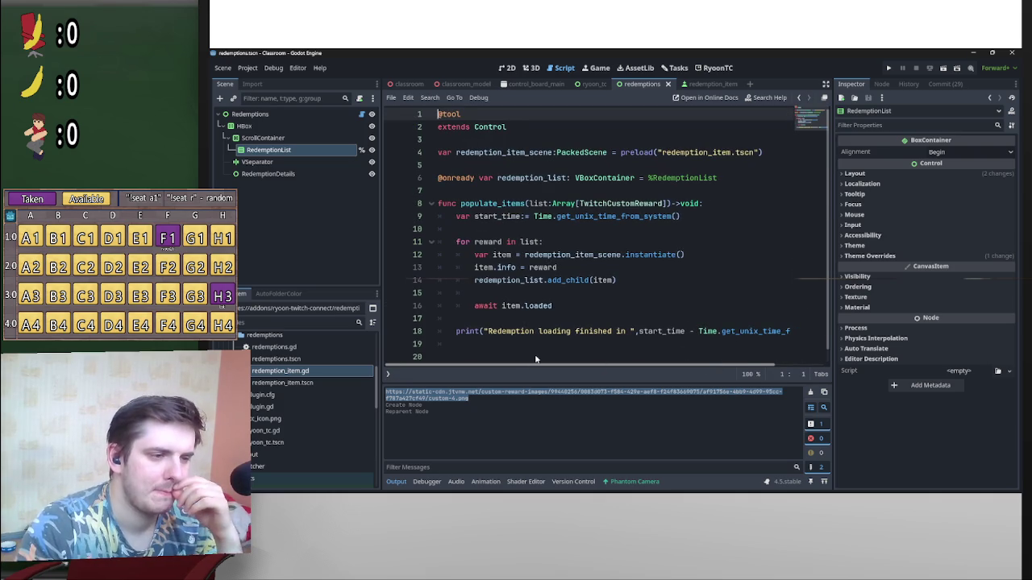
scroll(713, 375, "right", 3)
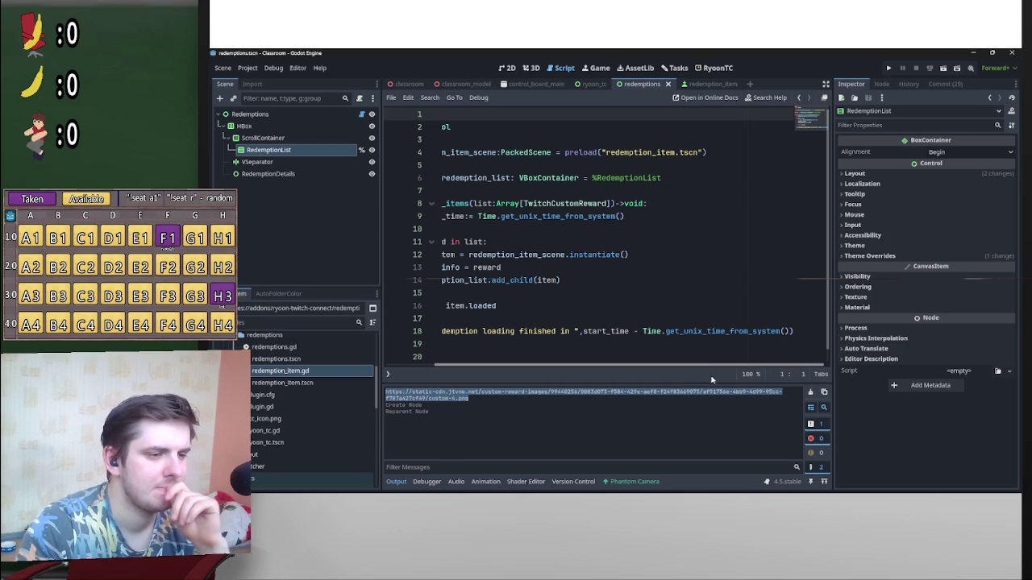
scroll(718, 366, "left", 3)
left_click(636, 311)
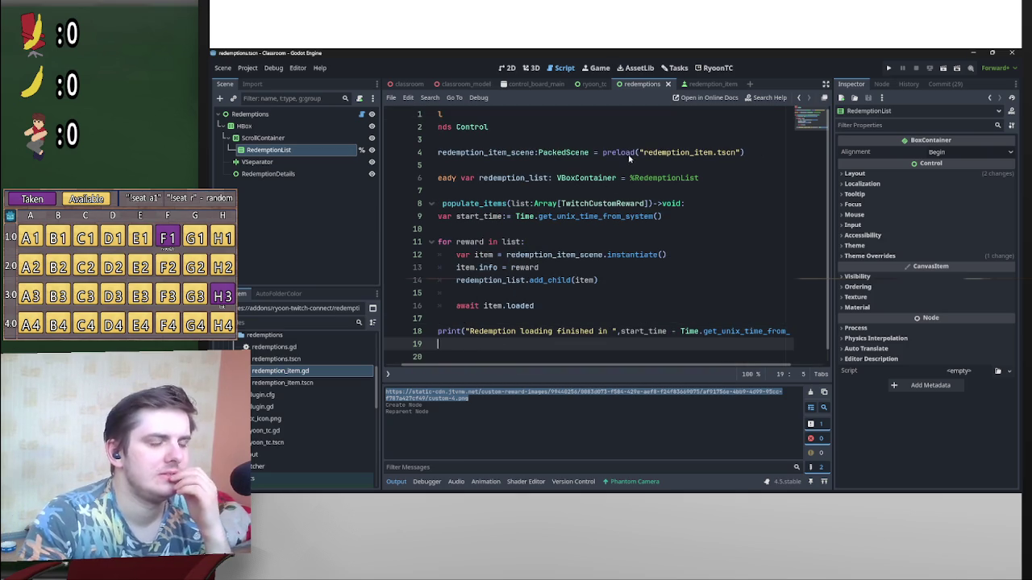
- Switch to redemption_item.gd, showing _ready with its RyoonTC.http_request call
left_click(701, 84)
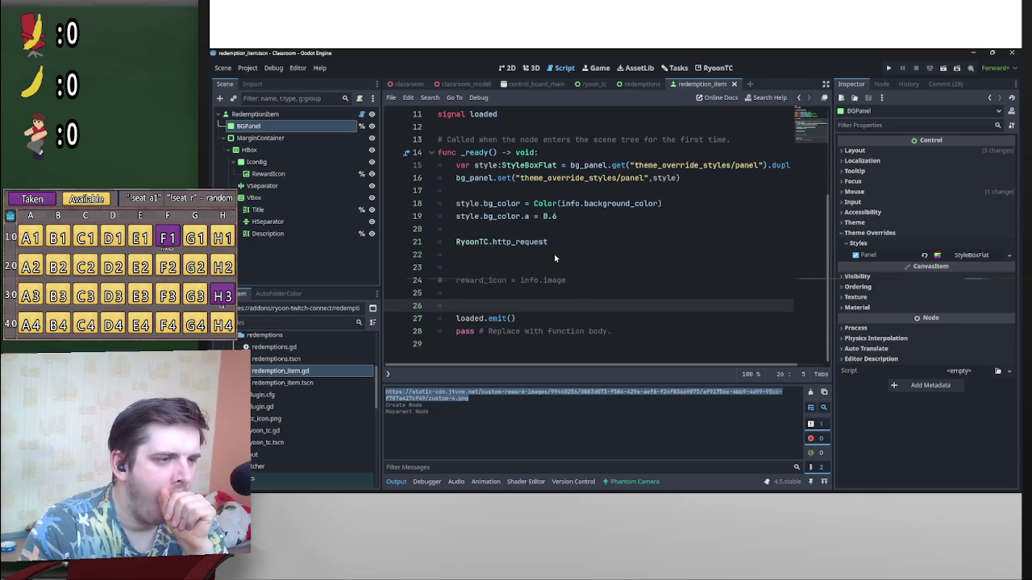
left_click(524, 254)
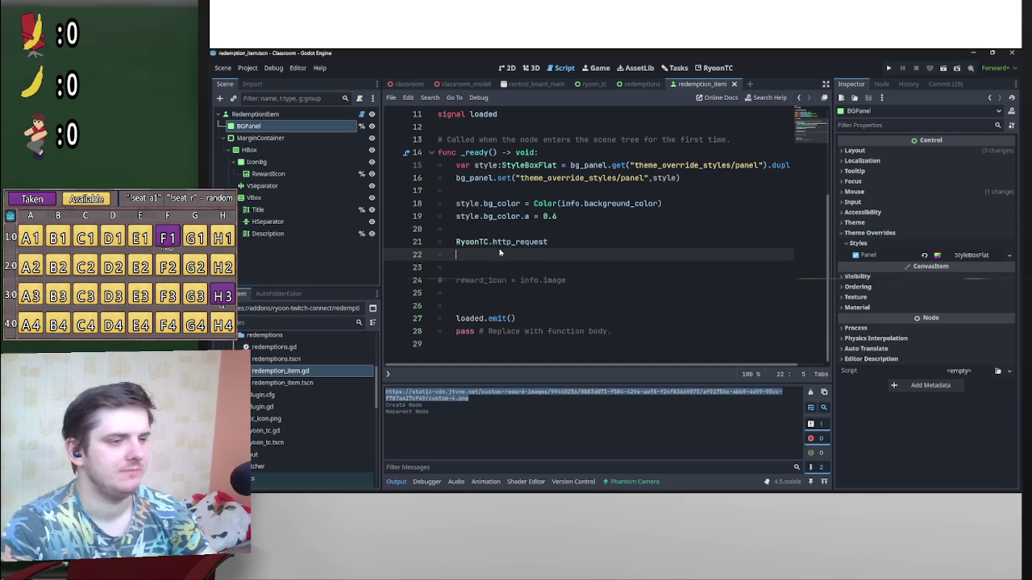
- Insert a blank line above RyoonTC.http_request and write if info.image there
left_click(517, 233)
key("Return")
key("Return")
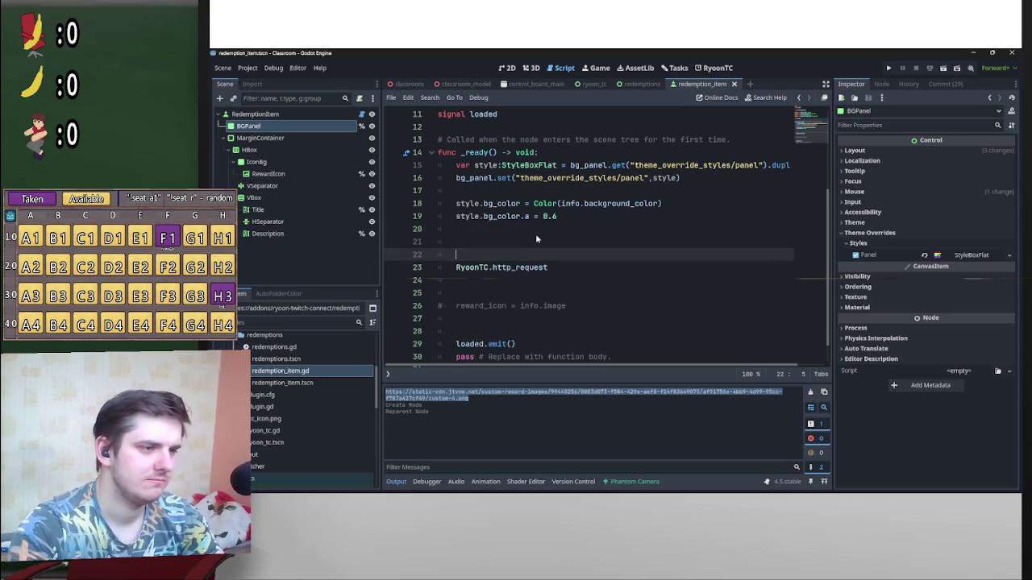
key("Up")
type("i")
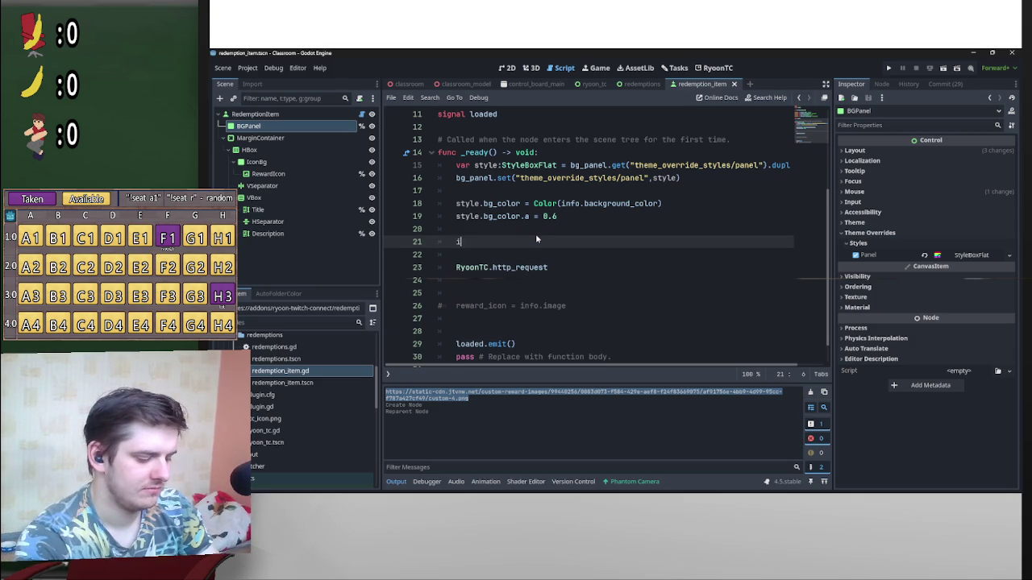
type("f ")
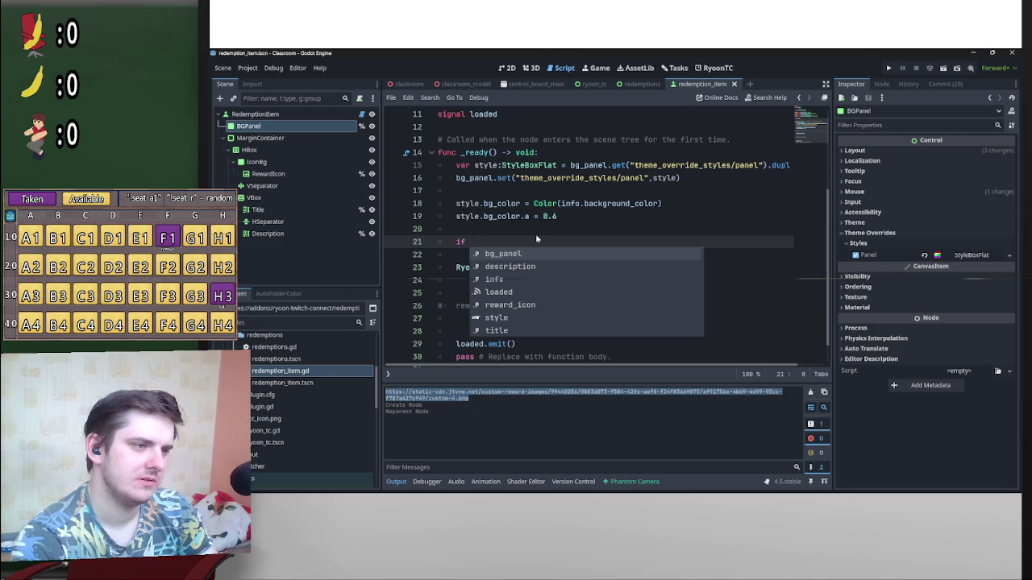
type("info")
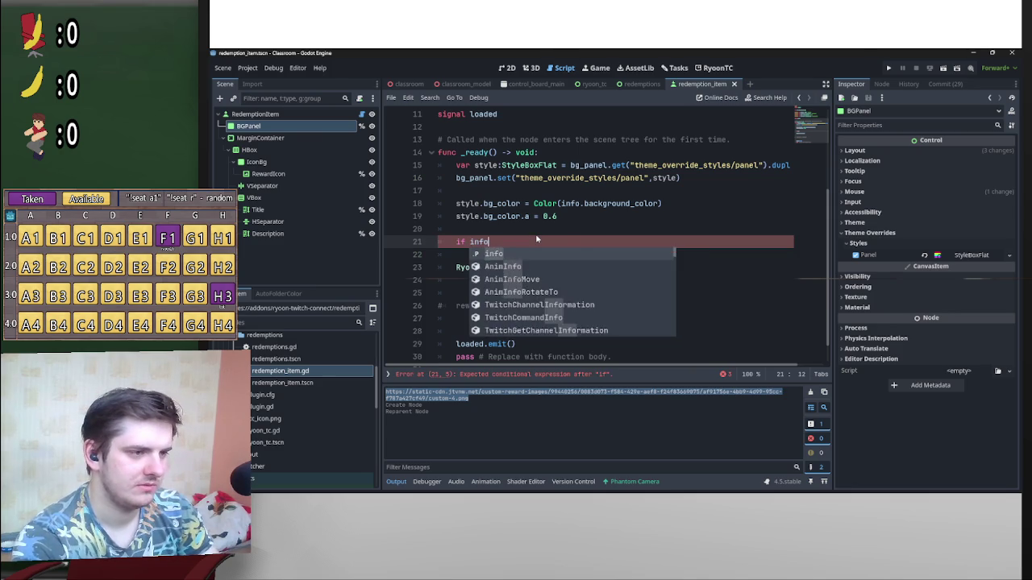
type(".im")
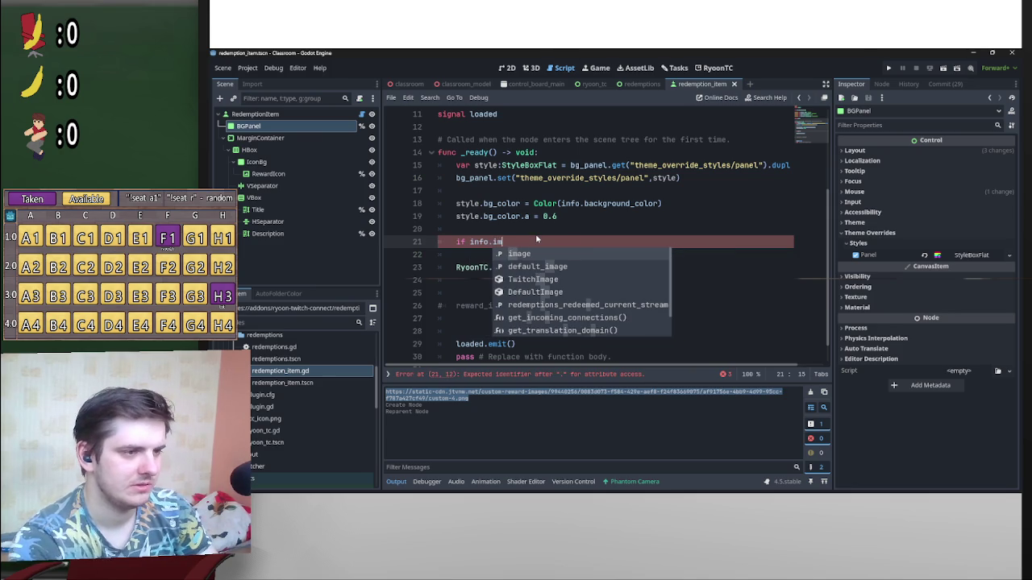
key("Return")
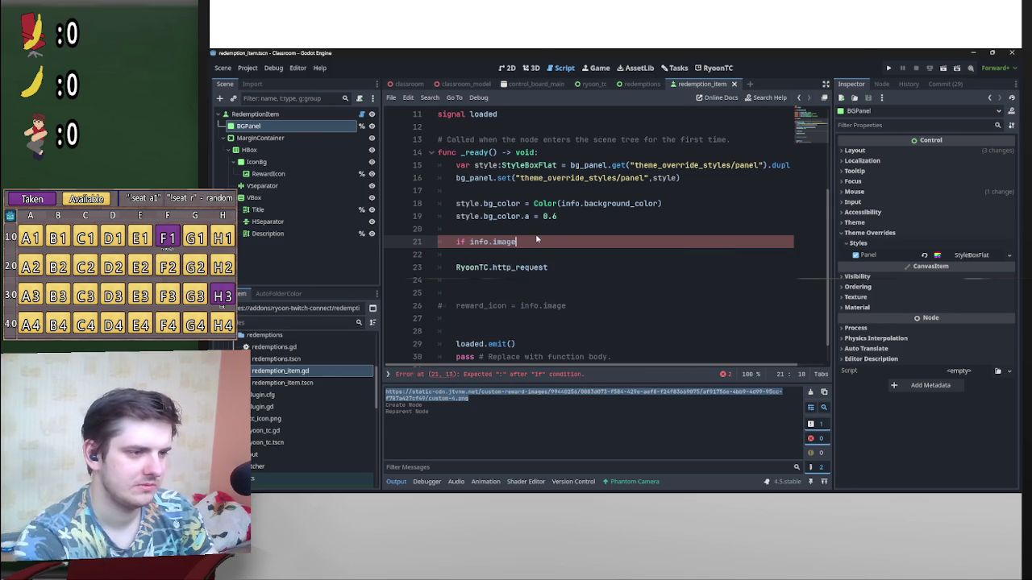
- Inspect the image property's TwitchImage definition in twitch_custom_reward.gd
left_click(513, 243, "ctrl")
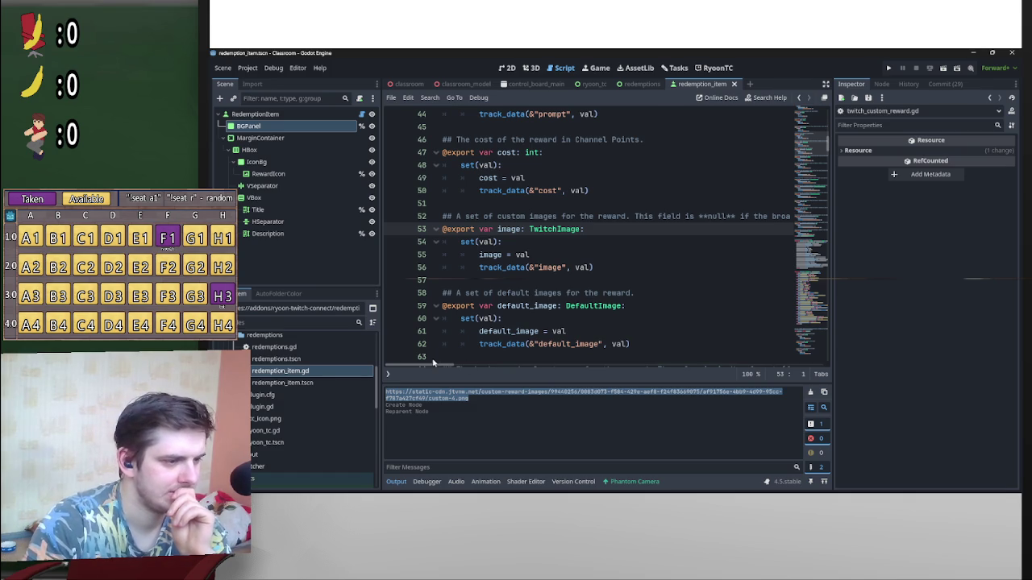
left_click_drag(432, 365, 457, 369)
scroll(457, 369, "right", 1)
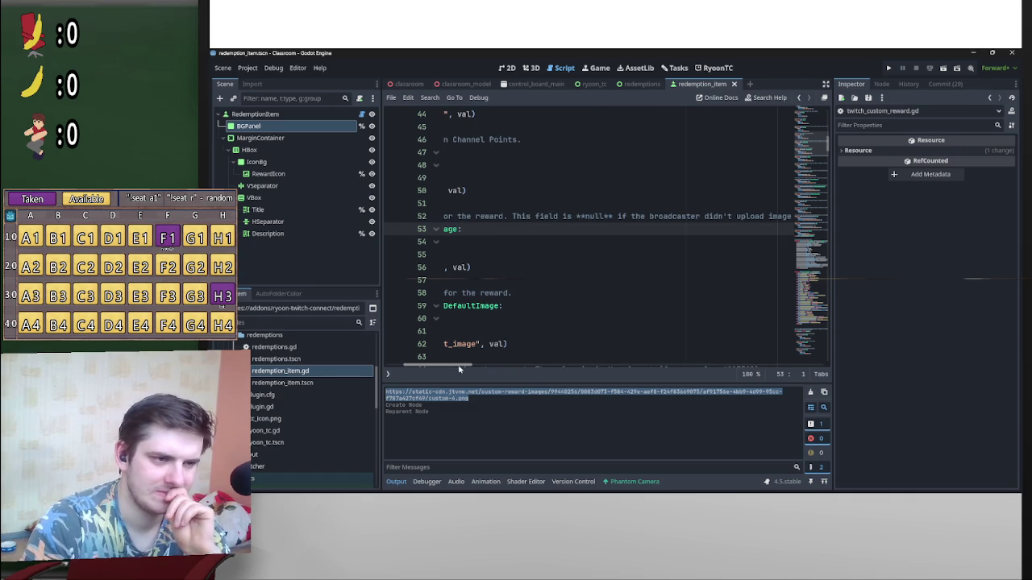
scroll(457, 369, "left", 3)
left_click(548, 229, "ctrl")
key("alt+Left")
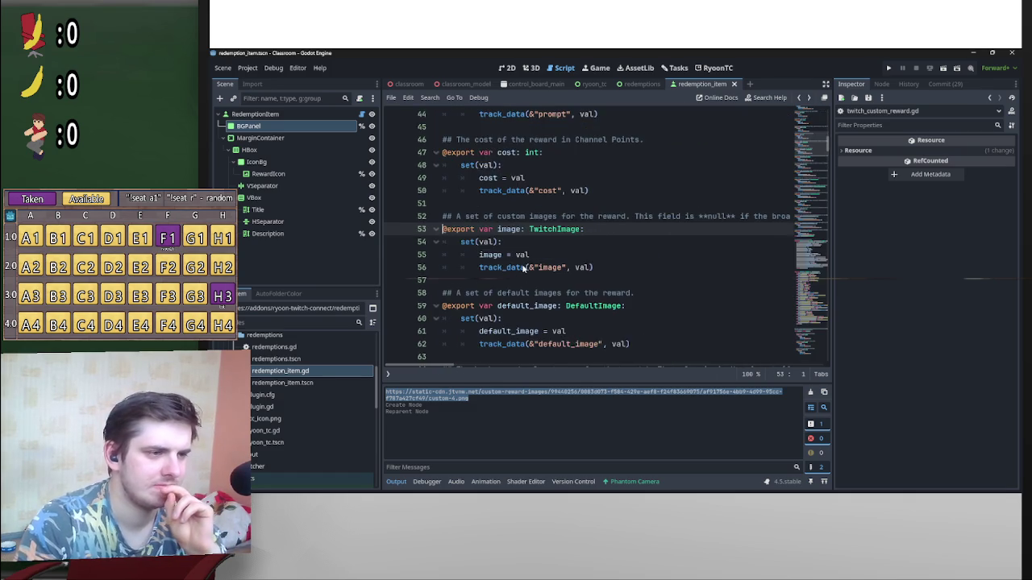
key("alt+Left")
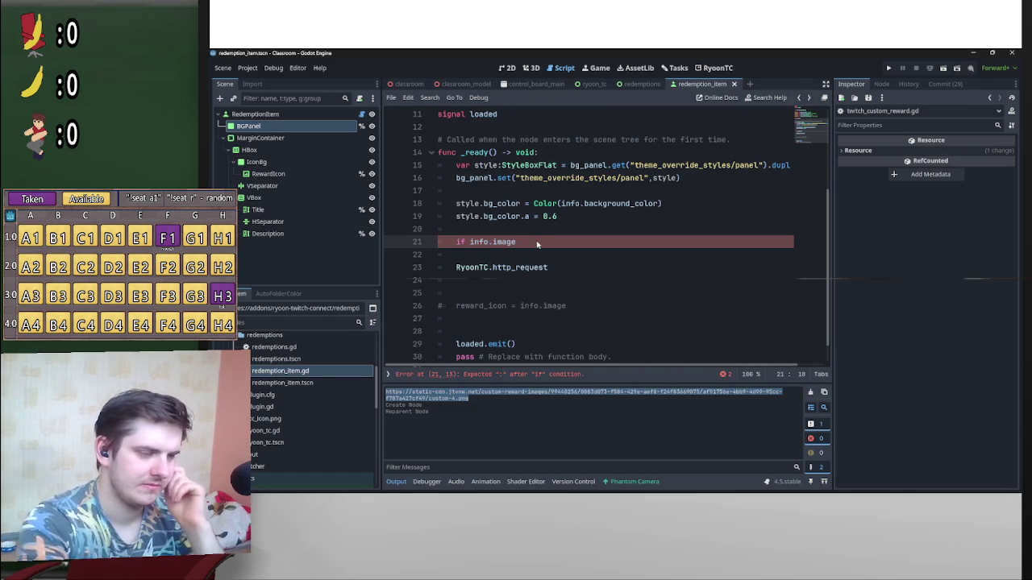
- Complete the if info.image: branch to call RyoonTC.http_request.request(info.image.url_4x)
type(":")
key("Return")
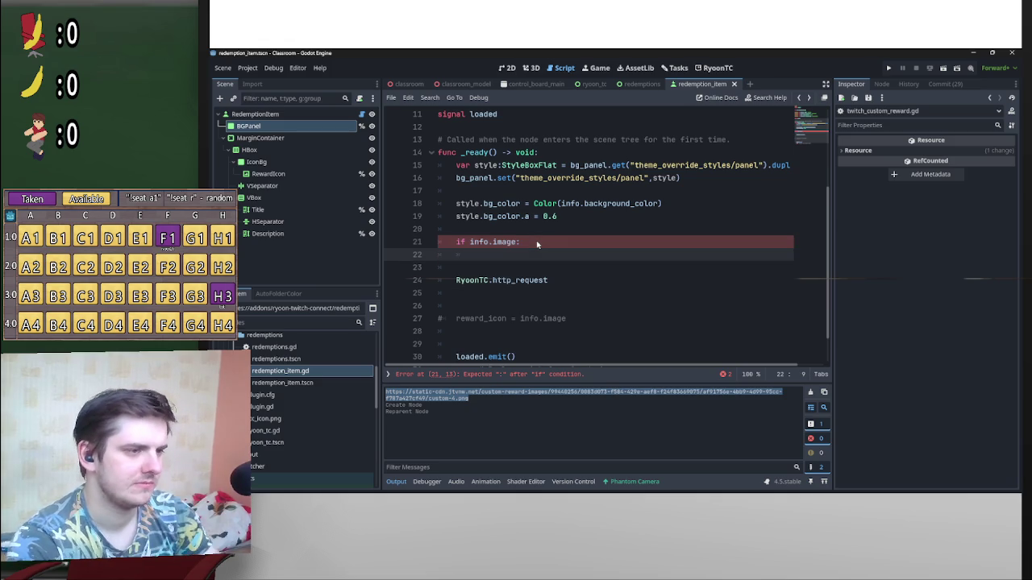
mouse_move(567, 282)
left_mouse_down()
mouse_move(456, 280)
mouse_move(516, 261)
left_mouse_up()
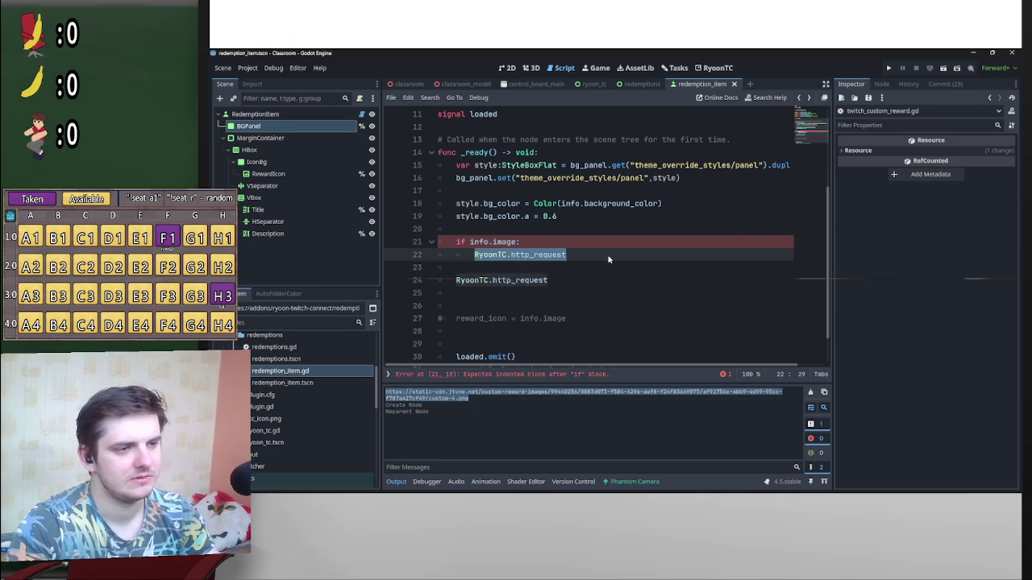
left_click(615, 259)
type(".")
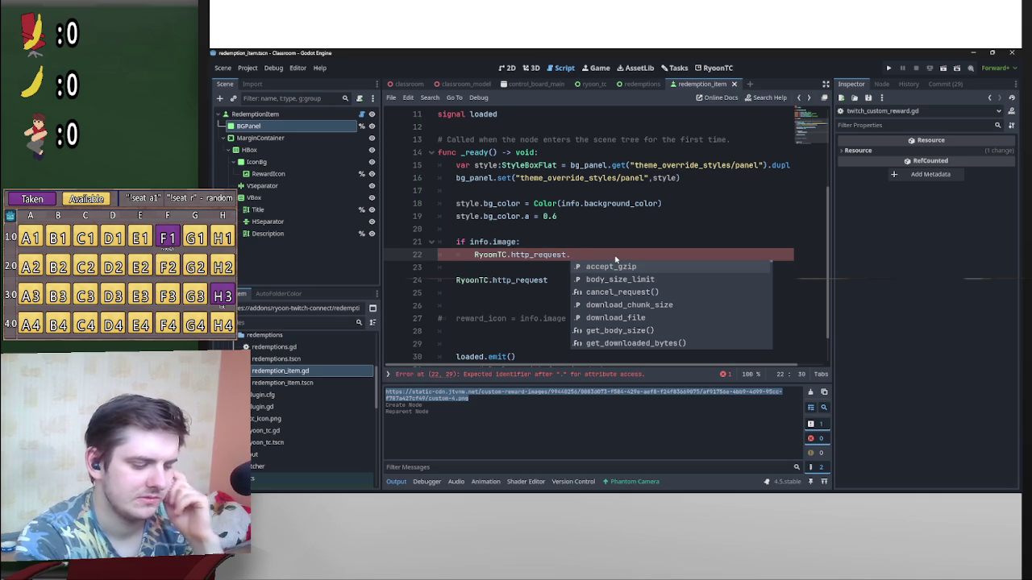
type("req")
key("Return")
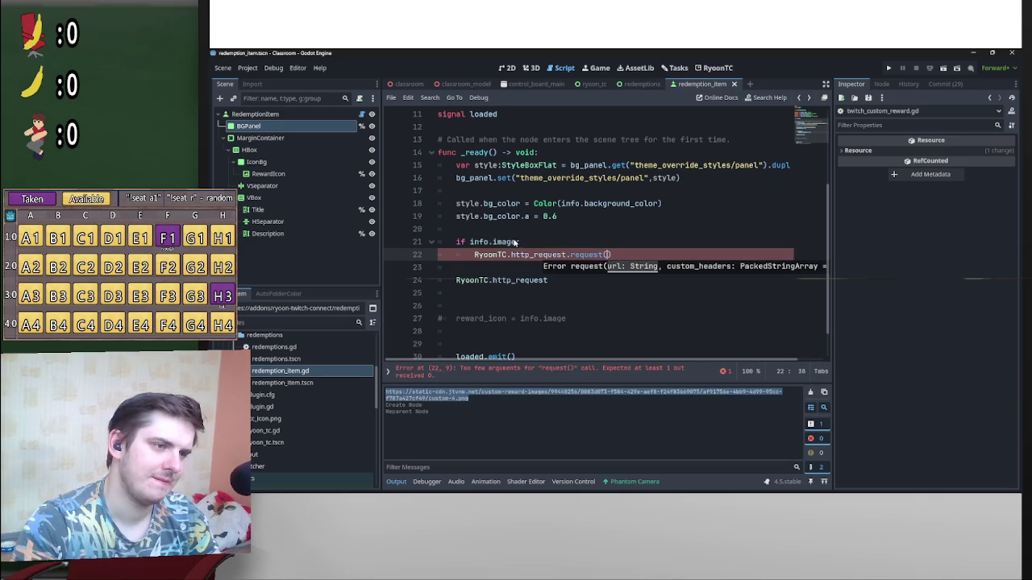
mouse_move(520, 242)
left_mouse_down()
mouse_move(469, 242)
mouse_move(605, 255)
left_mouse_up()
left_click(654, 255)
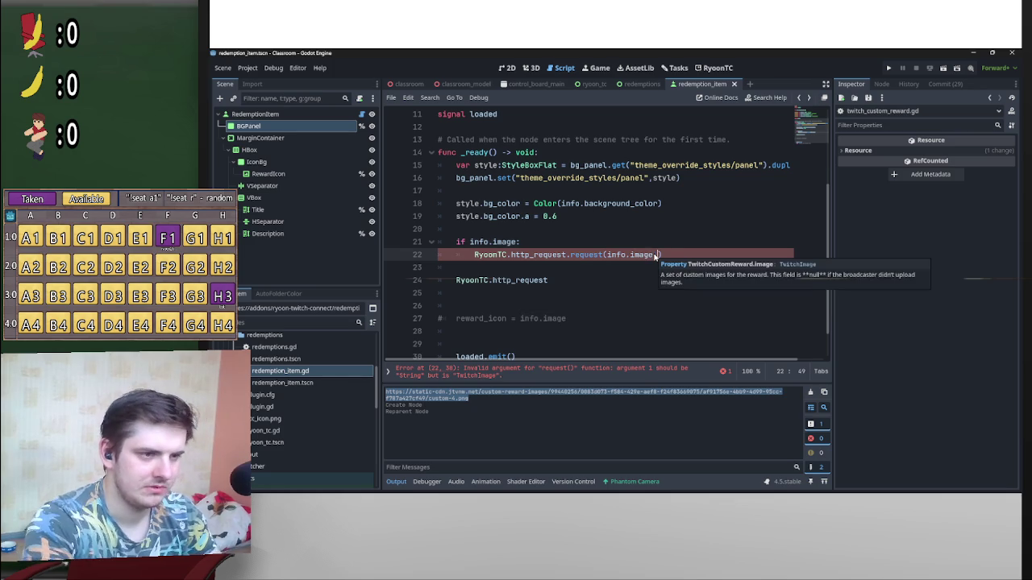
type(".")
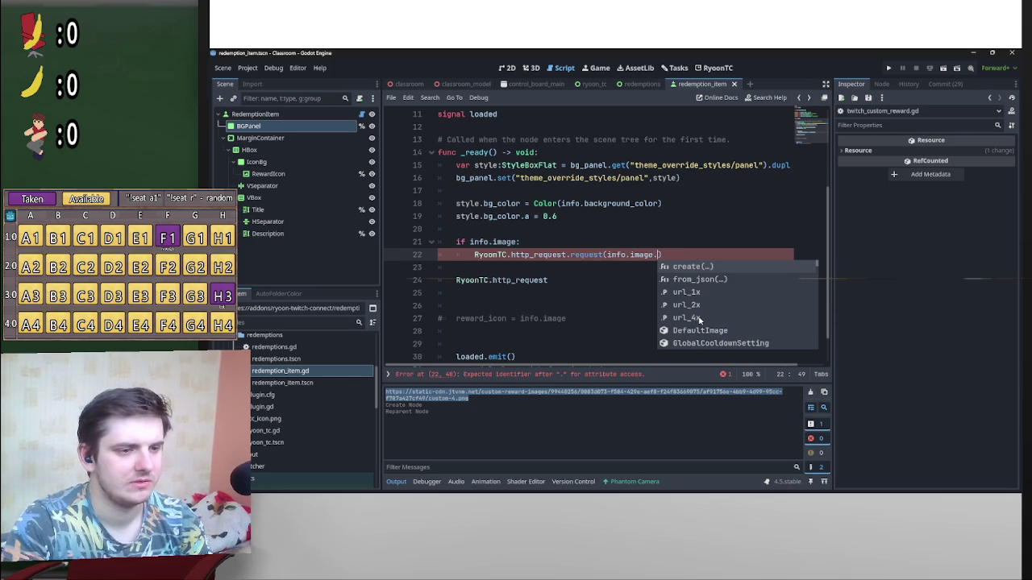
left_click(699, 315)
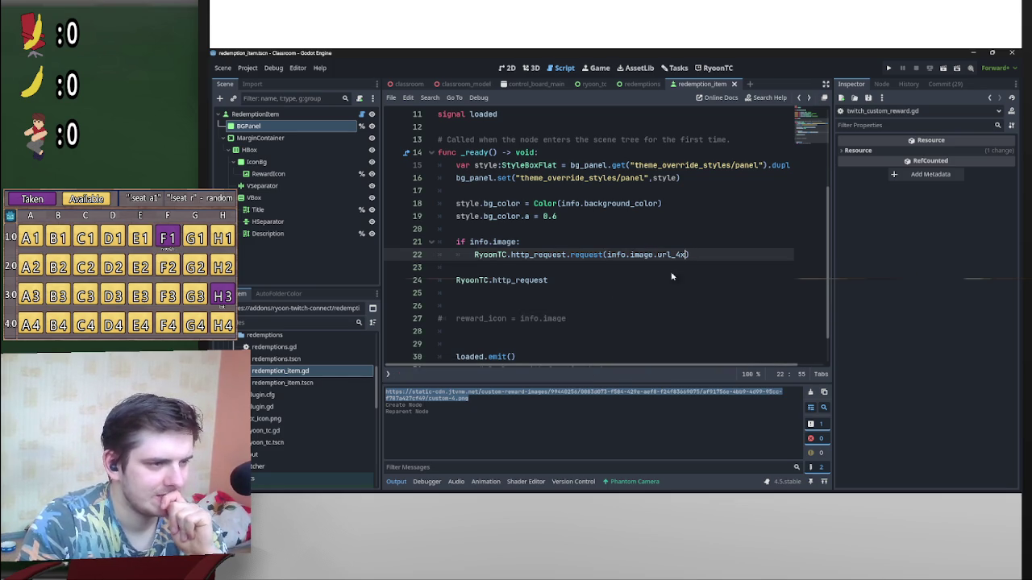
- Add an else: branch requesting info.default_image.url_4x and begin replacing the old call line
key("Return")
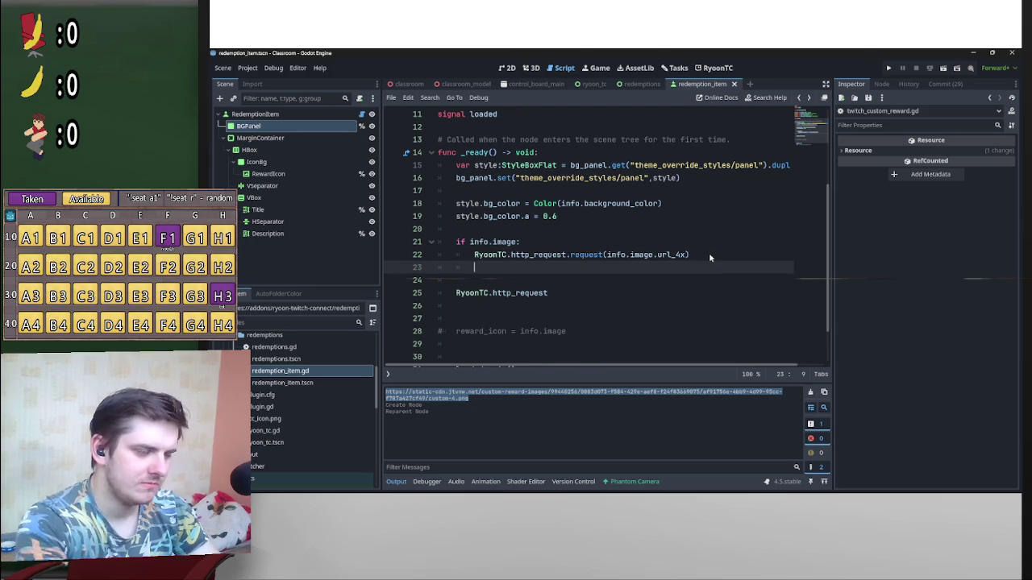
type("else:")
key("Return")
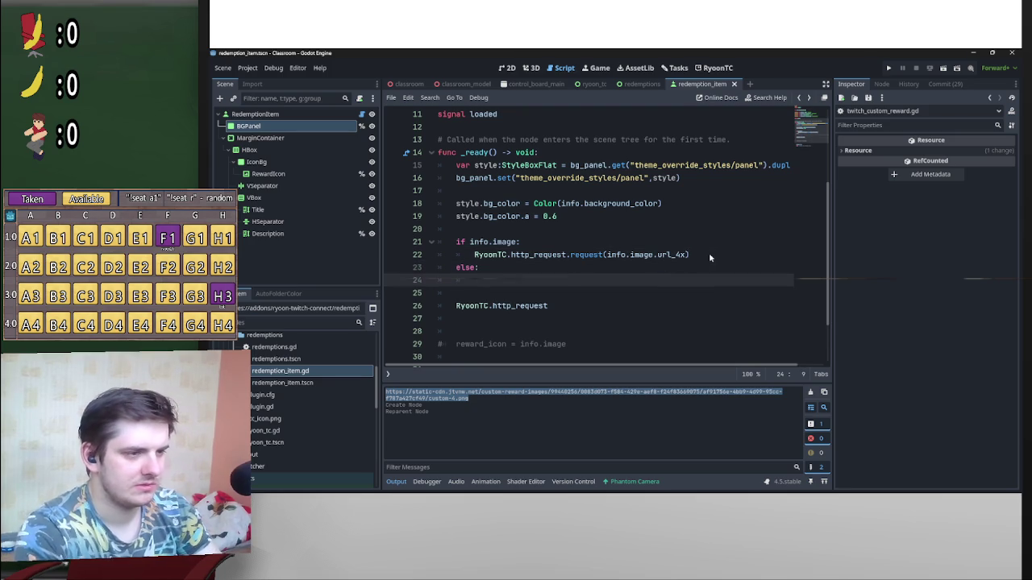
mouse_move(711, 257)
left_mouse_down()
mouse_move(474, 255)
mouse_move(495, 282)
left_mouse_up()
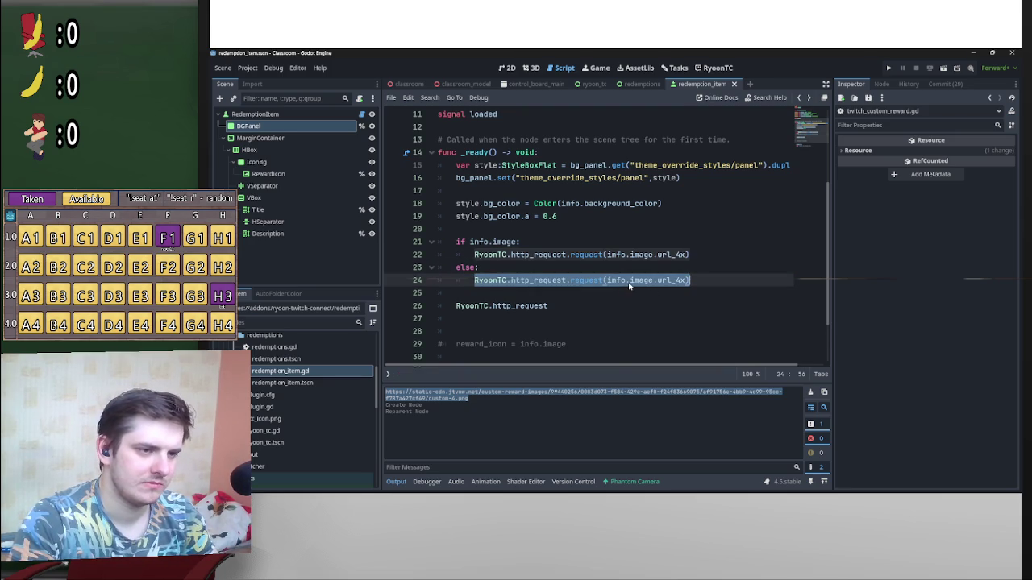
left_click(633, 283)
type("default_image")
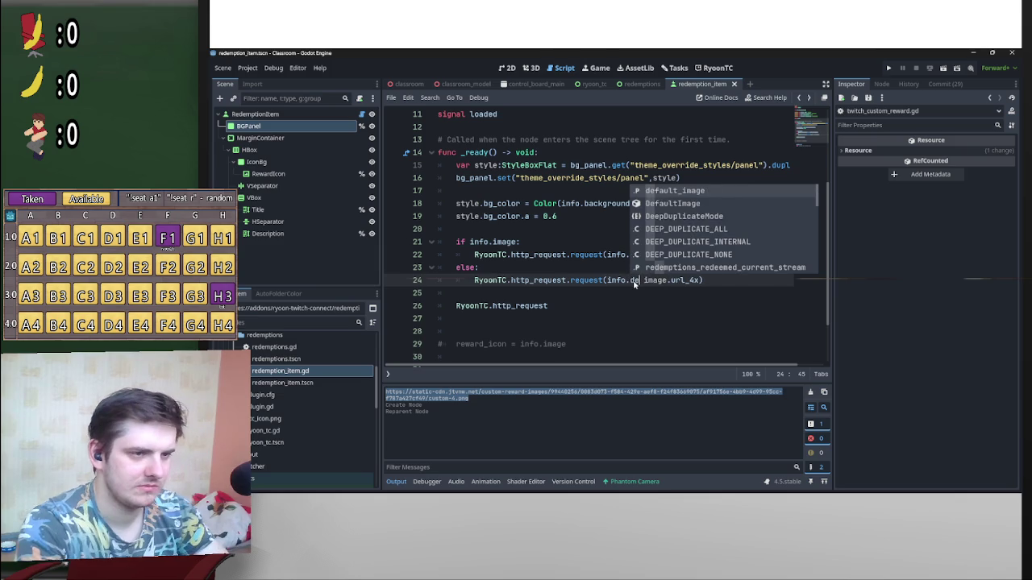
left_click(706, 284)
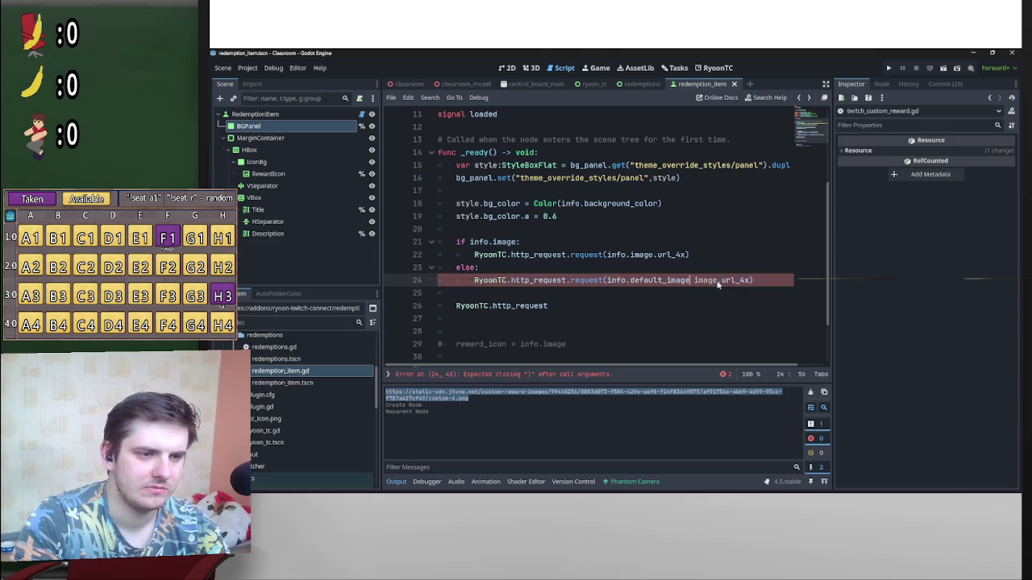
key("BackSpace")
key("BackSpace")
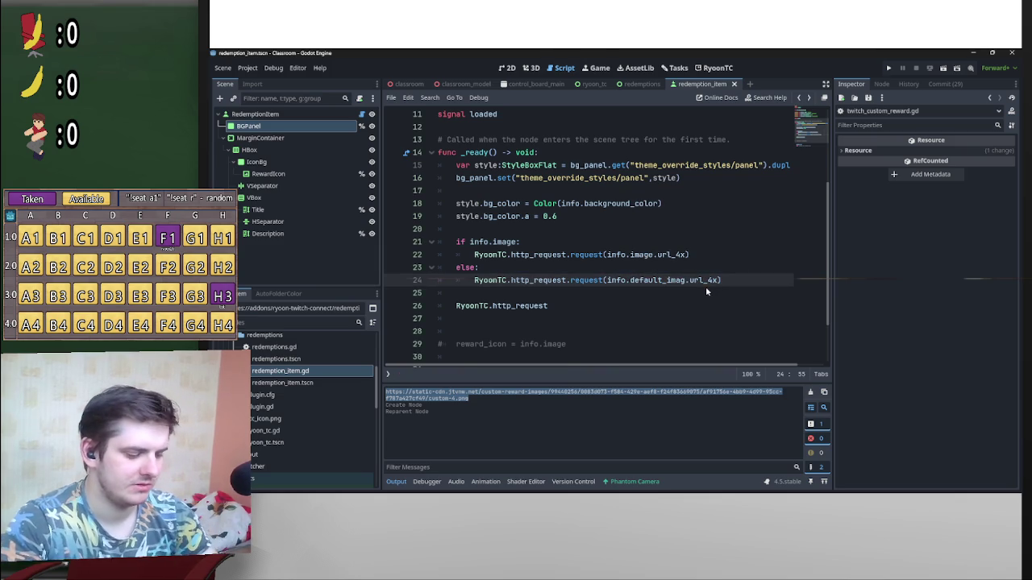
type("e")
mouse_move(584, 308)
left_mouse_down()
mouse_move(405, 306)
mouse_move(453, 305)
left_mouse_up()
type("a")
key("BackSpace")
- Write var result = await RyoonTC.http_request on line 26, then view http_request's declaration in ryoon_tc.gd
type("awr result")
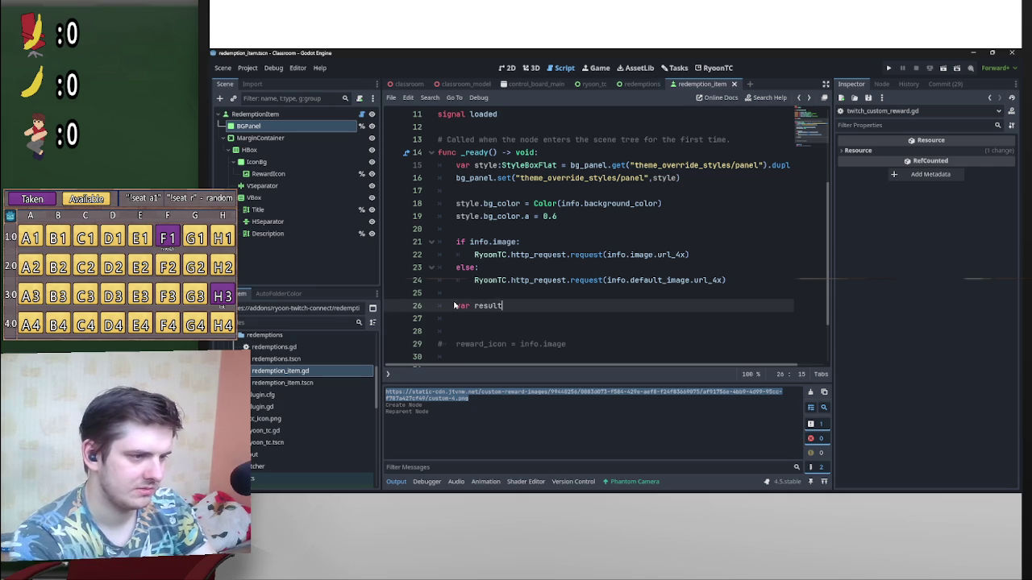
type(" =")
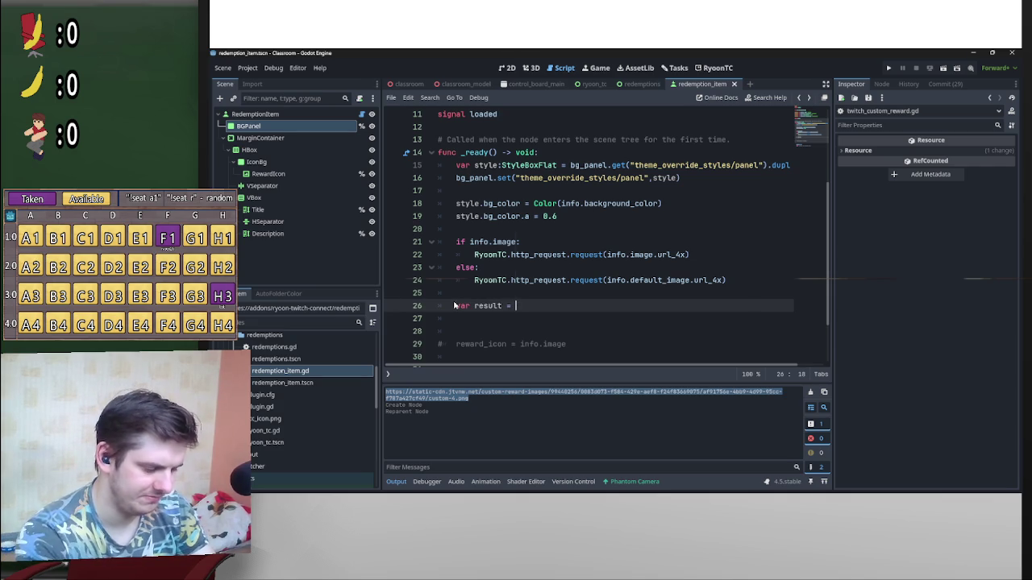
left_click(450, 306)
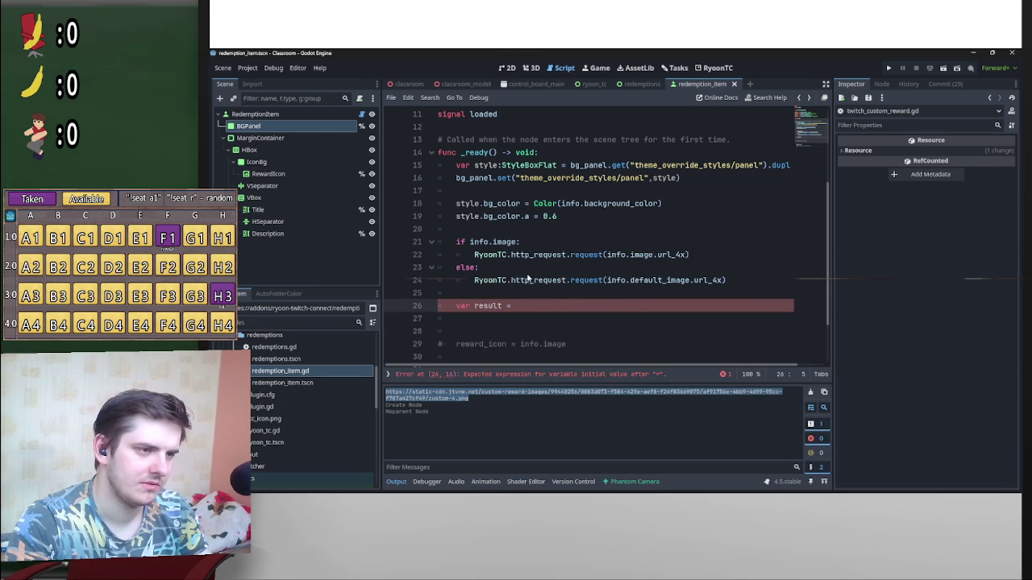
mouse_move(564, 280)
left_mouse_down()
mouse_move(474, 279)
mouse_move(556, 315)
left_mouse_up()
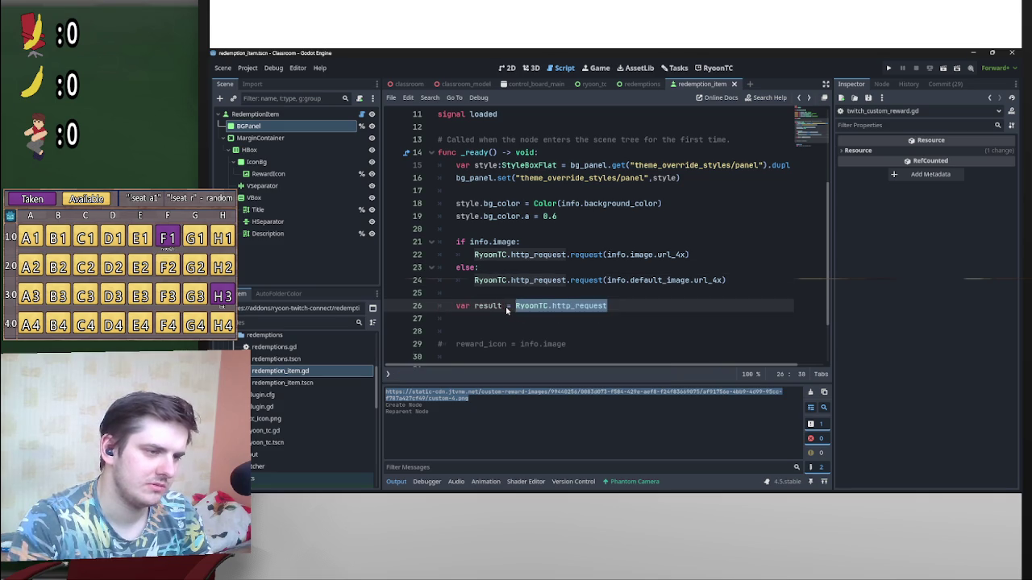
type("await")
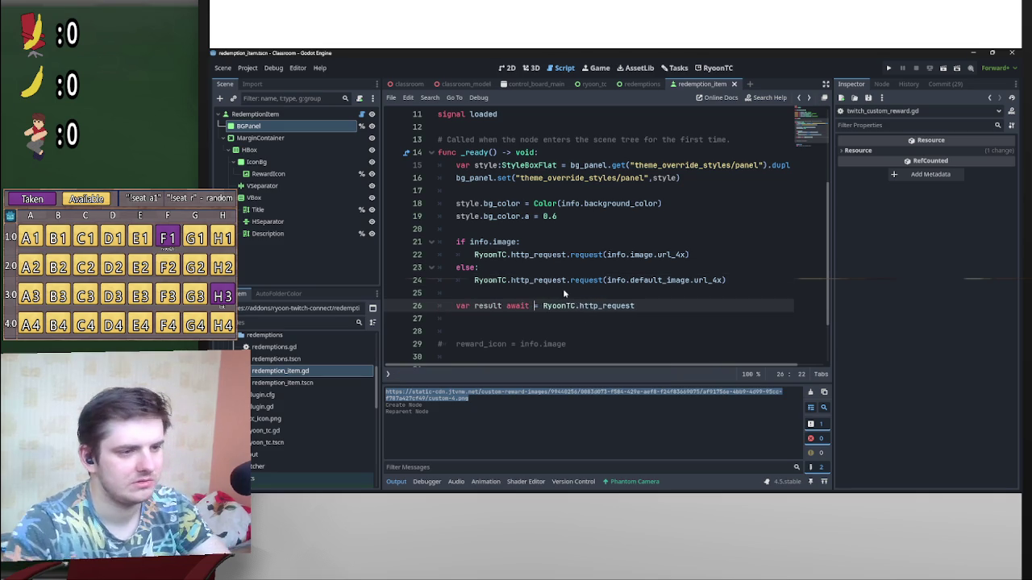
key("ctrl+z")
type("await")
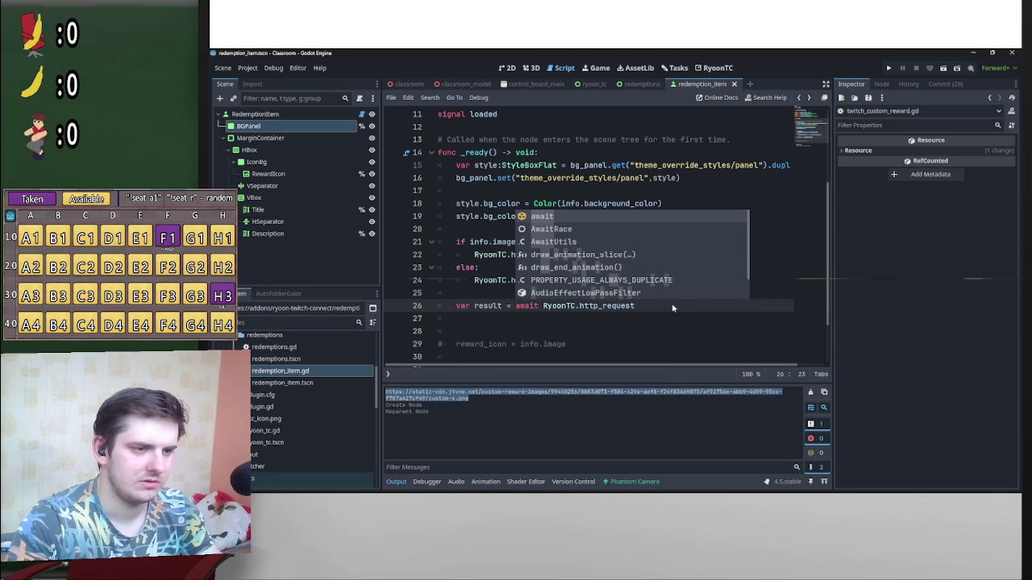
left_click(672, 307)
type(".")
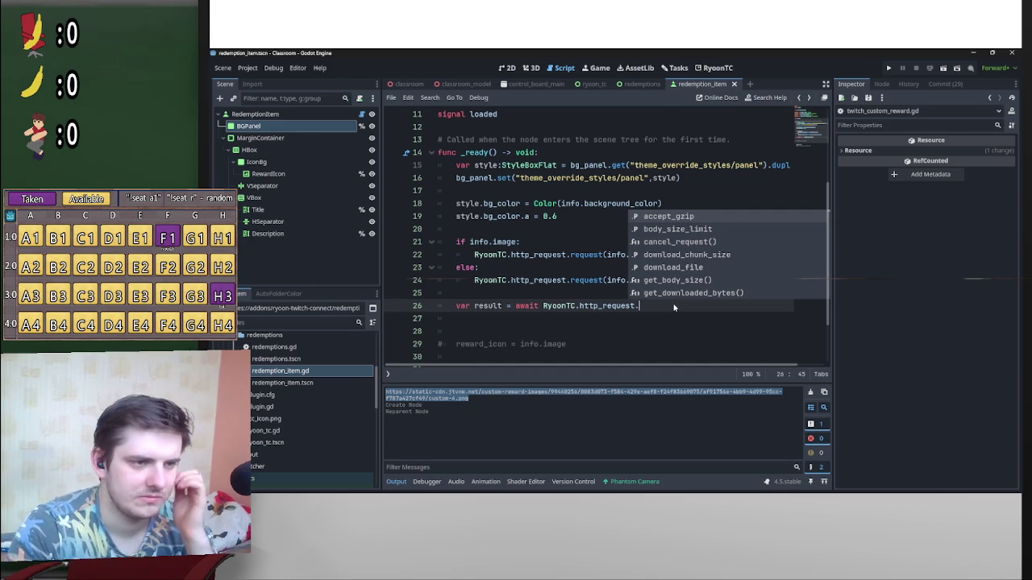
left_click(589, 297)
left_click(607, 309, "ctrl")
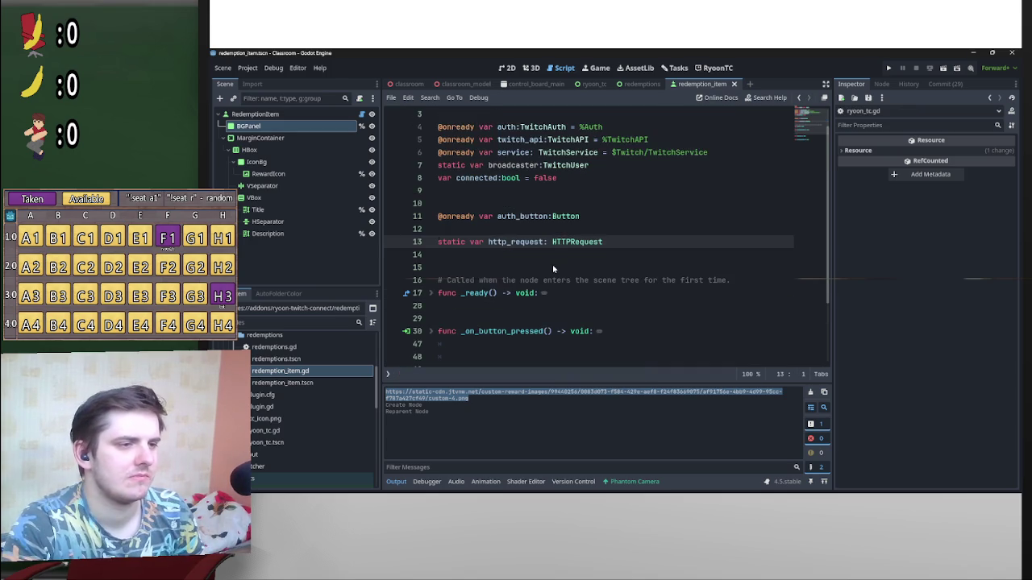
- Open the HTTPRequest class reference from ryoon_tc.gd and scroll to its REST API example
left_click(585, 243, "ctrl")
scroll(585, 241, "down", 5)
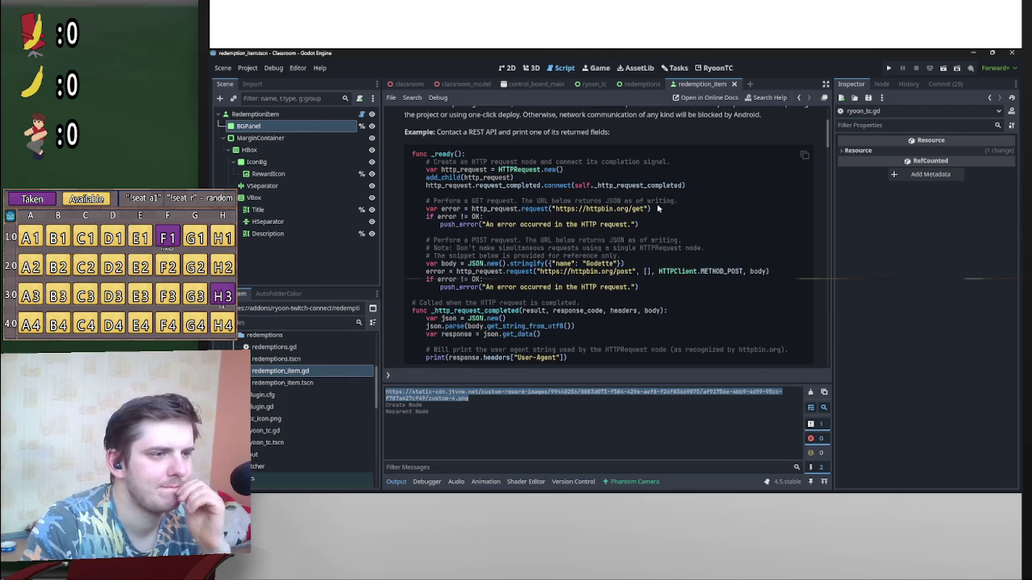
- Highlight request_completed in the REST example and scroll toward the 'Load an image using HTTPRequest' example
left_click_drag(540, 187, 478, 188)
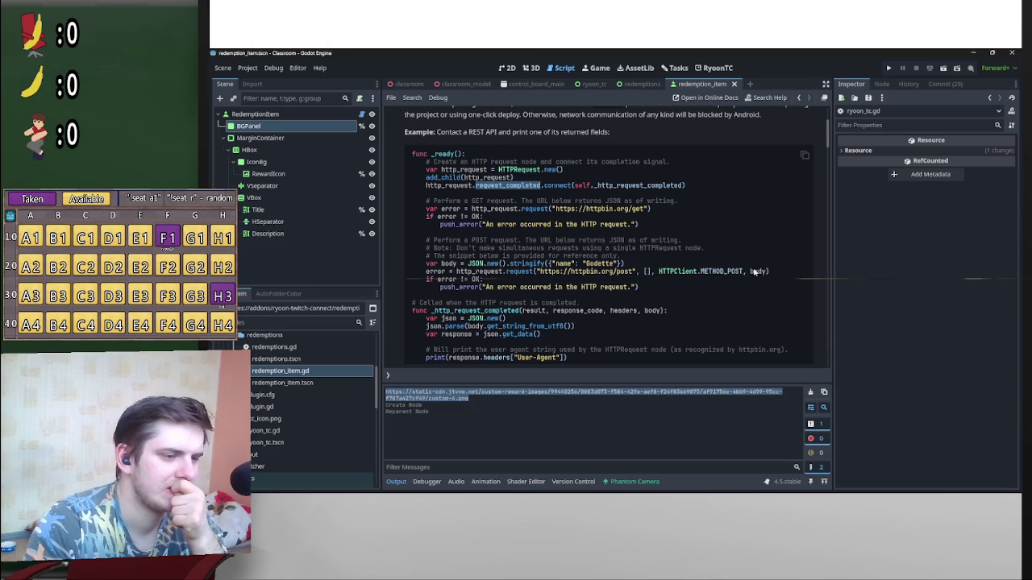
scroll(743, 295, "down", 3)
scroll(744, 301, "up", 2)
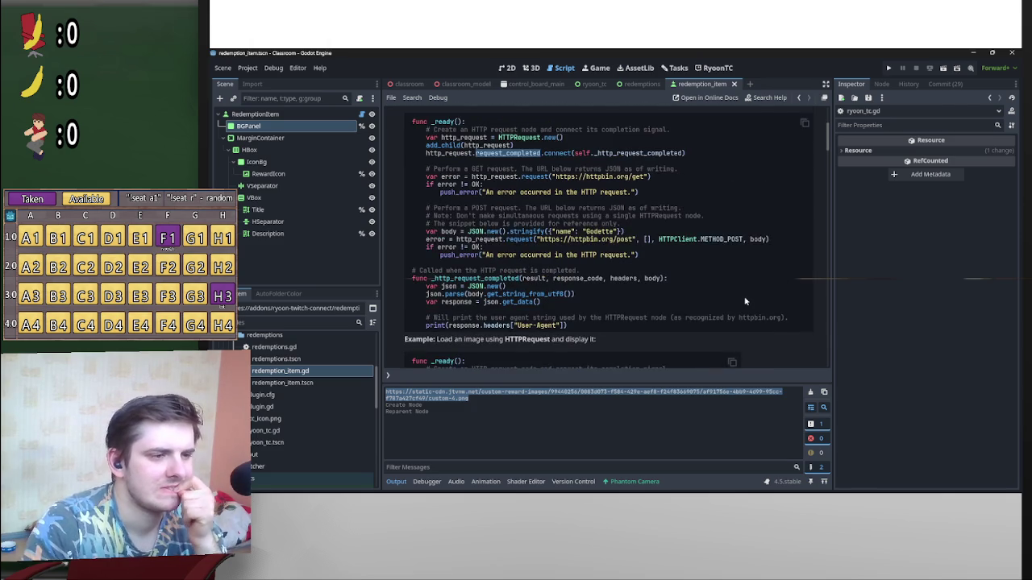
scroll(745, 302, "down", 7)
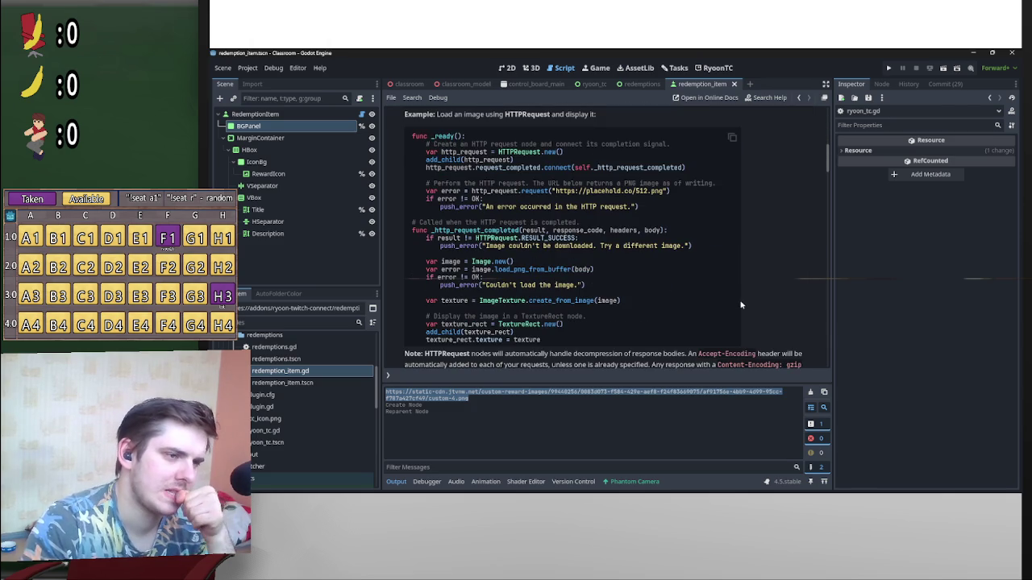
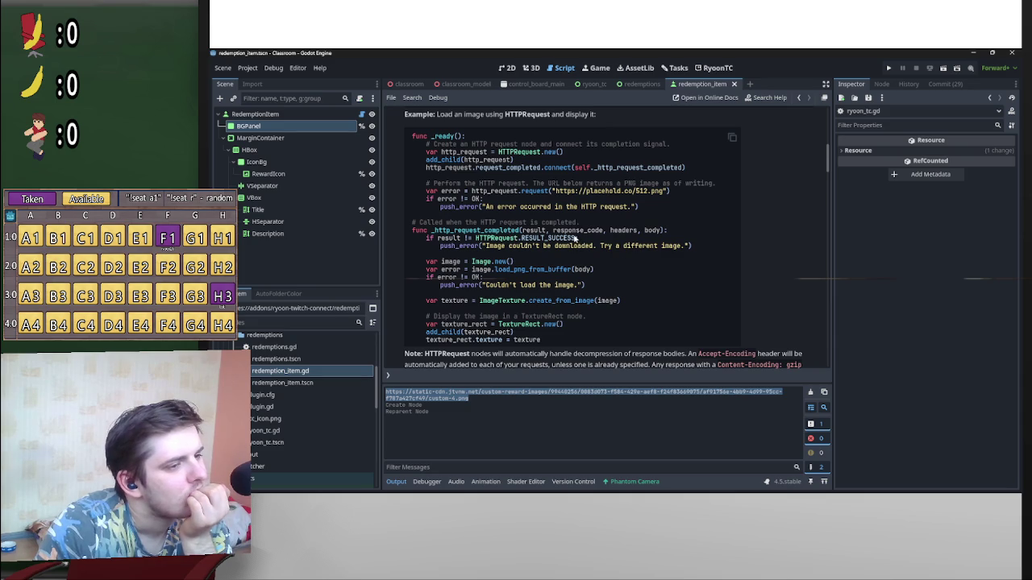
- Complete line 26 as 'var result = await RyoonTC.http_request.request_completed' and select the statement
key("alt+Left")
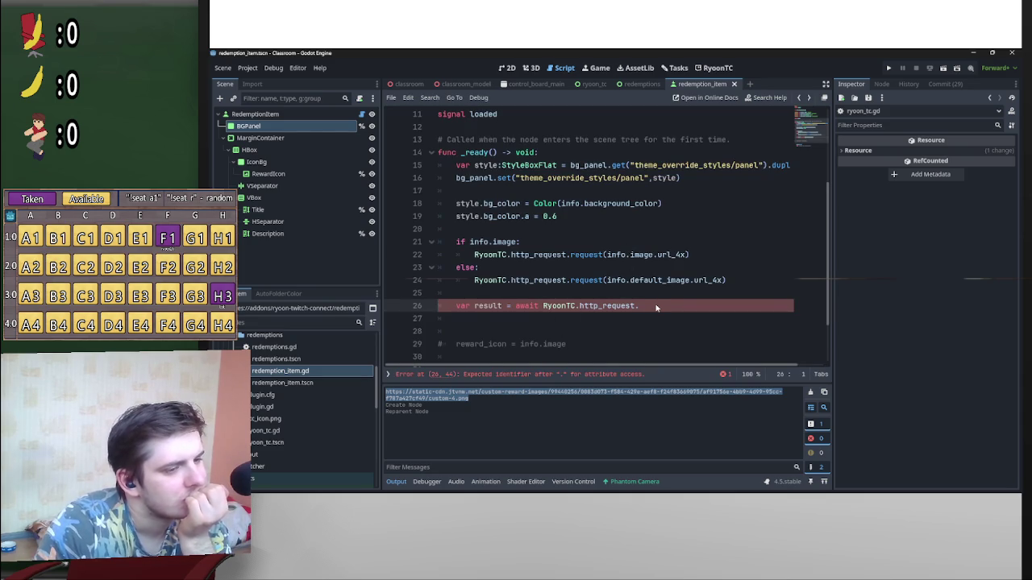
type("request_completed")
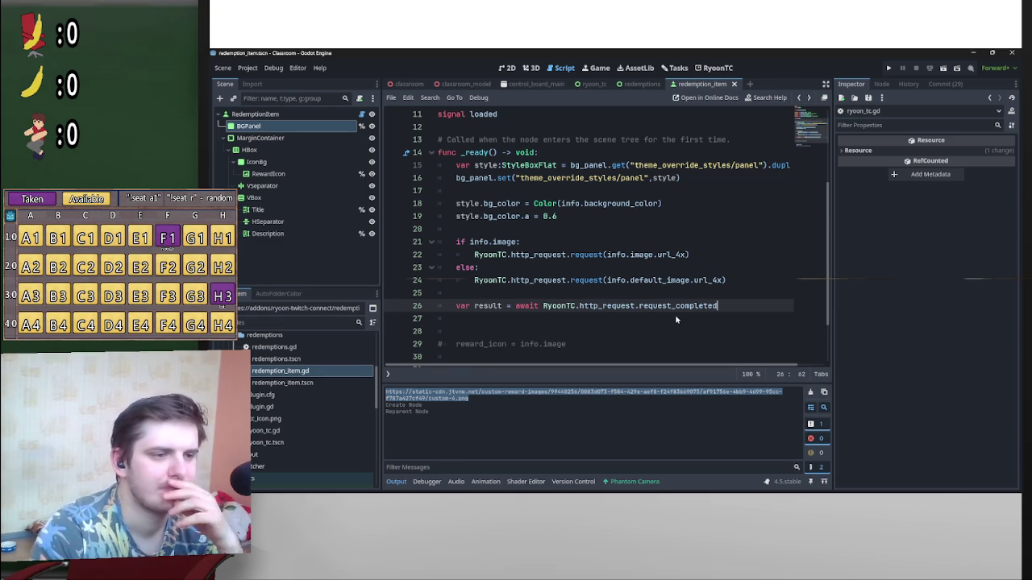
scroll(675, 315, "down", 2)
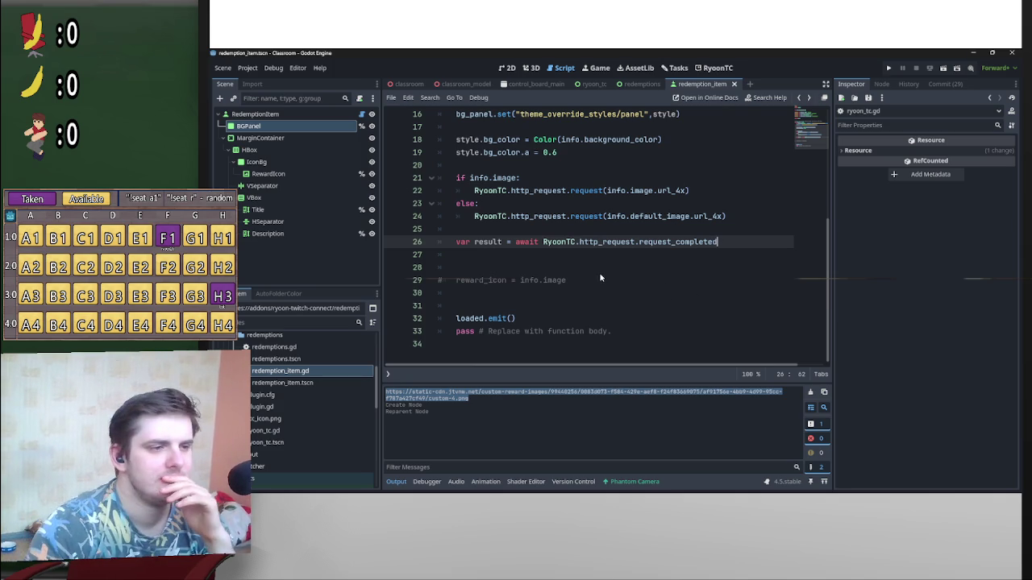
scroll(635, 276, "up", 3)
scroll(645, 277, "down", 3)
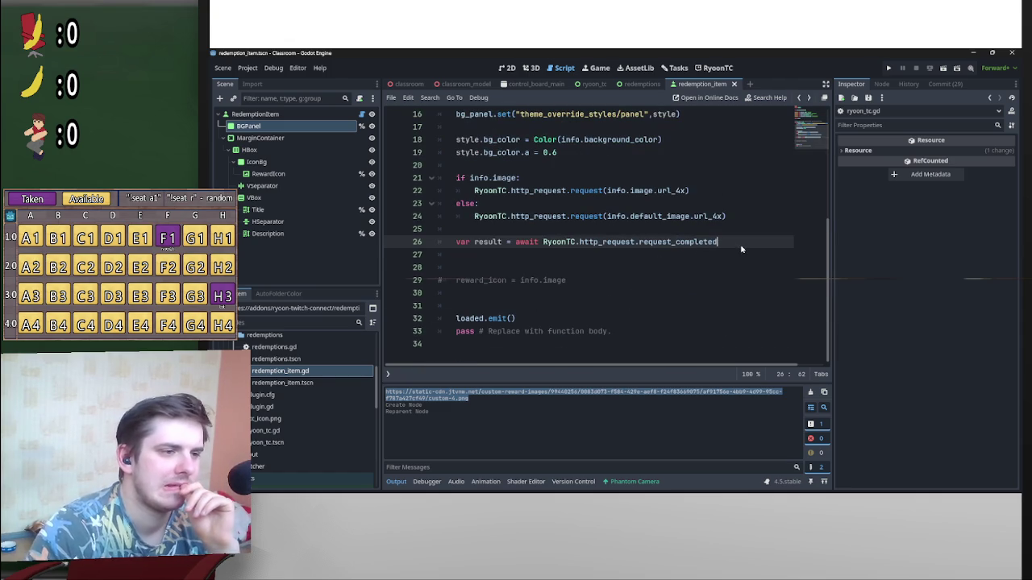
scroll(751, 261, "up", 2)
scroll(763, 273, "down", 2)
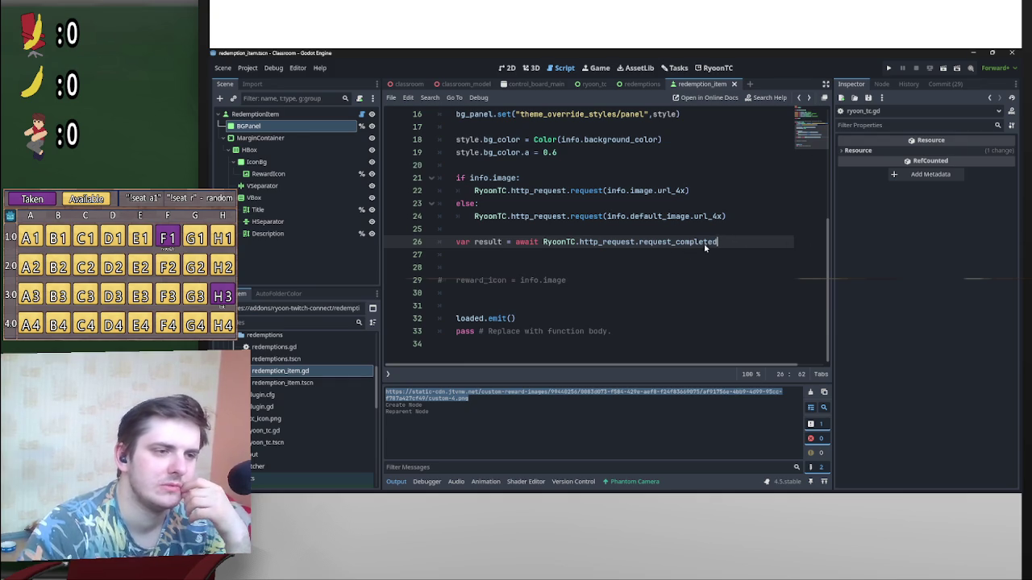
mouse_move(731, 246)
left_mouse_down()
mouse_move(435, 242)
mouse_move(458, 242)
left_mouse_up()
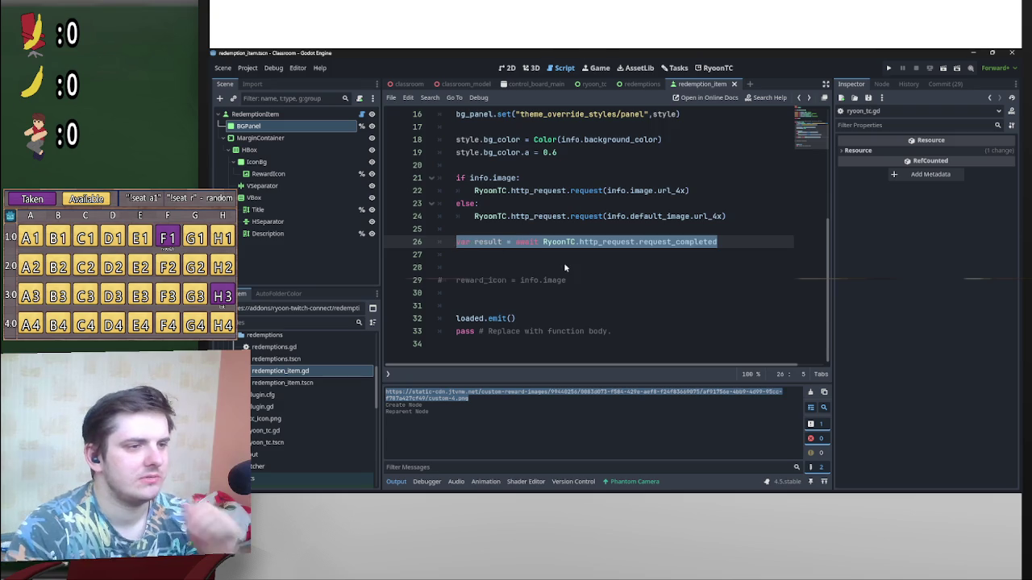
scroll(563, 262, "up", 4)
scroll(601, 270, "down", 2)
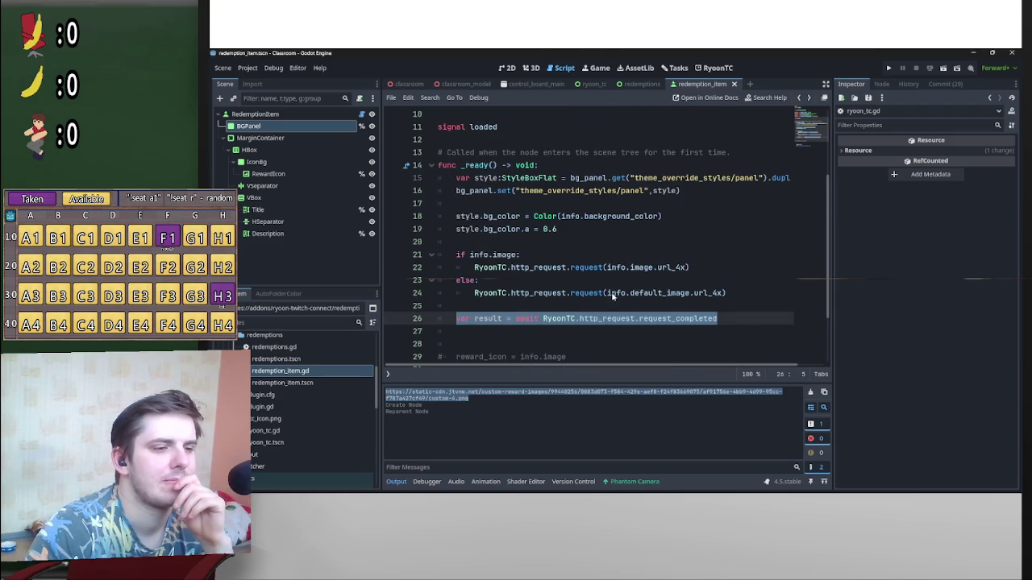
- Disable the RyoonTC plugin in Project Settings > Plugins
left_click(247, 68)
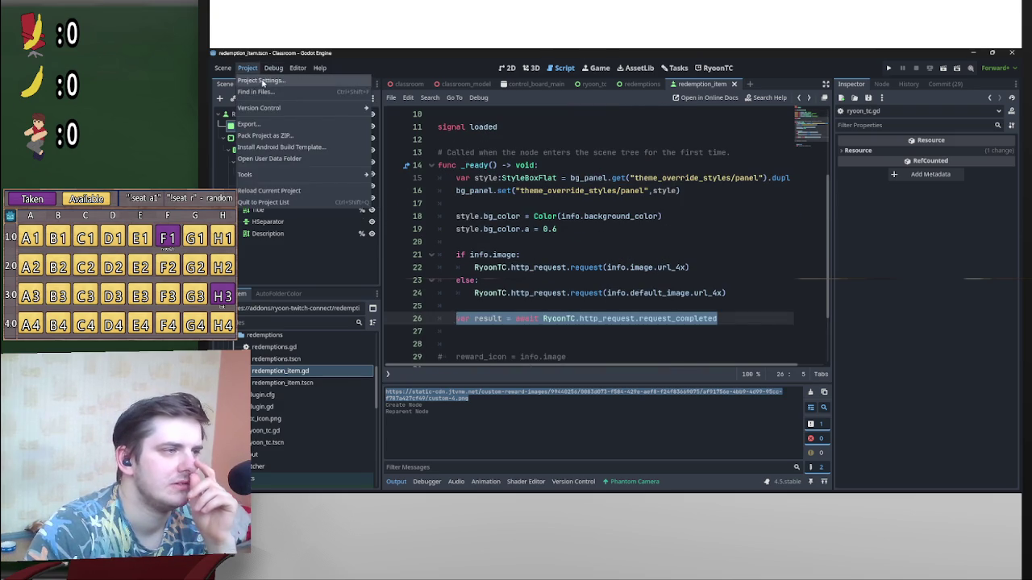
left_click(274, 82)
left_click(363, 302)
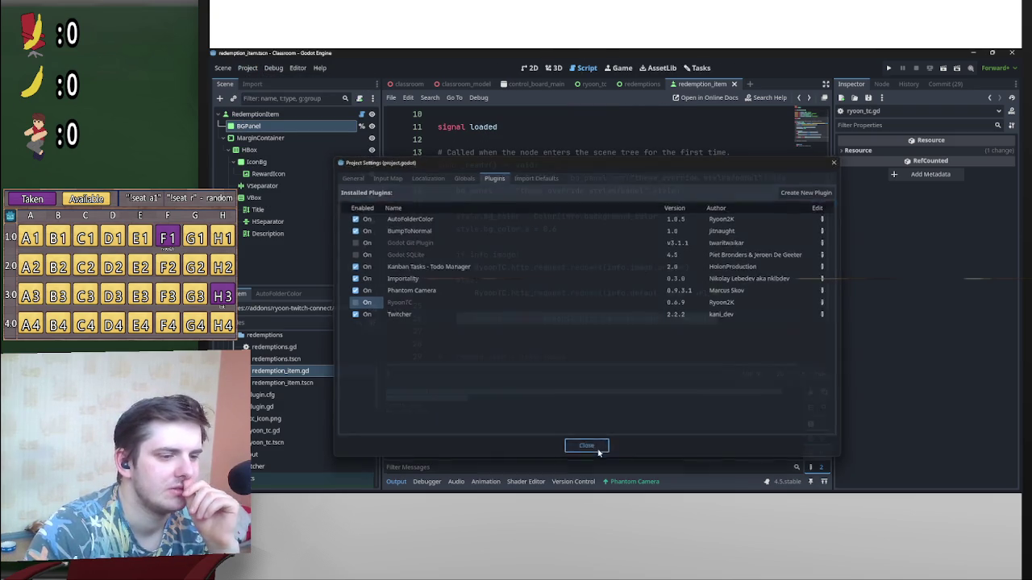
left_click(603, 450)
- Select line 26's await statement and switch to the ryoon_tc script
left_click(717, 319)
left_click_drag(717, 318, 562, 319)
left_click_drag(447, 323, 444, 323)
key("ctrl+c")
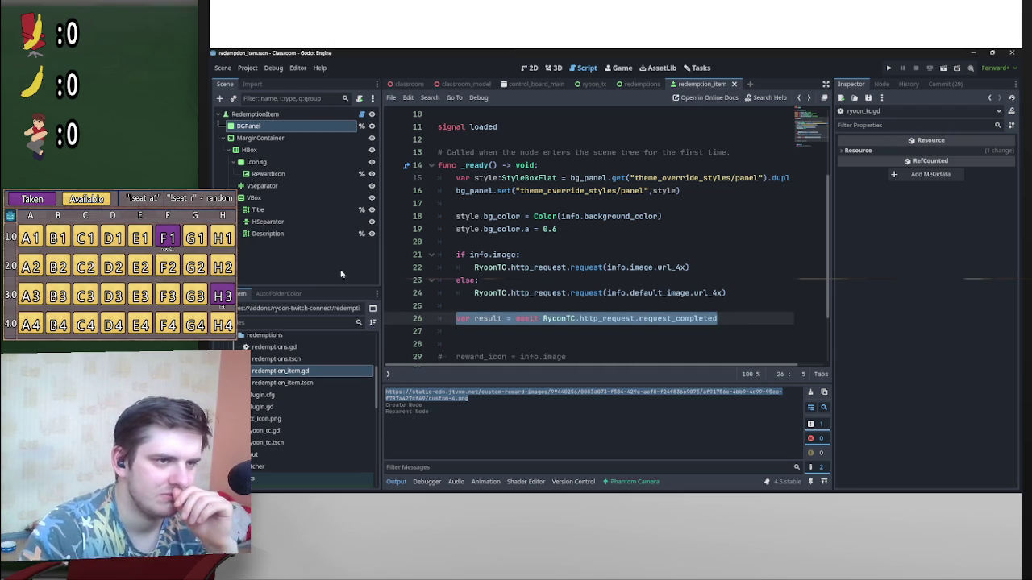
left_click(593, 83)
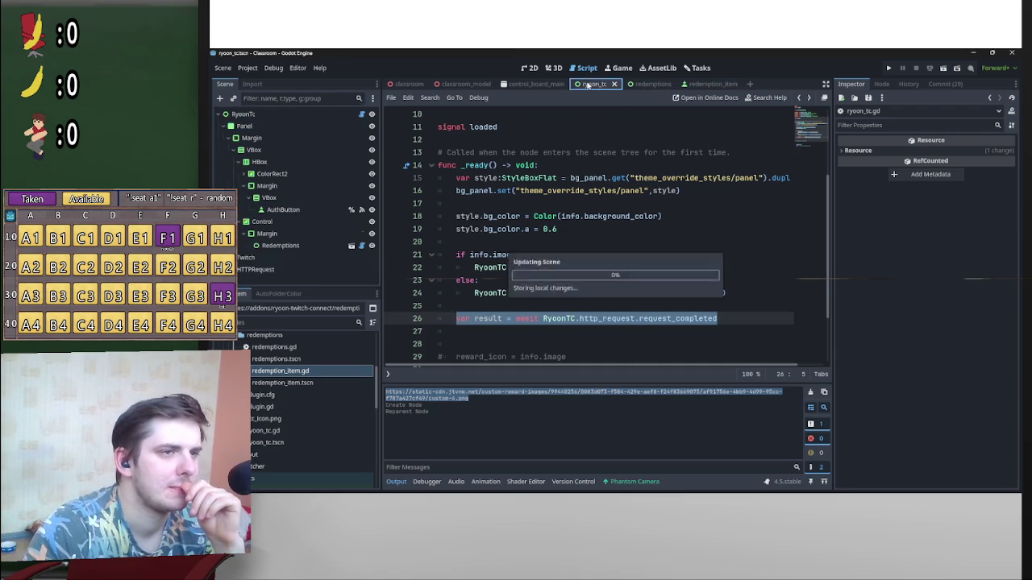
- Append func _test_request() -> void to ryoon_tc.gd, pasting the await request_completed line above pass
scroll(562, 273, "down", 3)
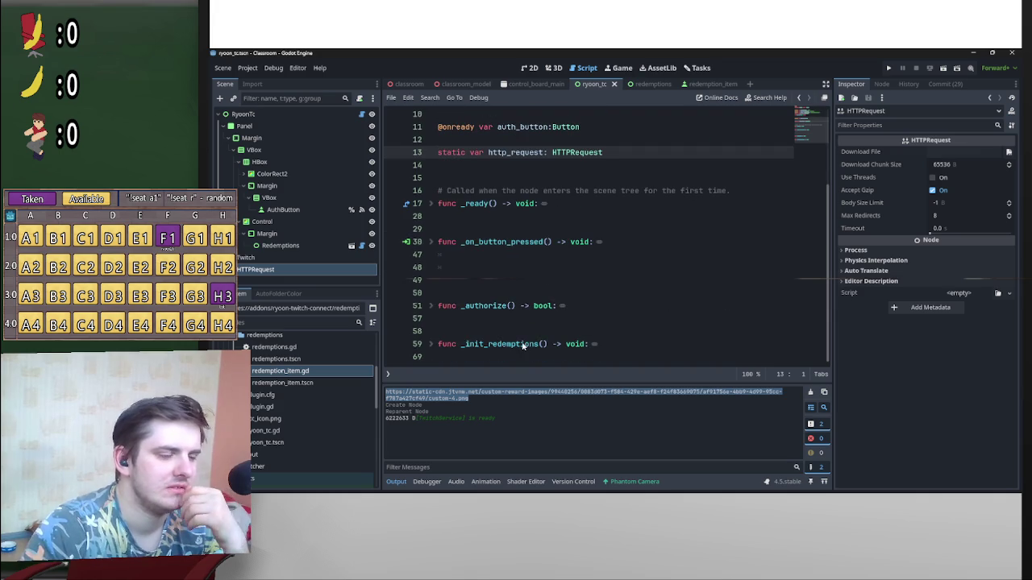
scroll(532, 330, "up", 3)
scroll(552, 314, "down", 2)
scroll(555, 311, "down", 1)
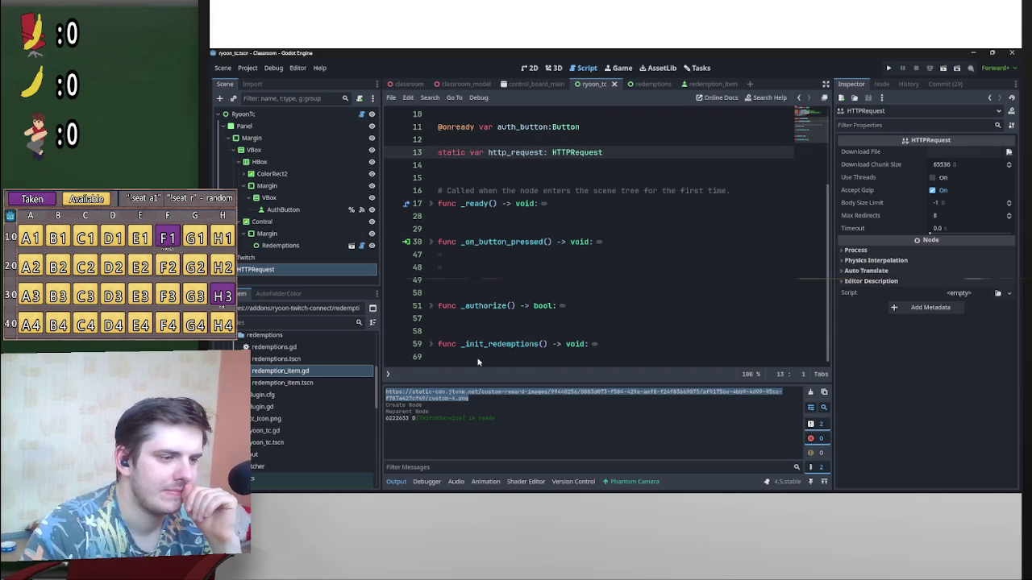
left_click(494, 356)
key("Return")
key("Return")
type("func")
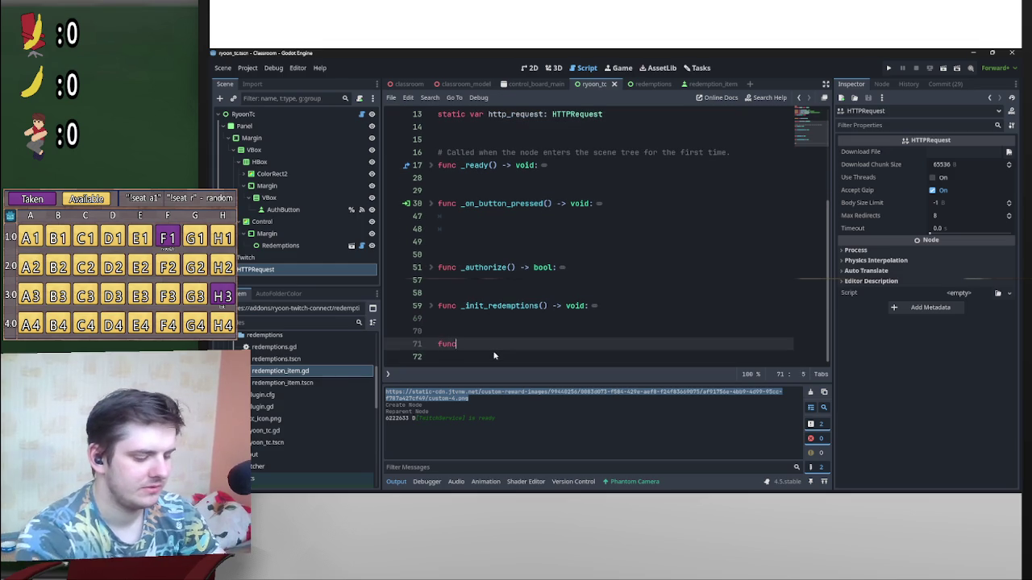
type("_test_")
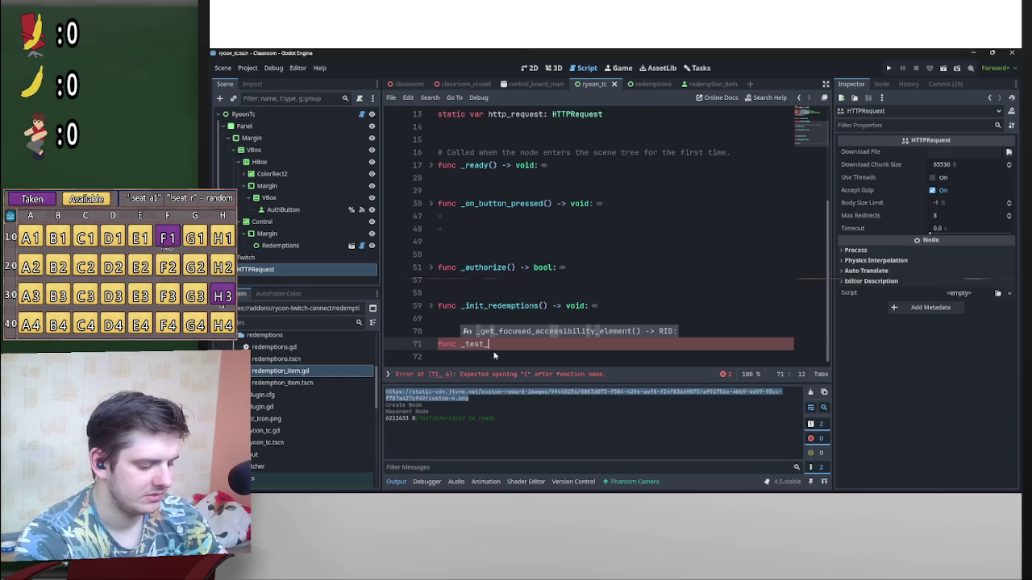
type("res")
type("uest(")
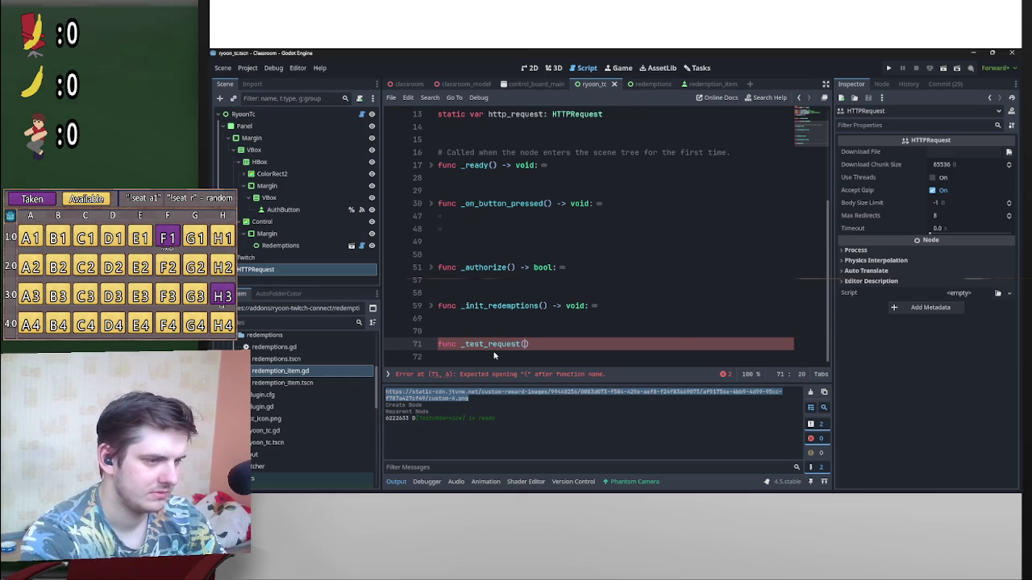
type(")")
type(">void:")
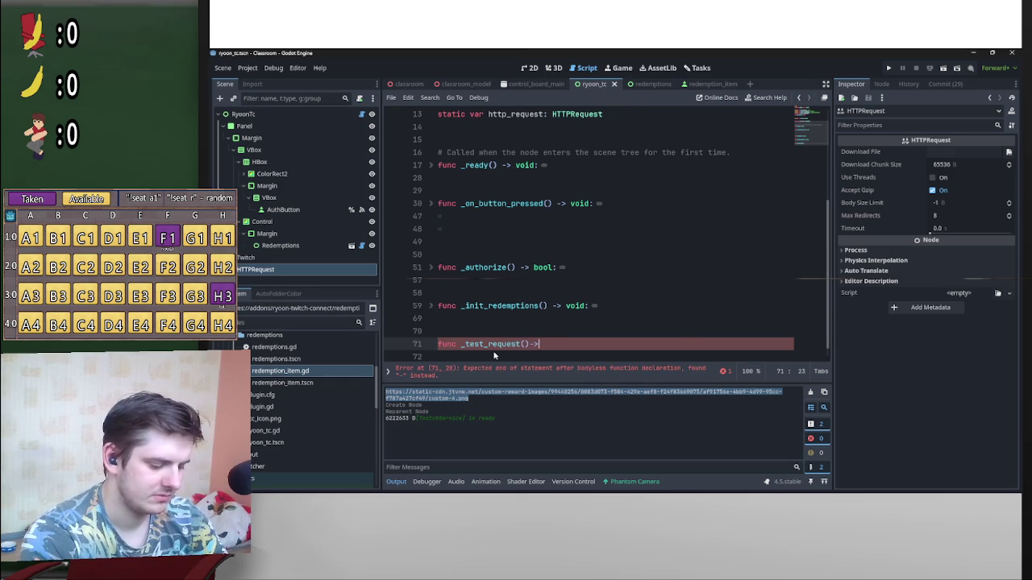
key("Return")
type("pass")
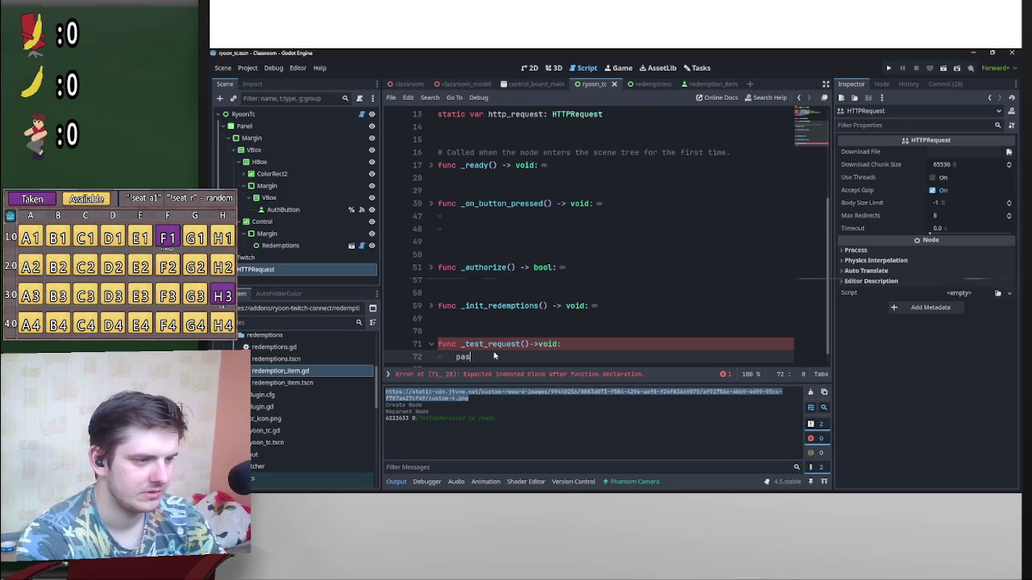
key("ctrl+shift+Return")
key("ctrl+shift+Return")
key("ctrl+v")
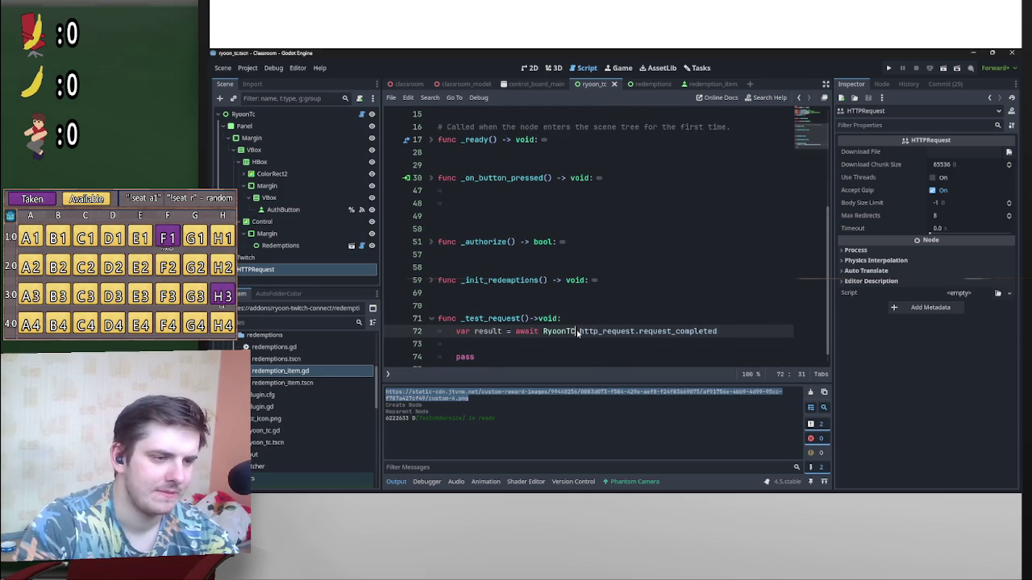
- Drop the RyoonTC. prefix and add an http_request.request call with the quoted reward-image URL above the await
left_click_drag(579, 331, 543, 331)
key("BackSpace")
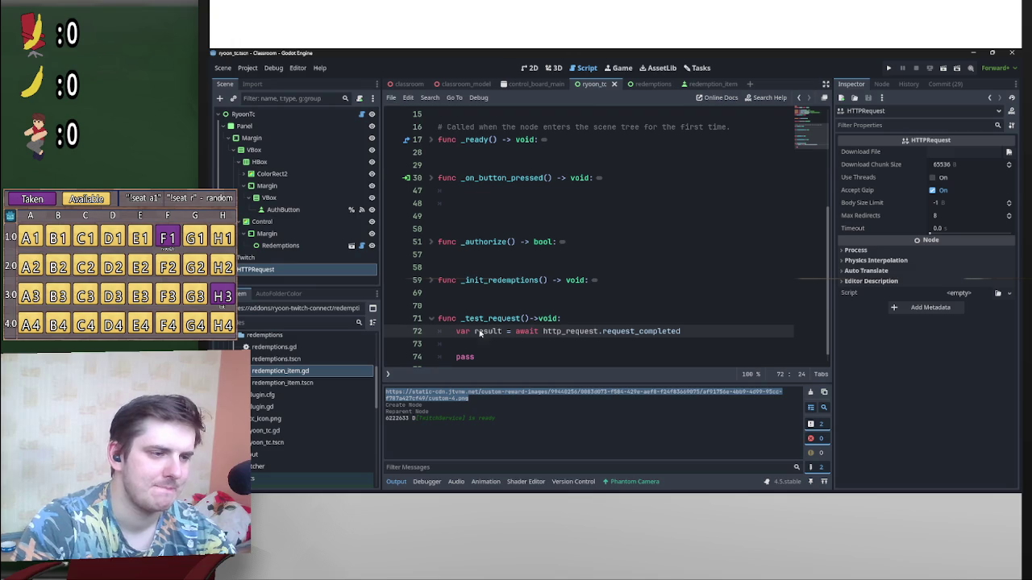
key("ctrl+shift+Return")
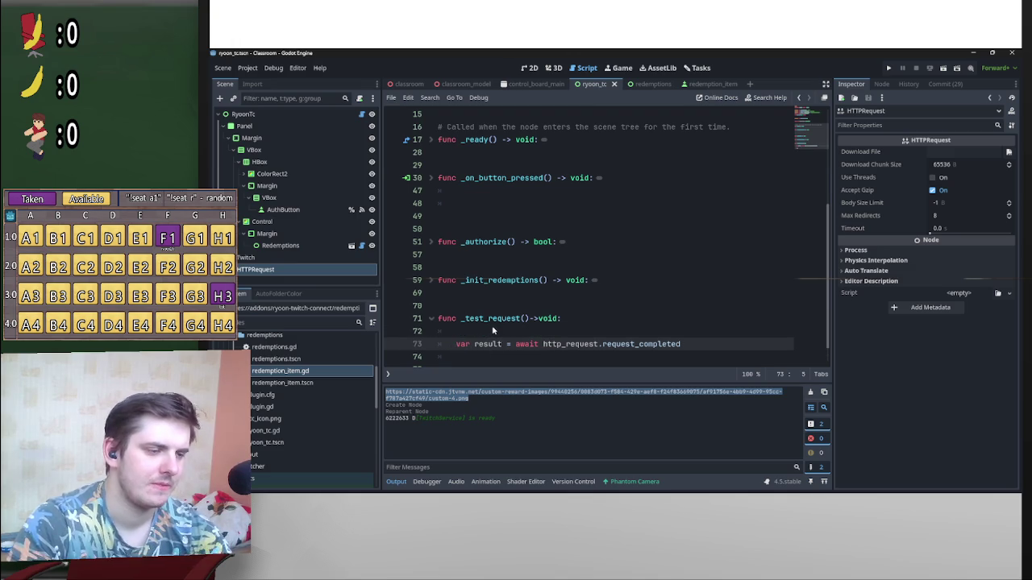
type("http_request")
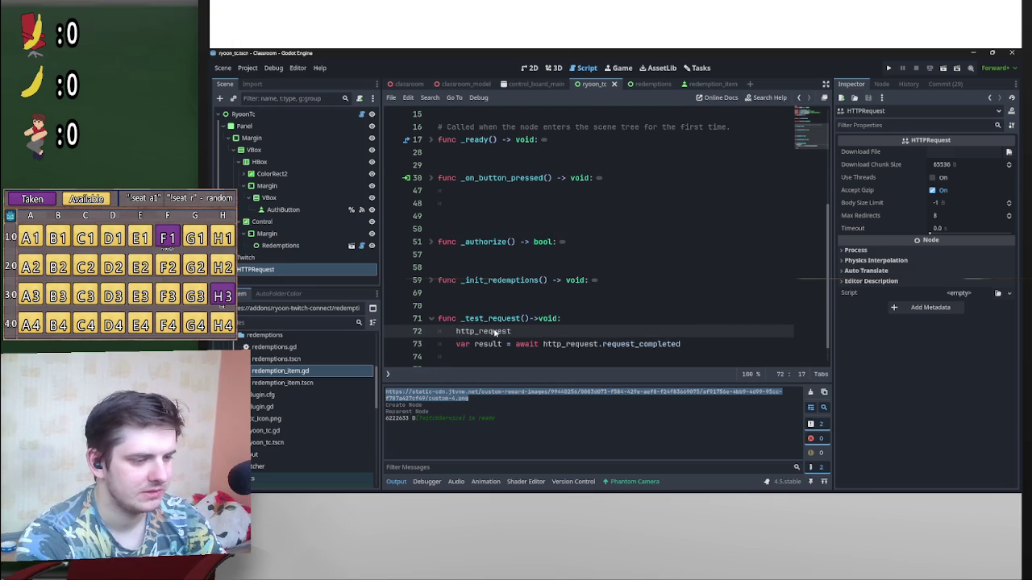
type(".")
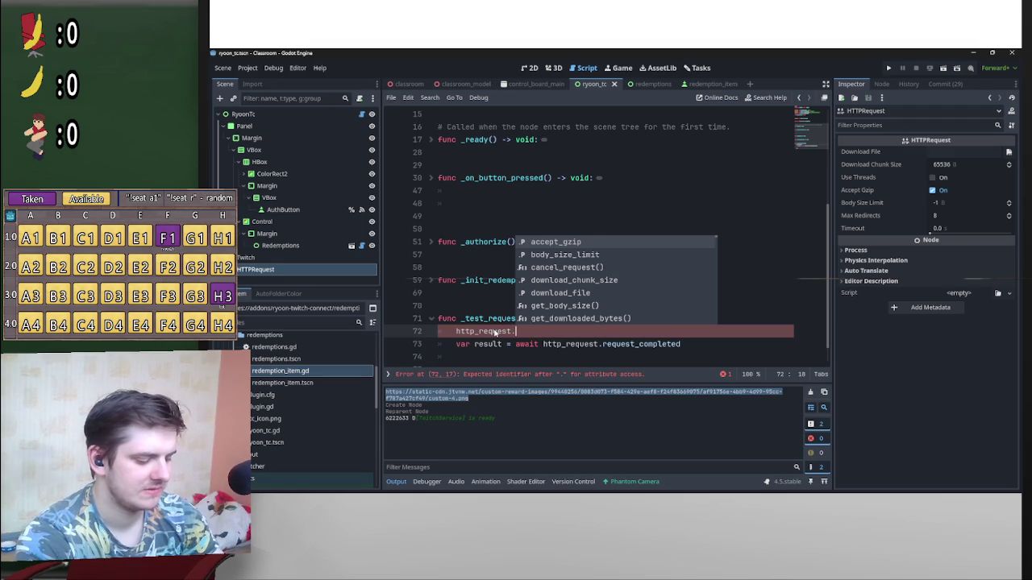
type("re")
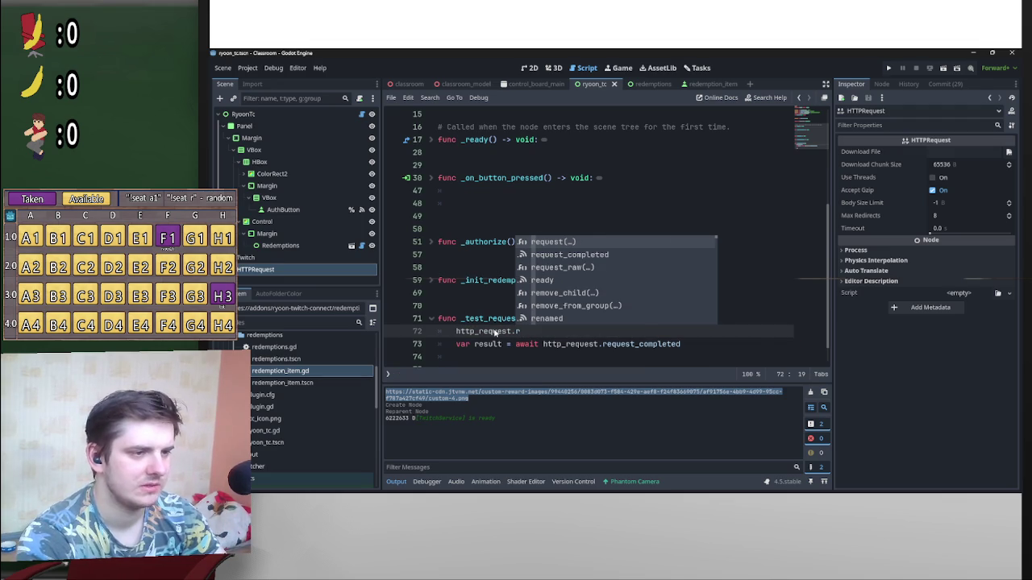
key("Return")
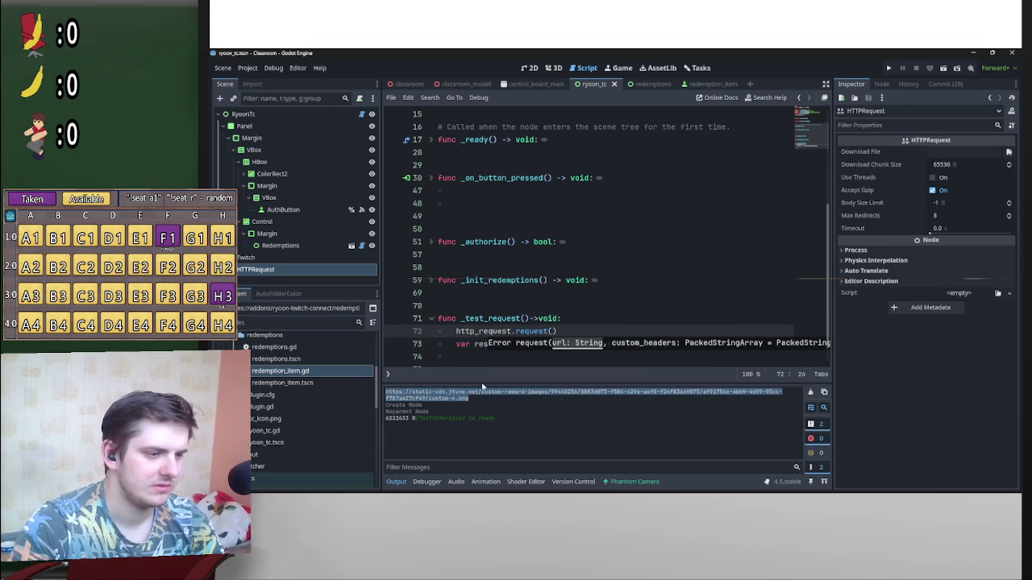
left_click_drag(553, 334, 553, 332)
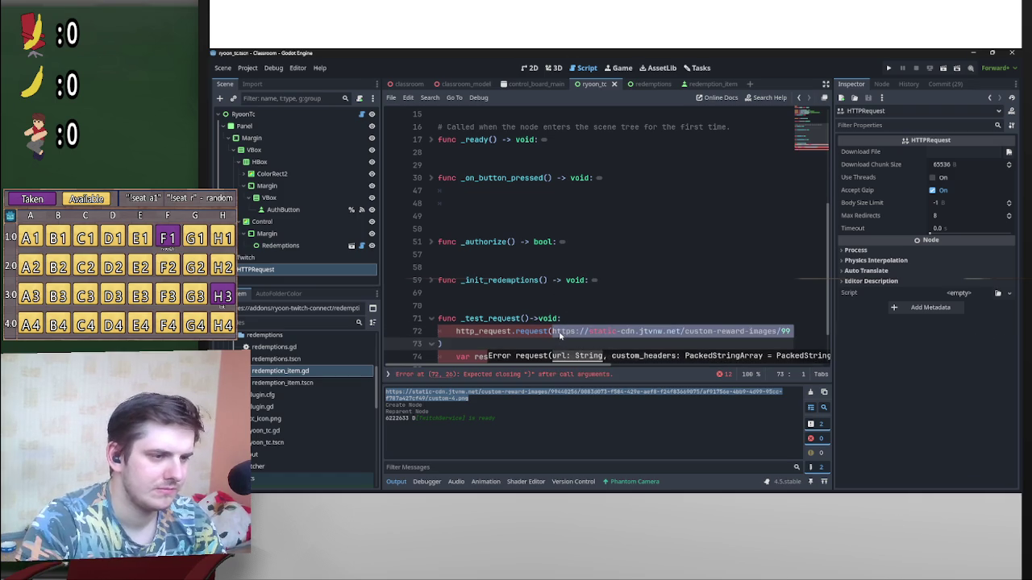
left_click(442, 346)
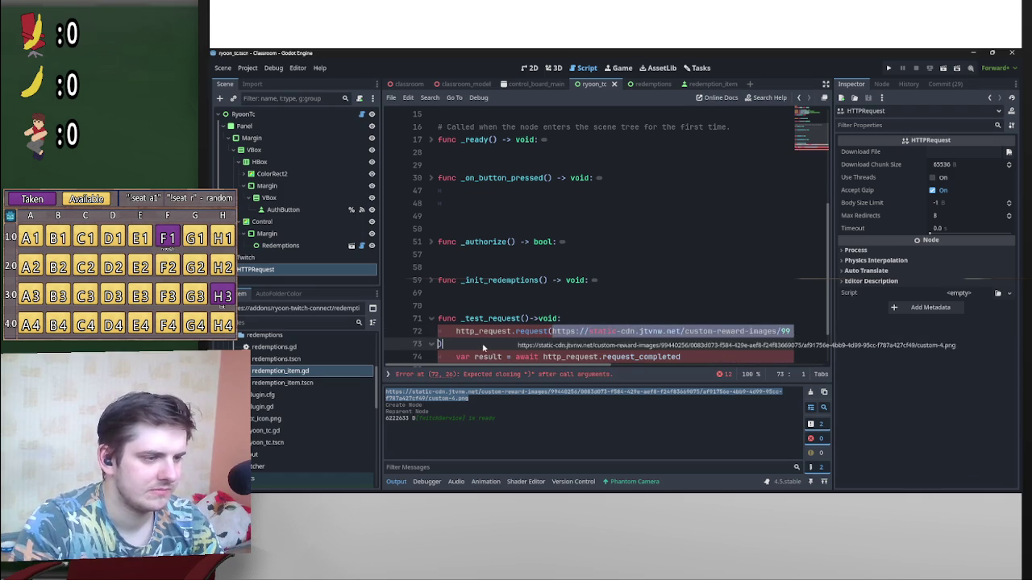
left_click(511, 345)
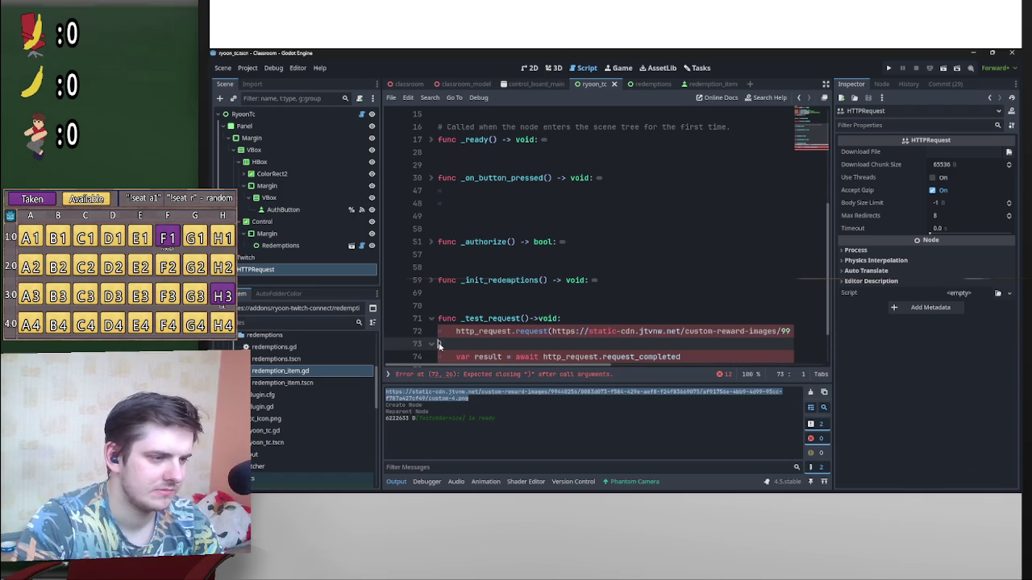
key("Left")
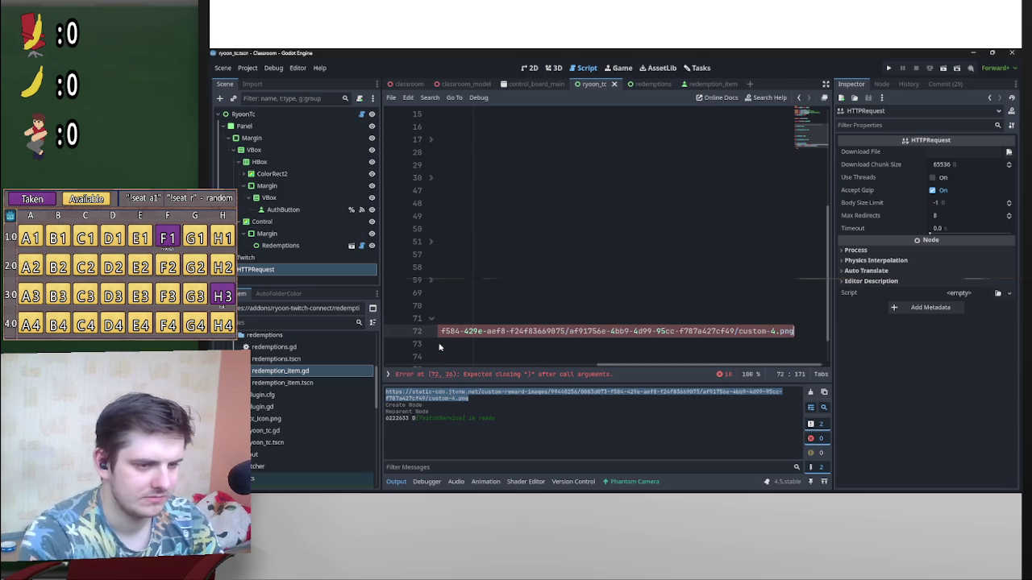
left_click(797, 333)
mouse_move(790, 333)
left_mouse_down()
mouse_move(341, 329)
mouse_move(552, 334)
left_mouse_up()
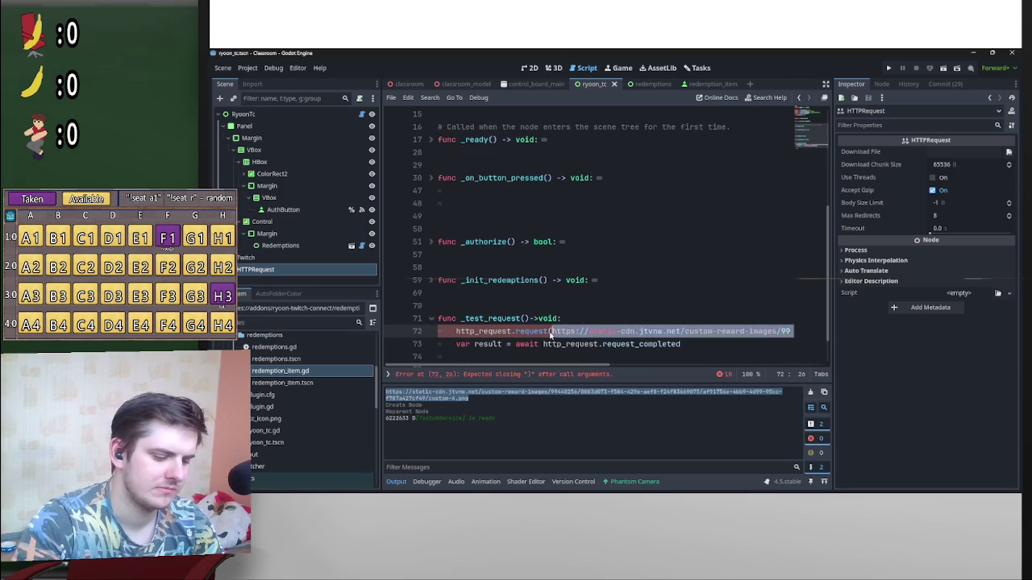
type("\"")
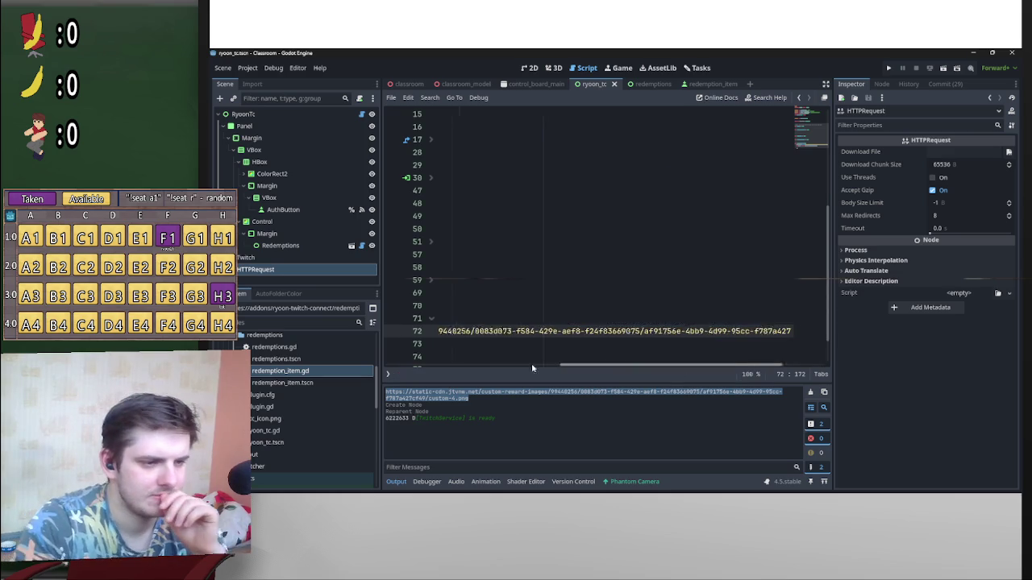
- Add print(result) after the await line and select the _test_request() name
scroll(476, 348, "down", 1)
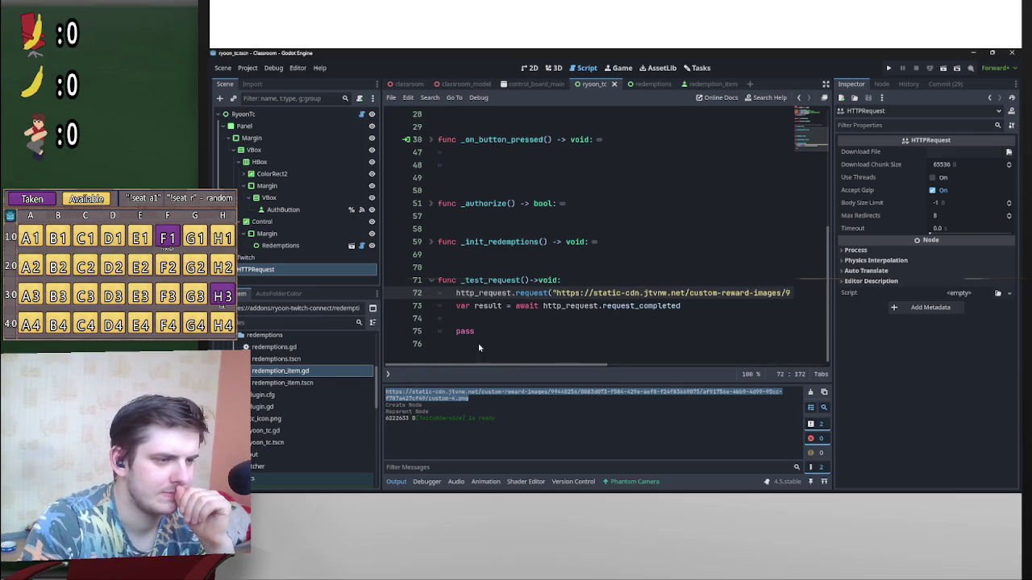
left_click(514, 324)
key("Return")
key("Return")
key("Up")
key("Up")
type("print")
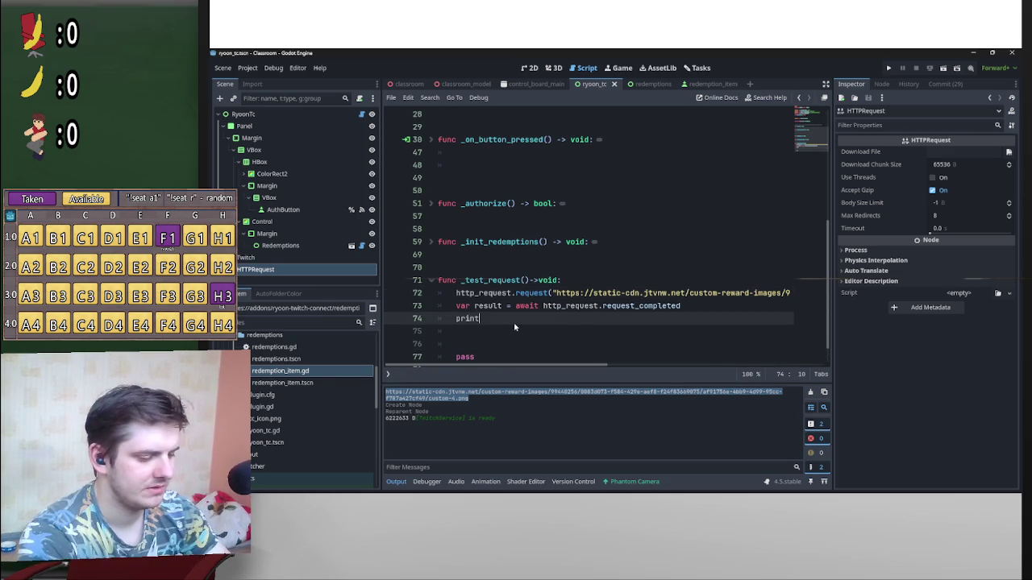
type("(result")
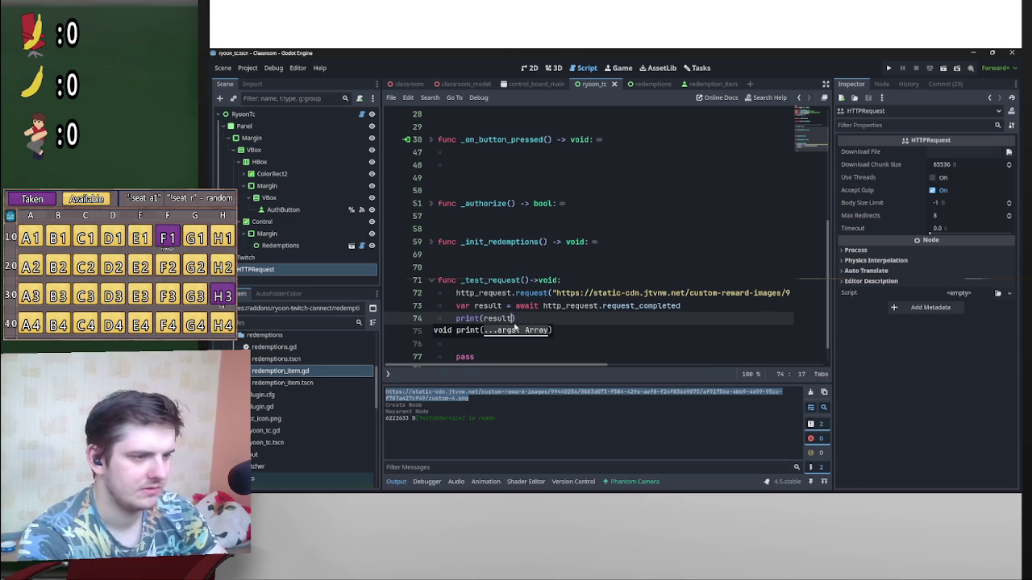
scroll(461, 323, "up", 1)
left_click_drag(462, 319, 530, 321)
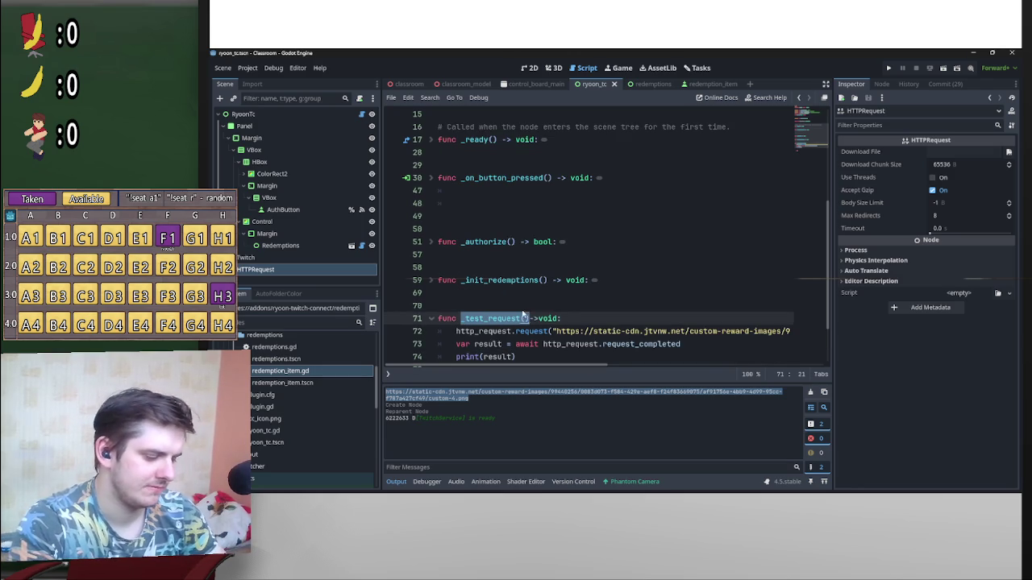
- Make _on_button_pressed call _test_request() and return before 'if connected', then run the project
scroll(520, 290, "up", 3)
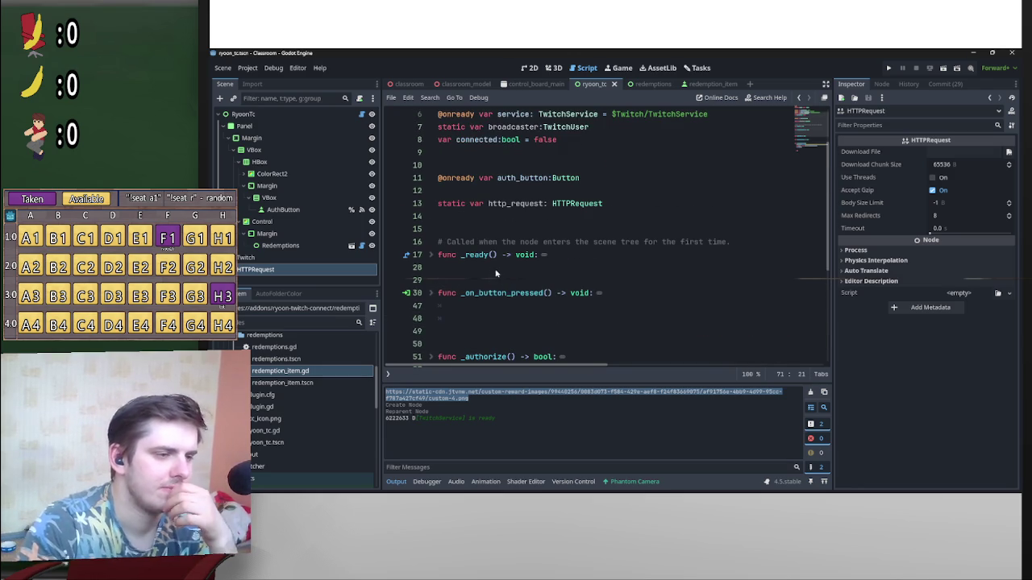
scroll(495, 274, "down", 3)
scroll(516, 276, "down", 1)
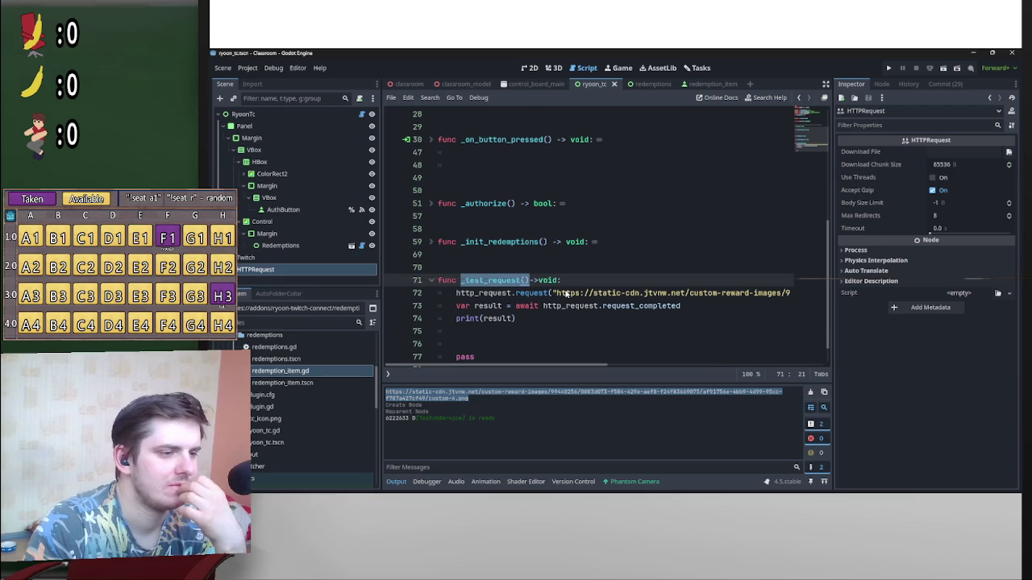
scroll(548, 286, "up", 1)
left_click(432, 178)
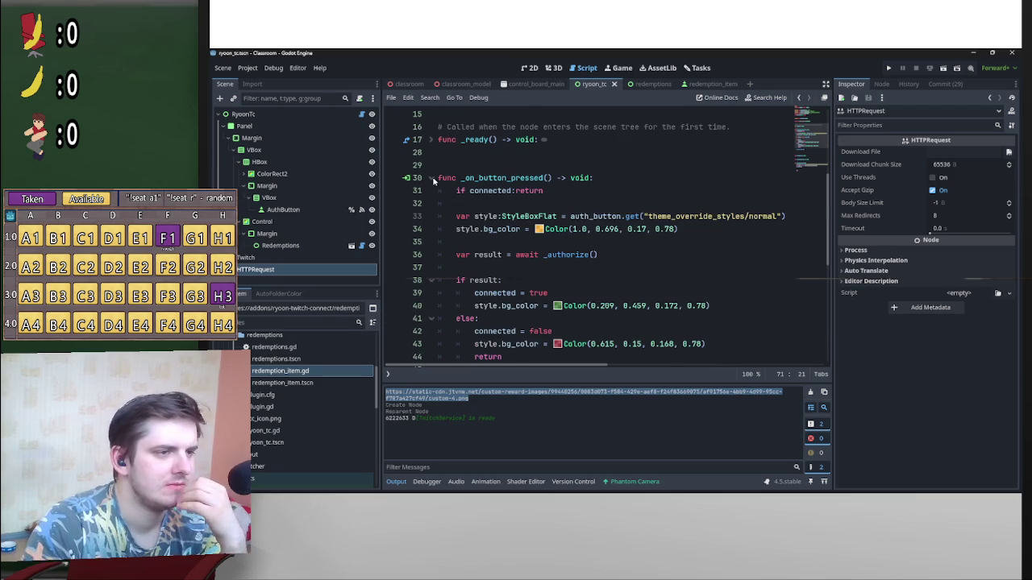
left_click(456, 194)
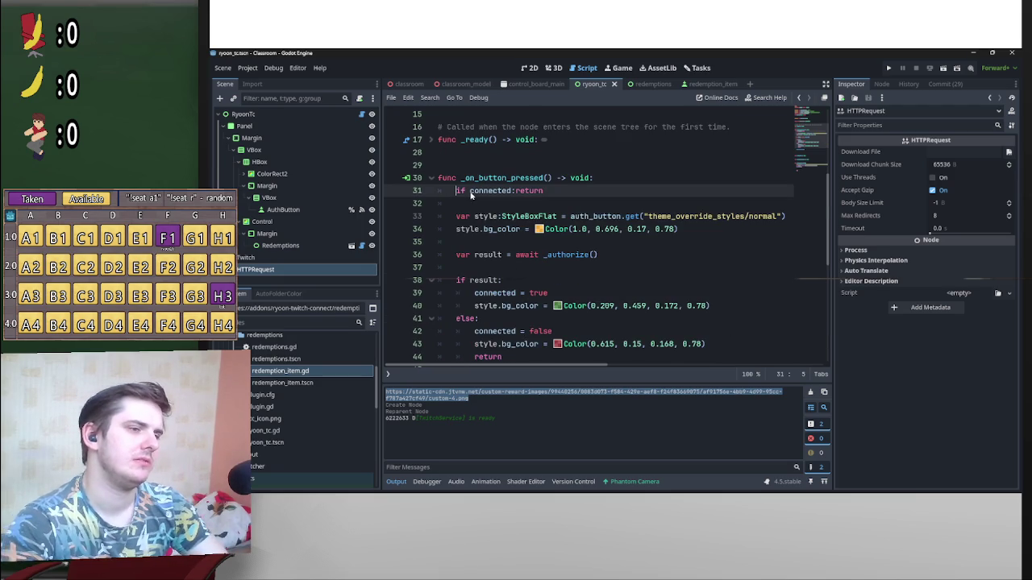
key("Return")
key("Up")
type("_test_request()")
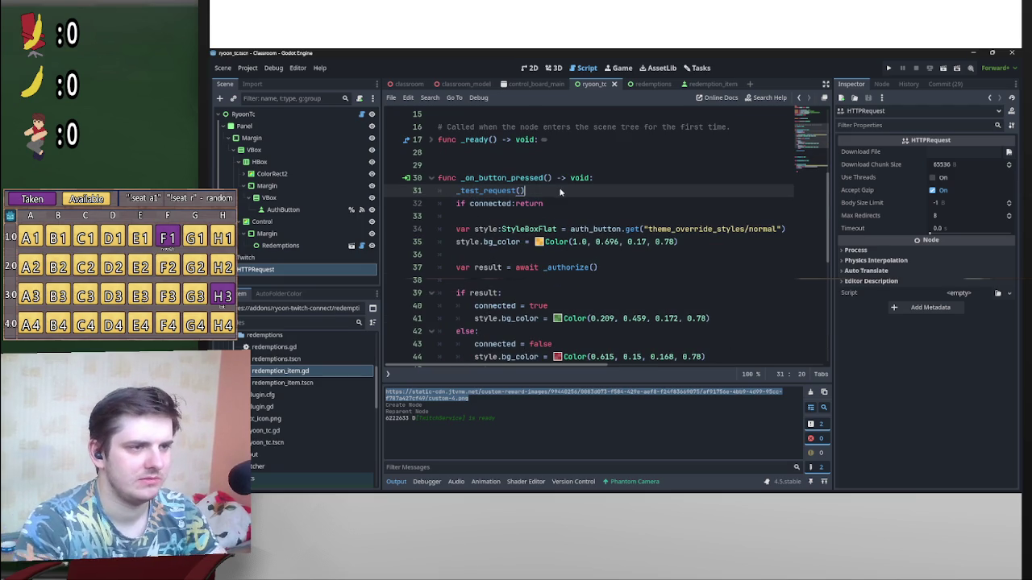
key("Return")
type("return")
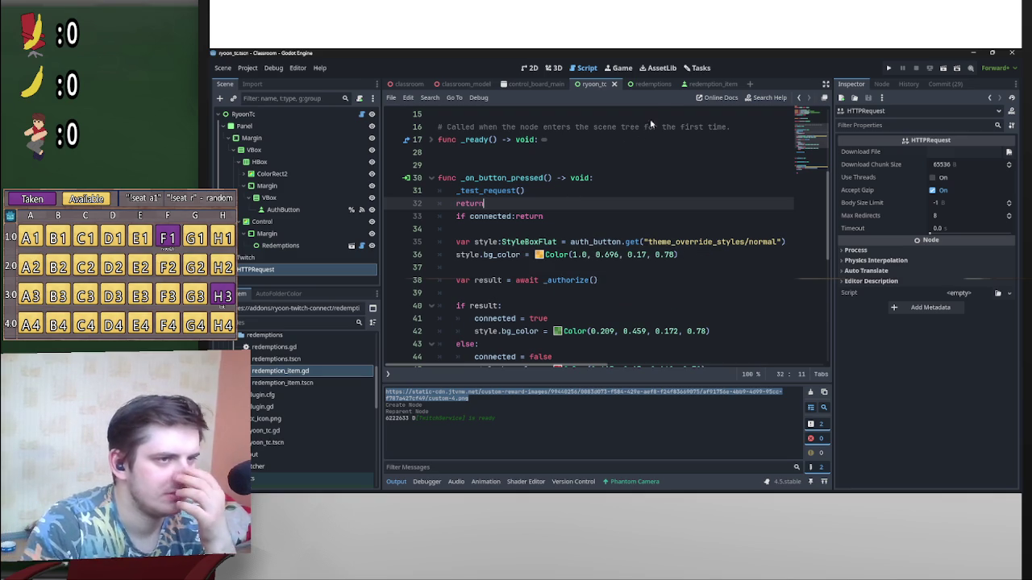
left_click(944, 69)
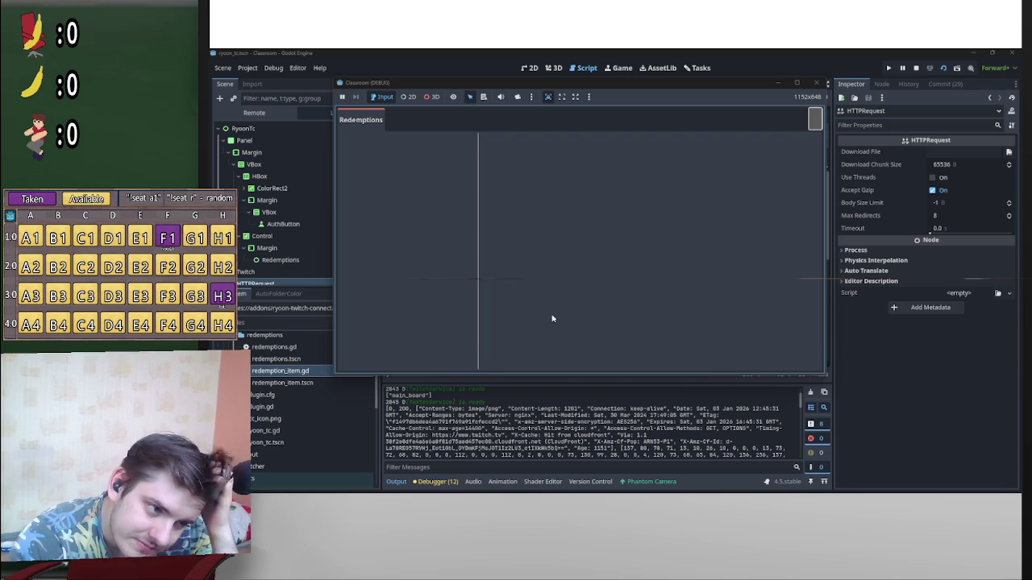
- Highlight the '[0, 200' status in the Output log, scroll the byte data, and stop the game
left_click_drag(387, 409, 397, 413)
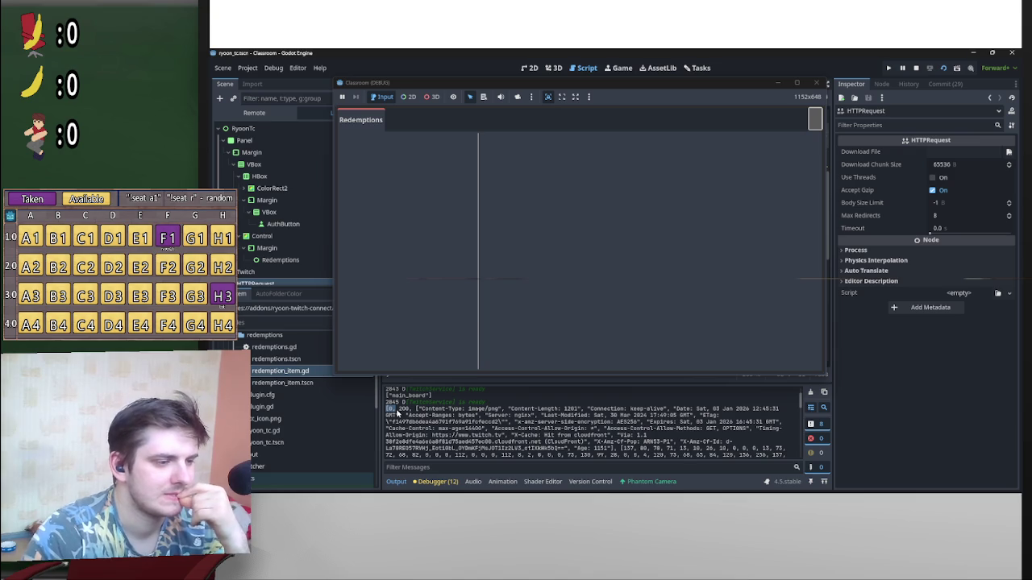
left_click_drag(397, 413, 409, 414)
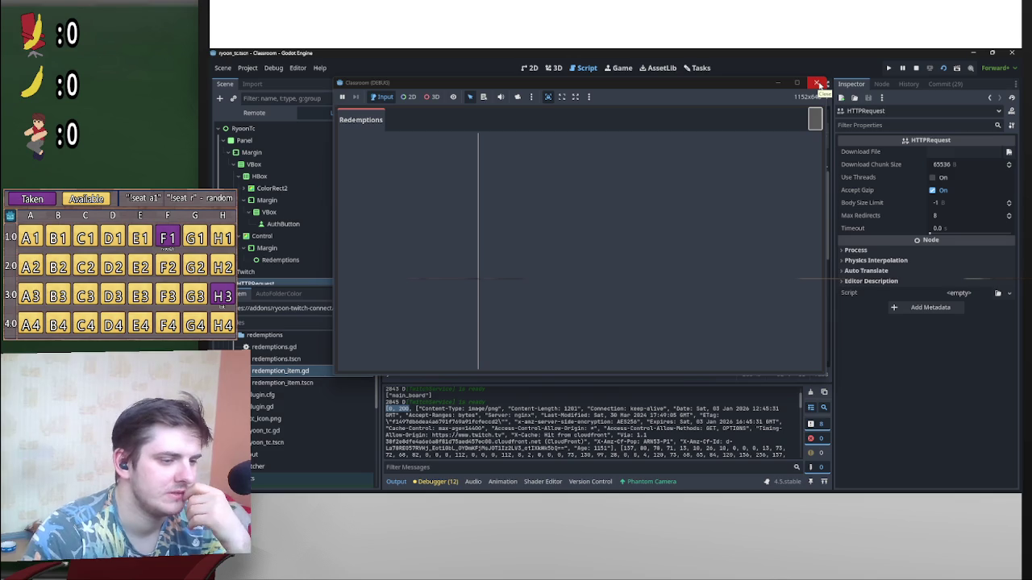
scroll(724, 439, "down", 10)
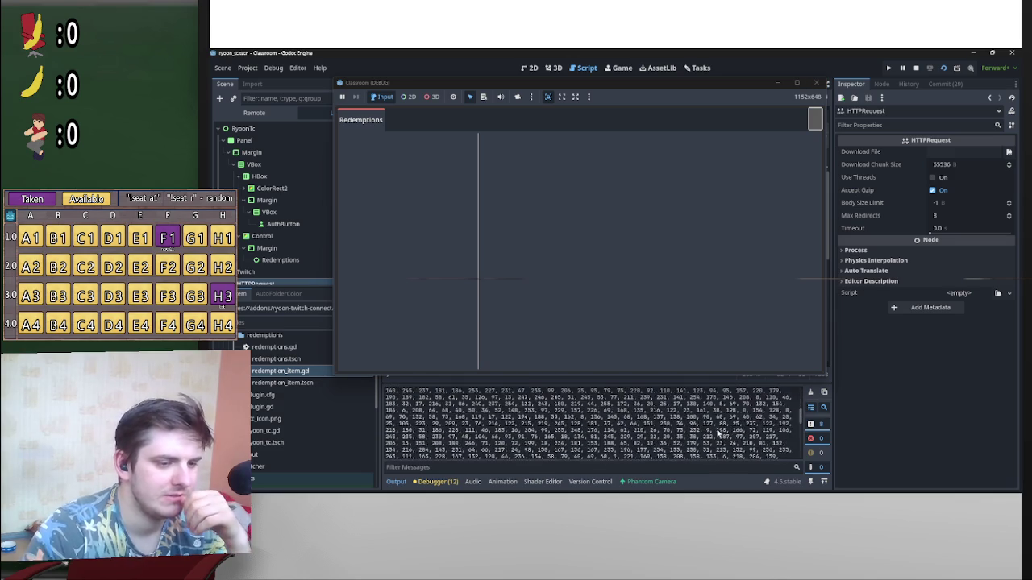
scroll(715, 434, "down", 2)
scroll(519, 448, "down", 1)
scroll(519, 448, "up", 5)
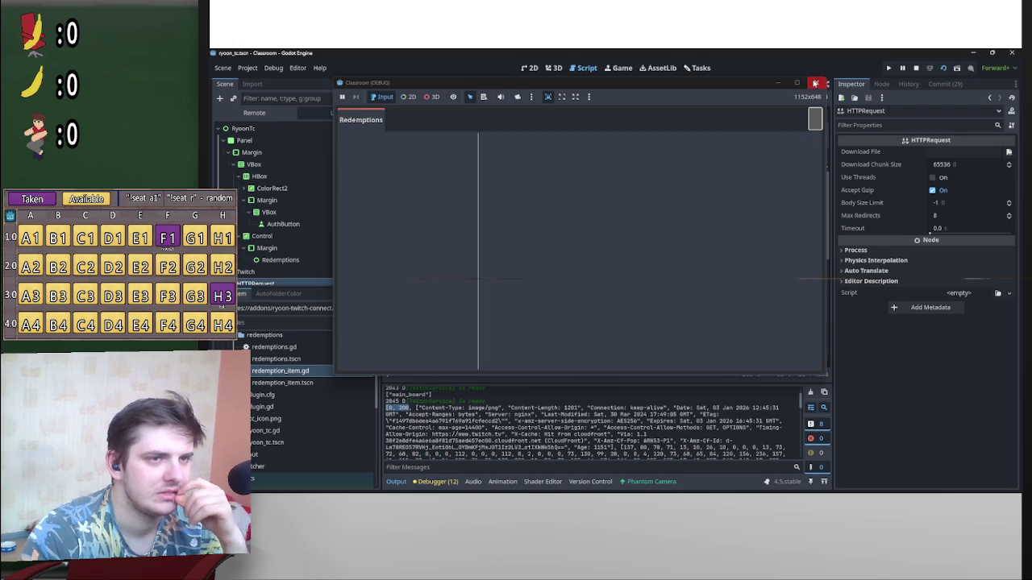
left_click(916, 67)
scroll(720, 433, "down", 3)
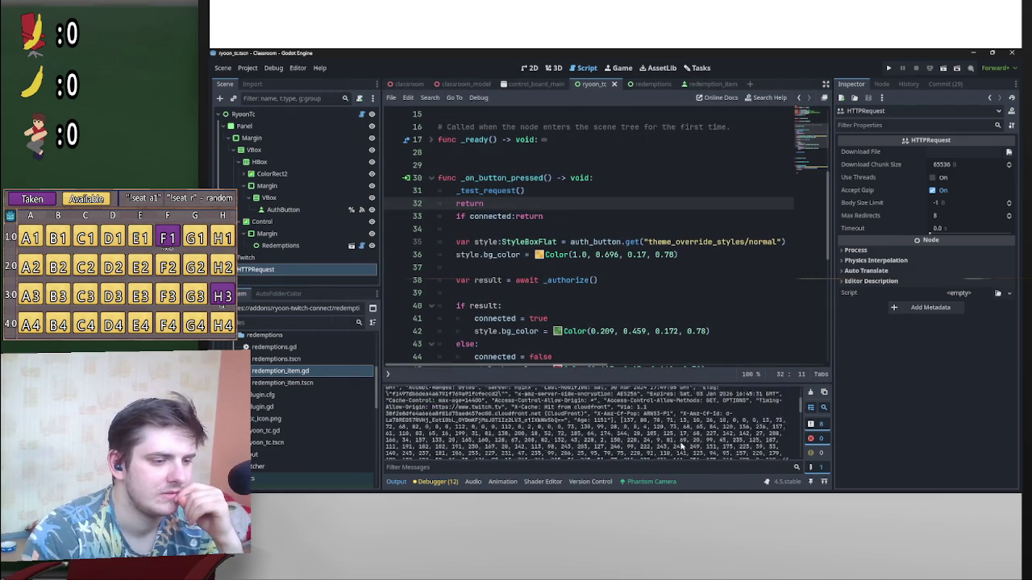
scroll(719, 433, "down", 10)
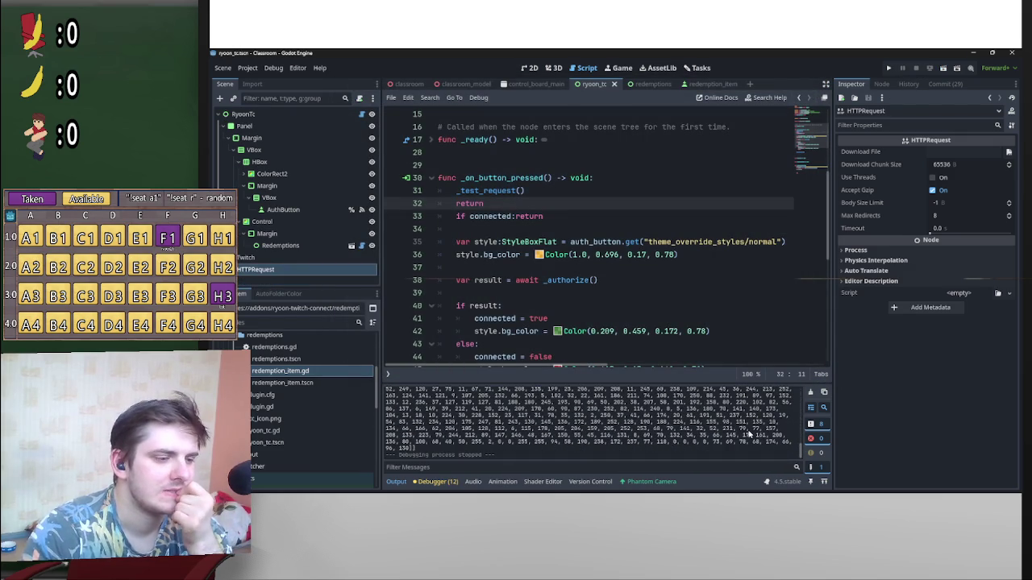
scroll(629, 222, "down", 3)
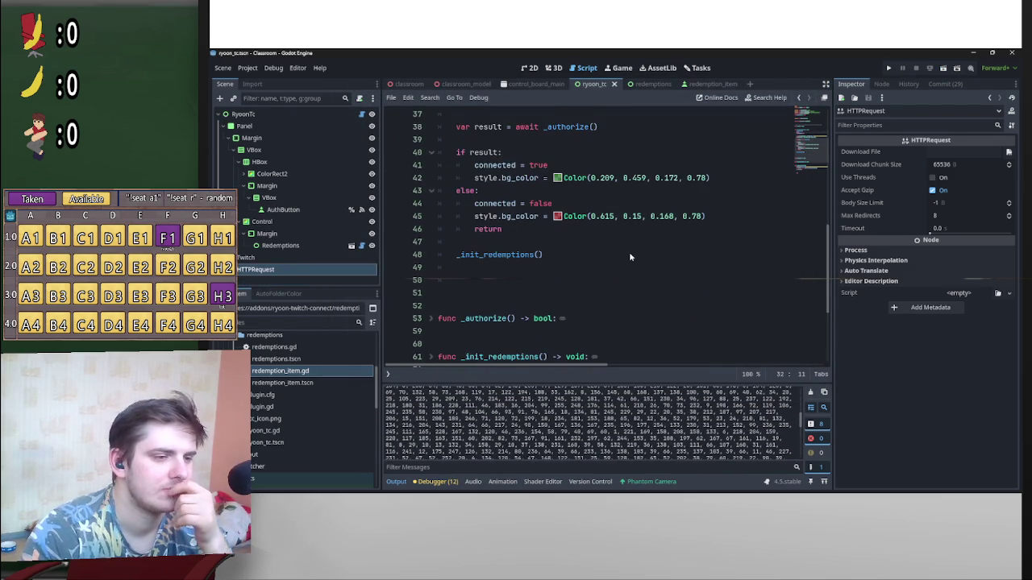
scroll(629, 256, "down", 4)
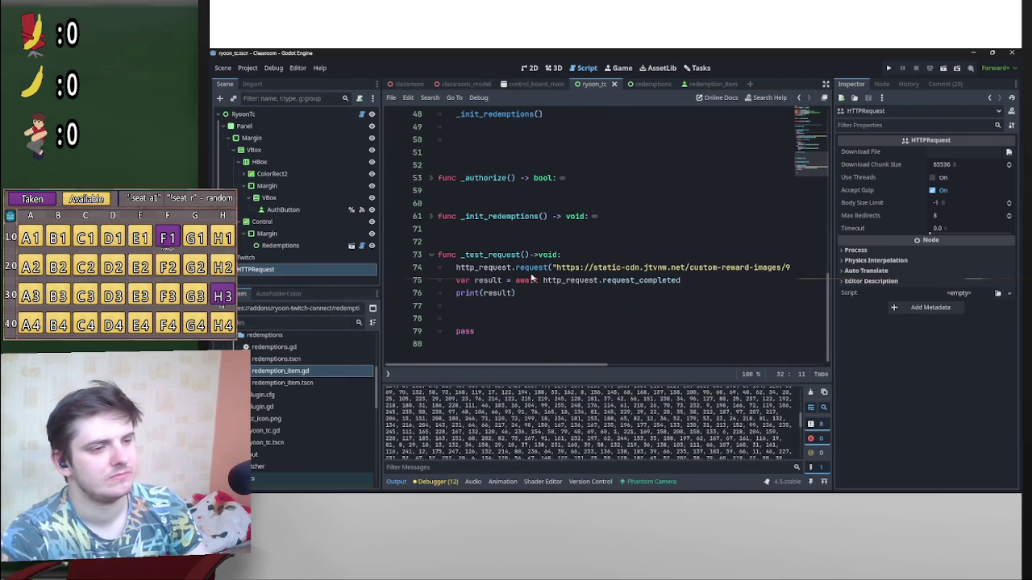
left_click(526, 267, "ctrl")
scroll(810, 301, "up", 10)
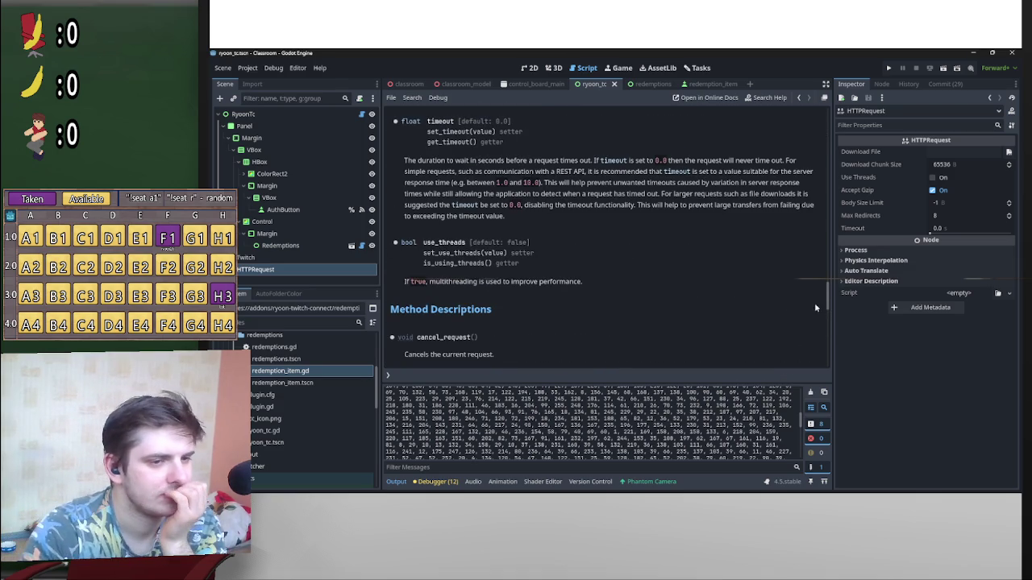
scroll(813, 168, "up", 10)
scroll(811, 167, "down", 10)
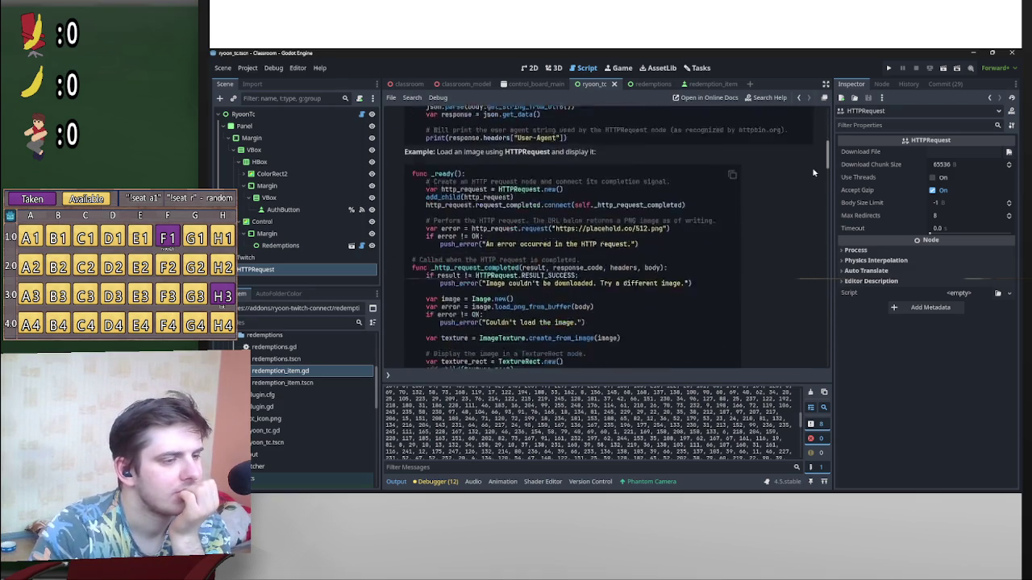
scroll(812, 167, "up", 1)
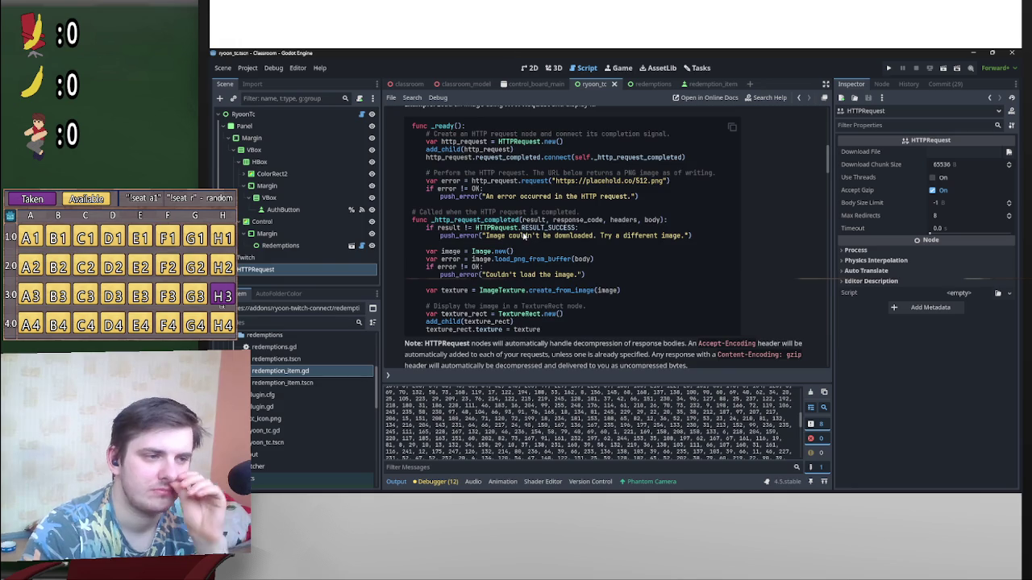
key("alt+Left")
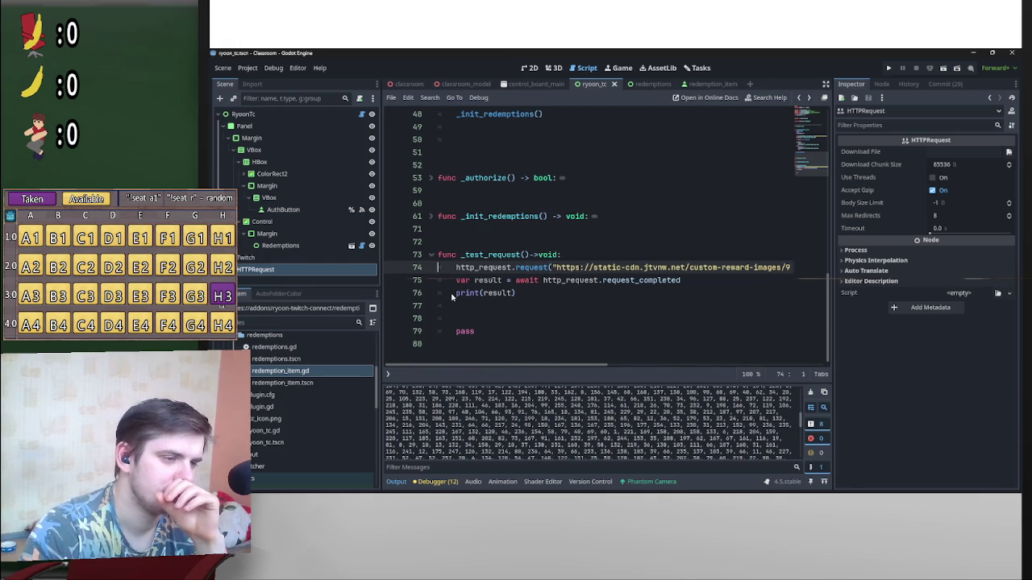
key("alt+Right")
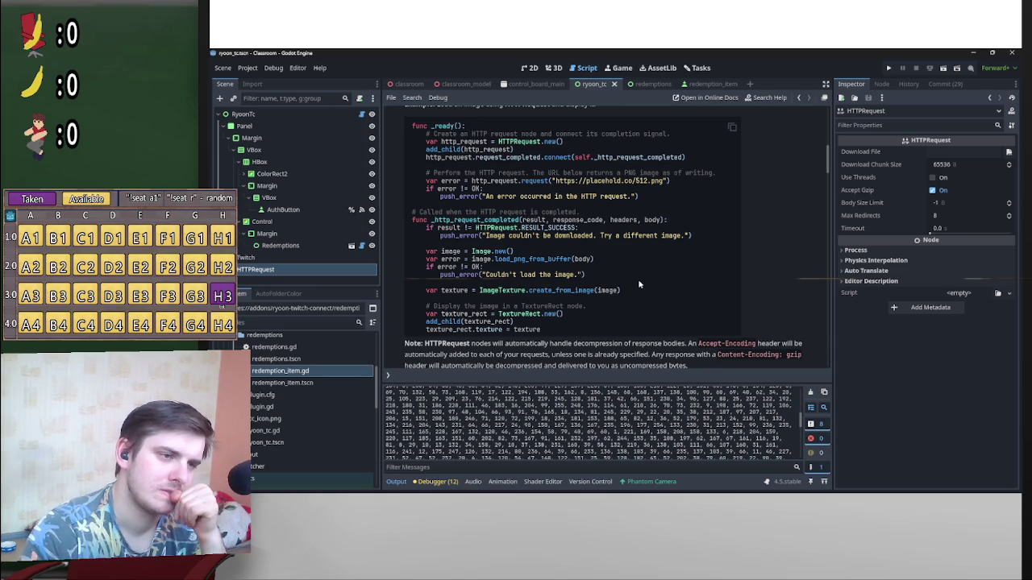
scroll(563, 437, "up", 5)
scroll(563, 436, "up", 2)
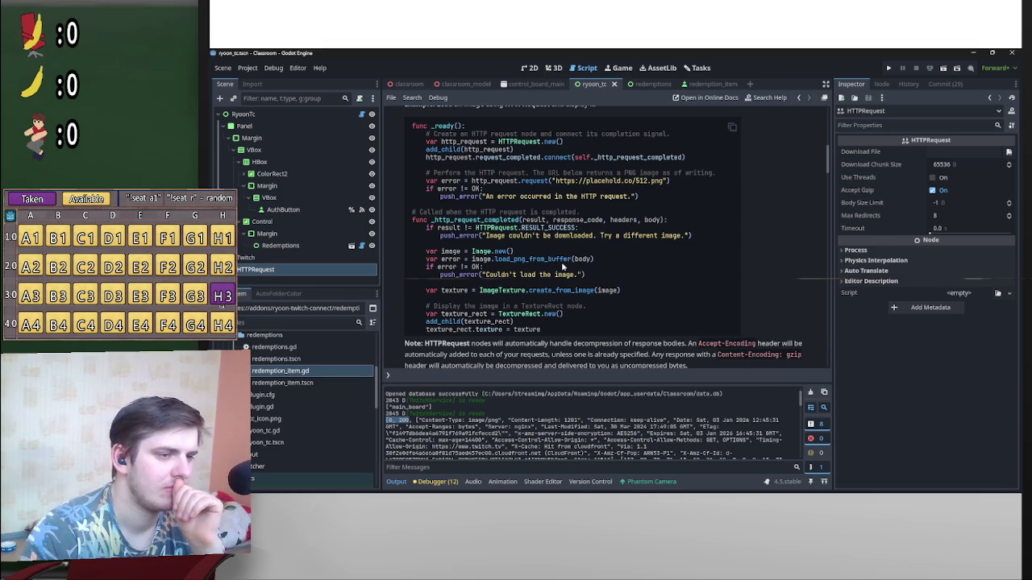
key("alt+Left")
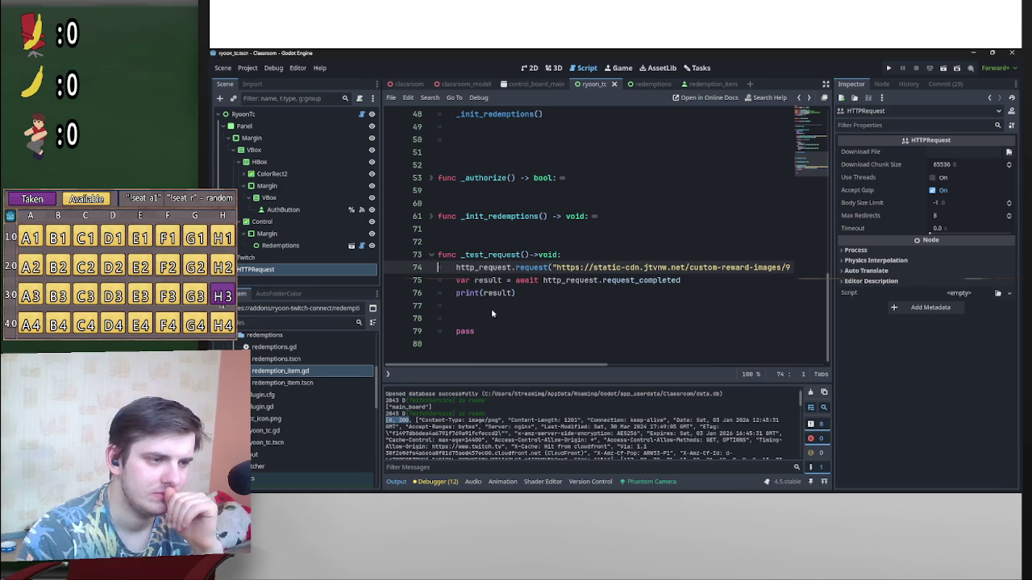
left_click(491, 308)
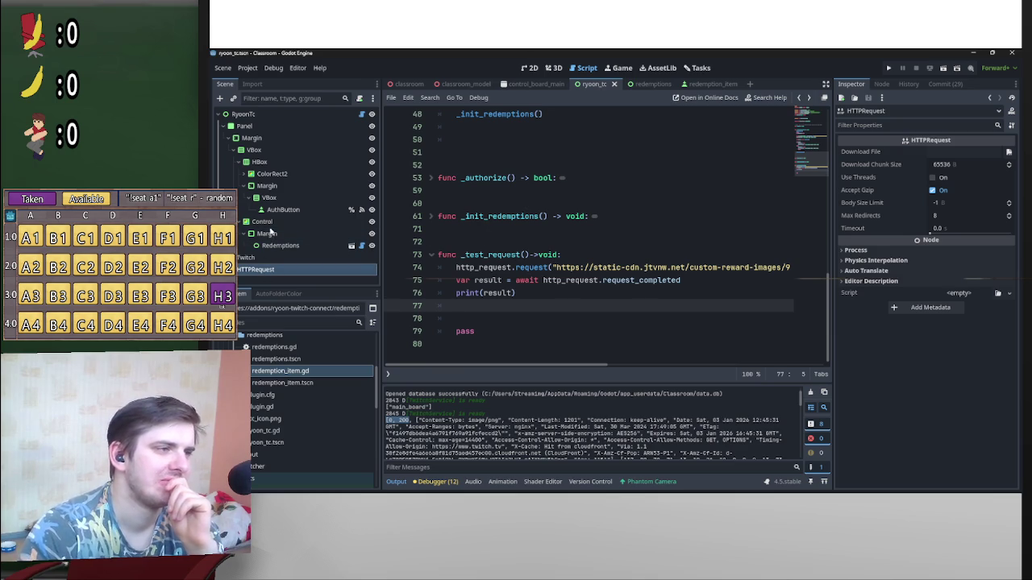
left_click(553, 68)
- Add a TextureRect child node under the Redemptions node
left_click(530, 68)
scroll(625, 253, "down", 3)
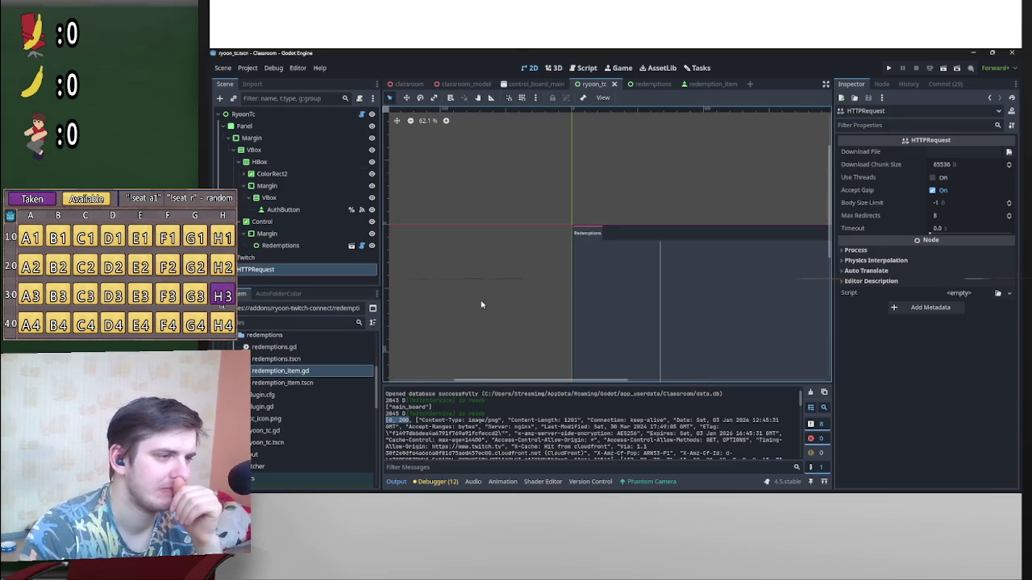
scroll(529, 303, "down", 2)
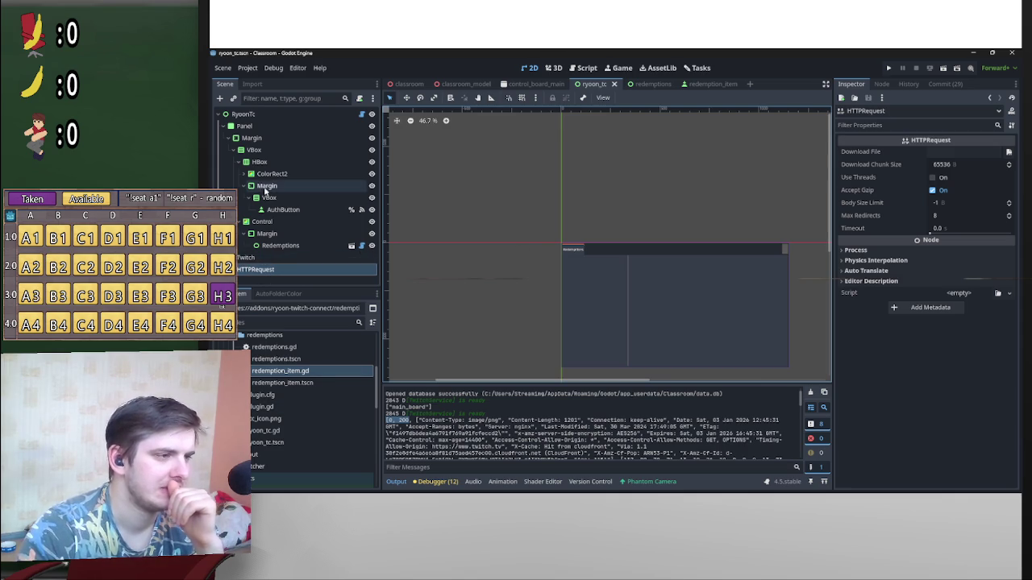
scroll(637, 283, "up", 3)
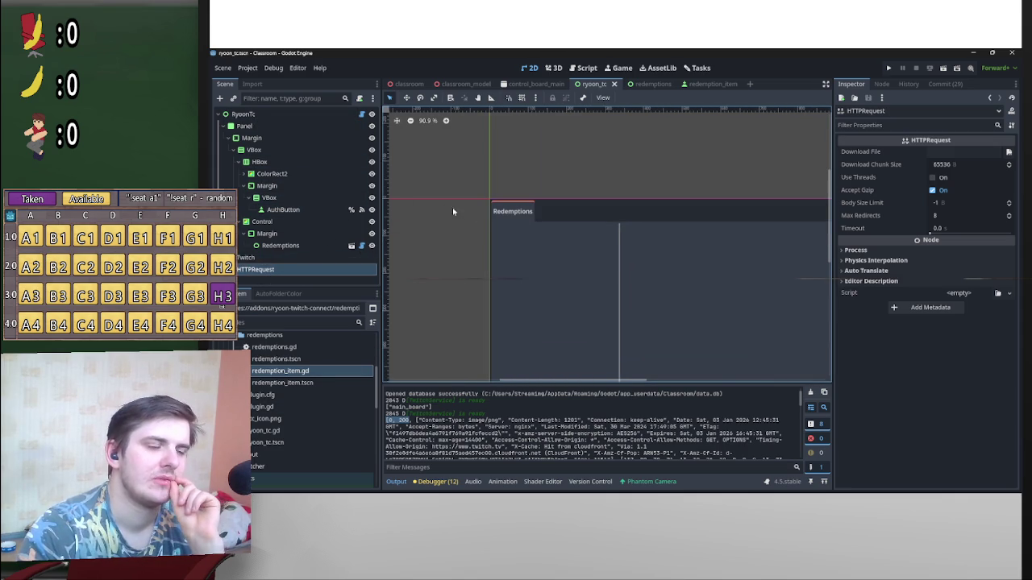
left_click(568, 253)
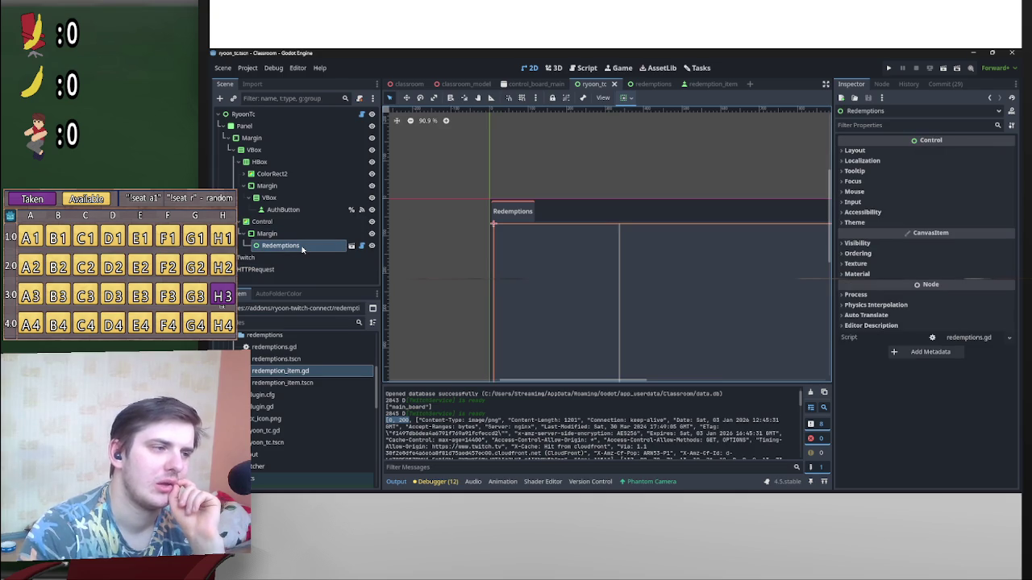
right_click(302, 250)
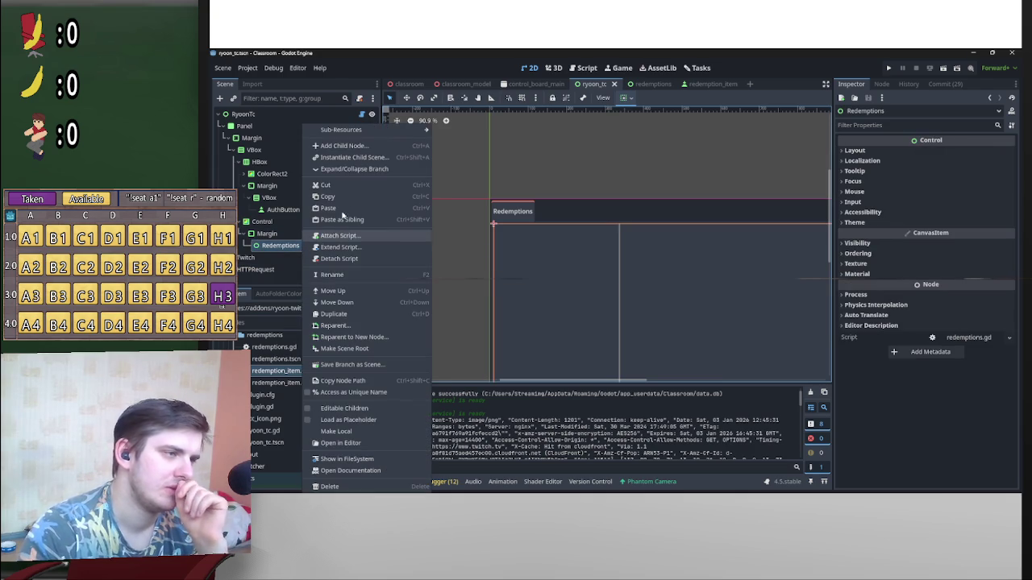
left_click(343, 146)
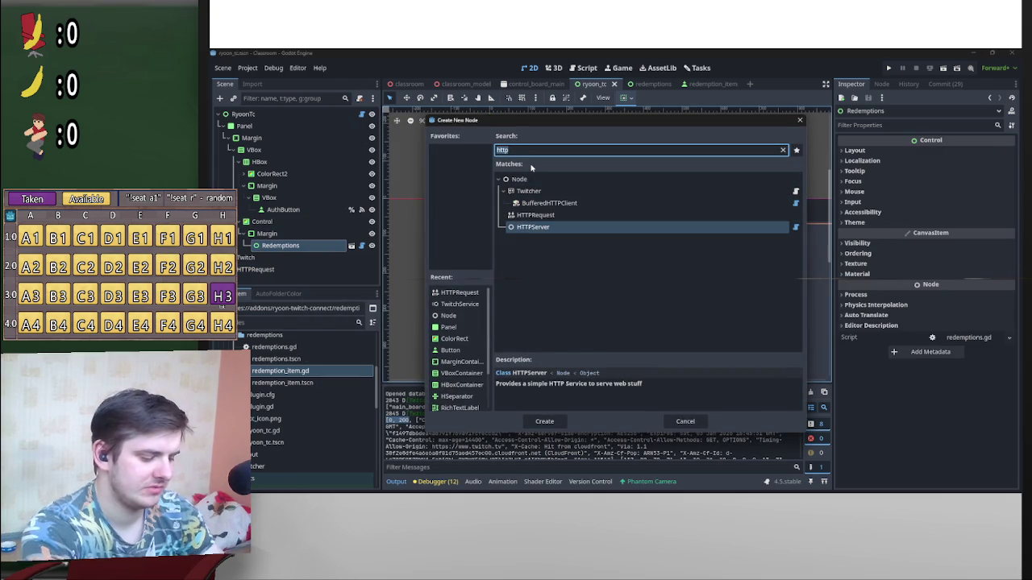
type("grid")
key("BackSpace")
key("BackSpace")
key("BackSpace")
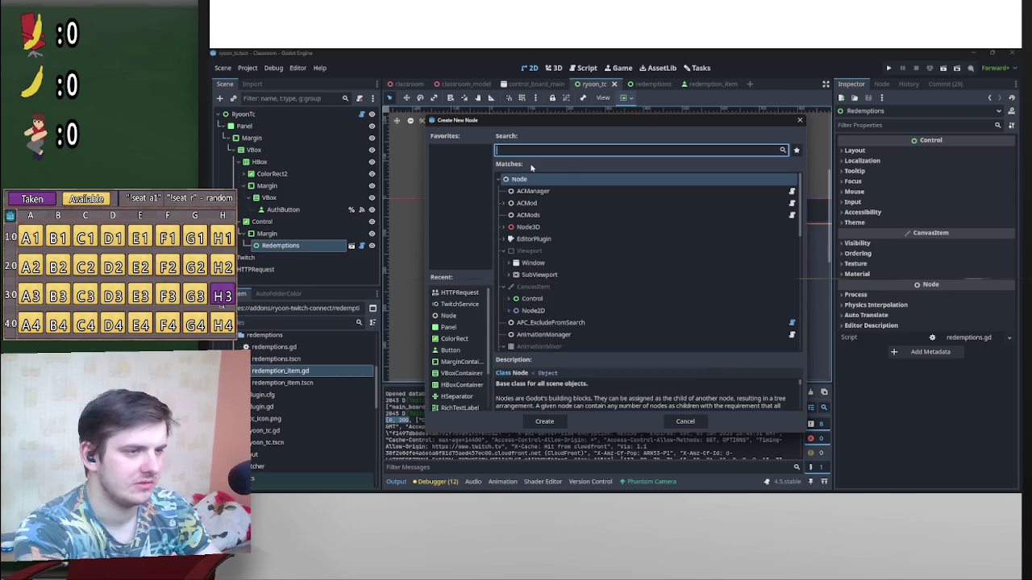
type("t")
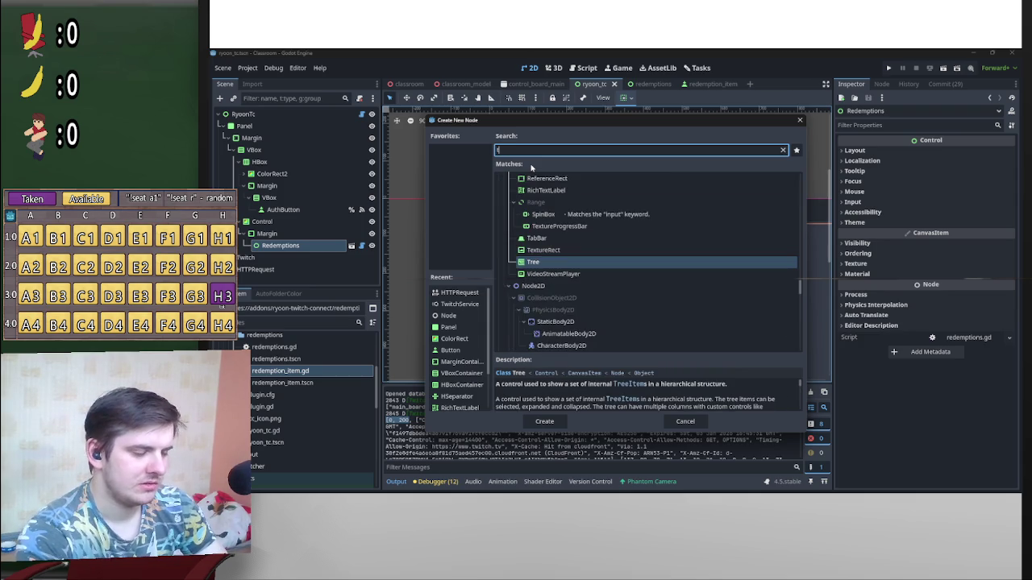
type("extp")
key("BackSpace")
key("BackSpace")
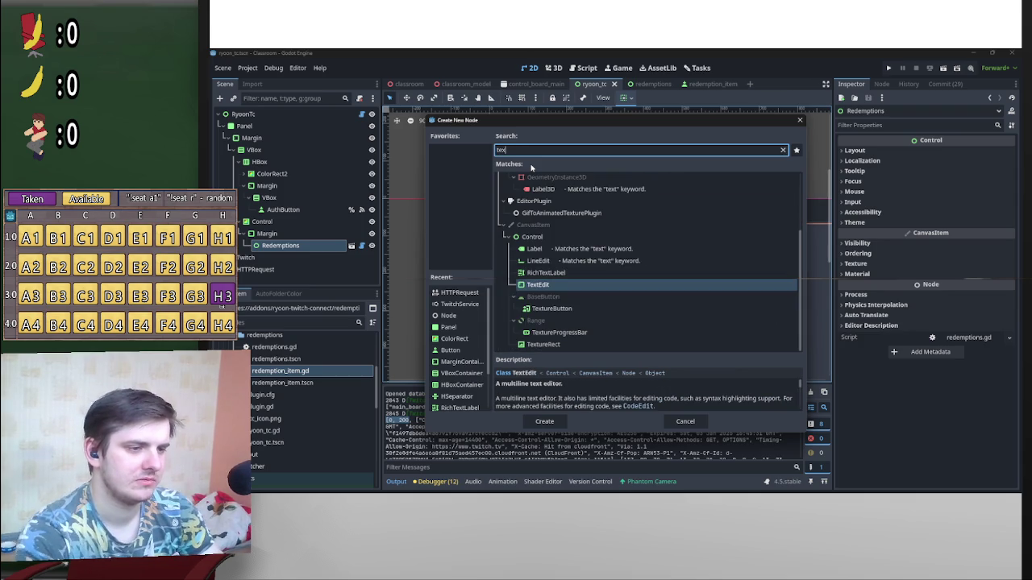
double_click(545, 344)
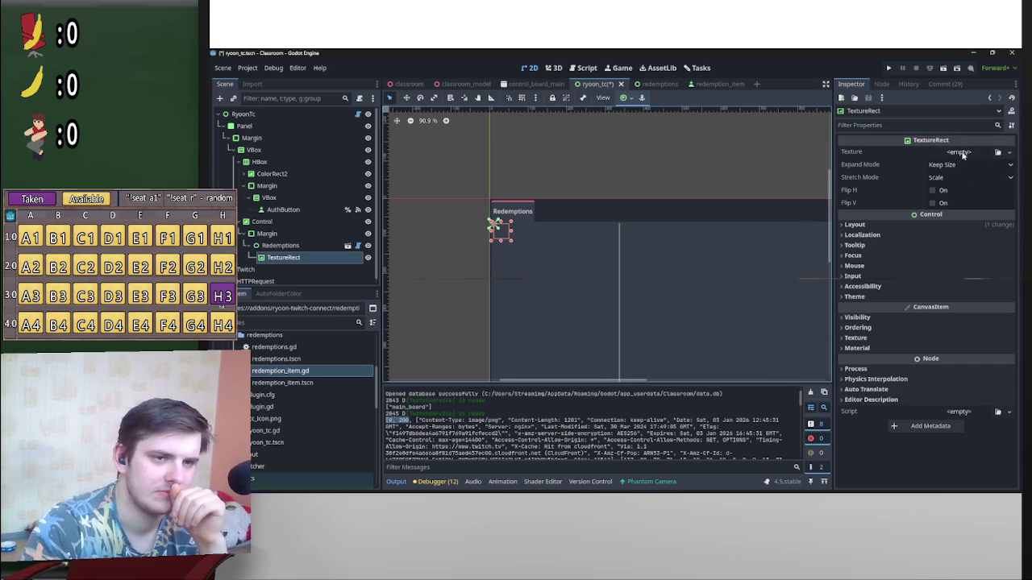
- Try the Godot icon as the TextureRect's texture, clear it back to empty, and return to the script
scroll(320, 433, "down", 5)
scroll(320, 433, "down", 5)
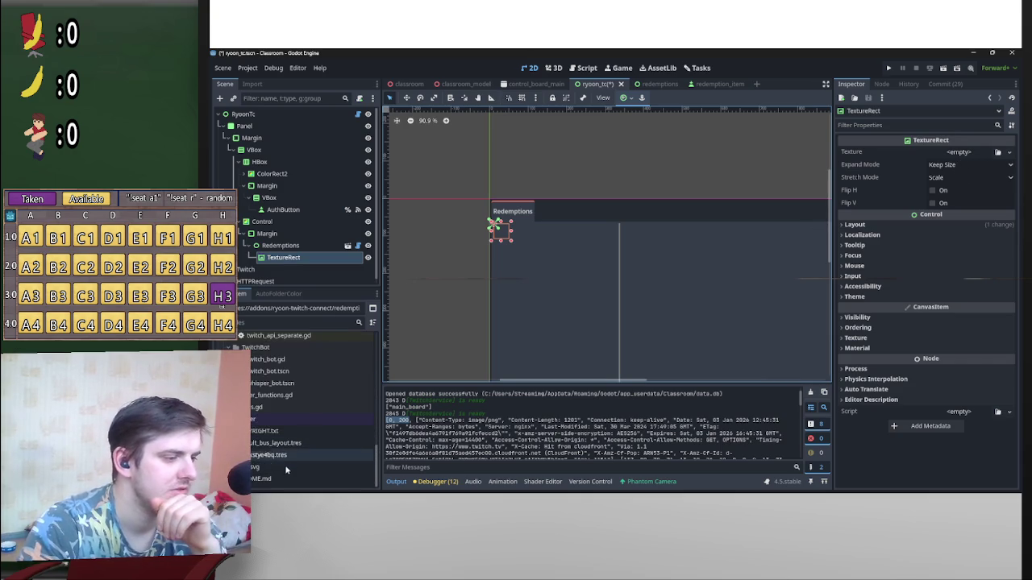
left_click(320, 466)
left_click(998, 152)
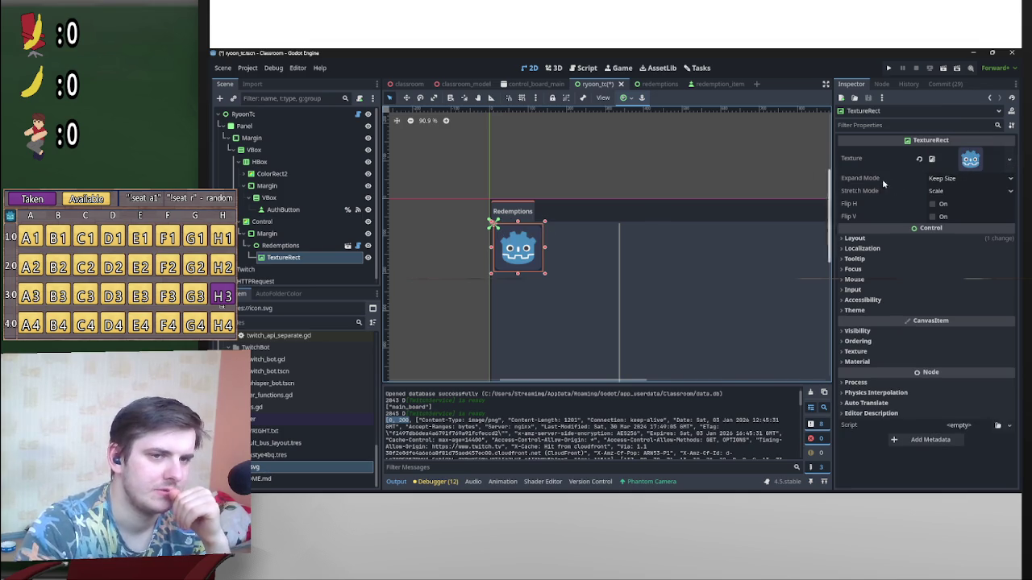
scroll(634, 265, "down", 5)
scroll(634, 265, "down", 1)
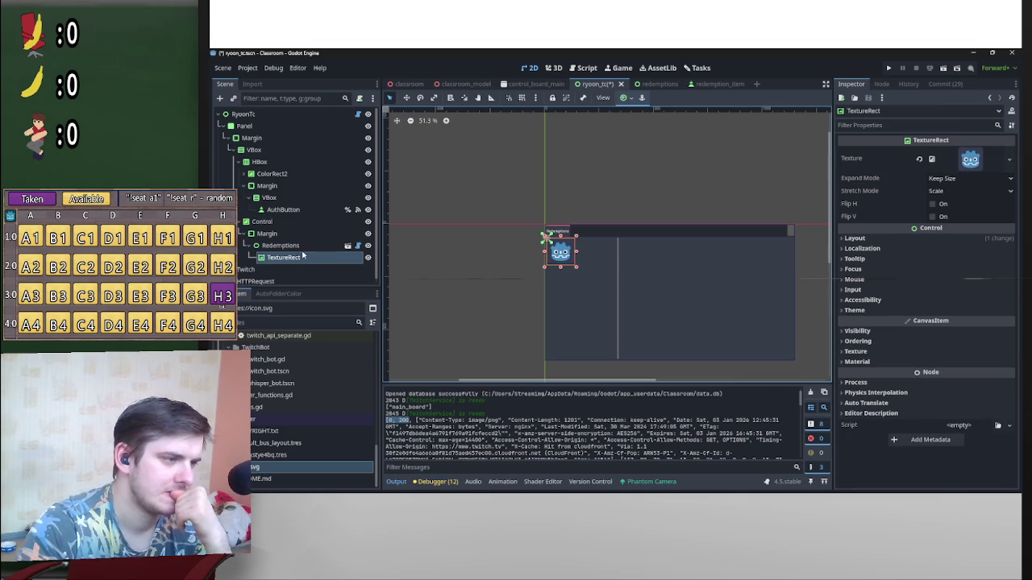
left_click(919, 159)
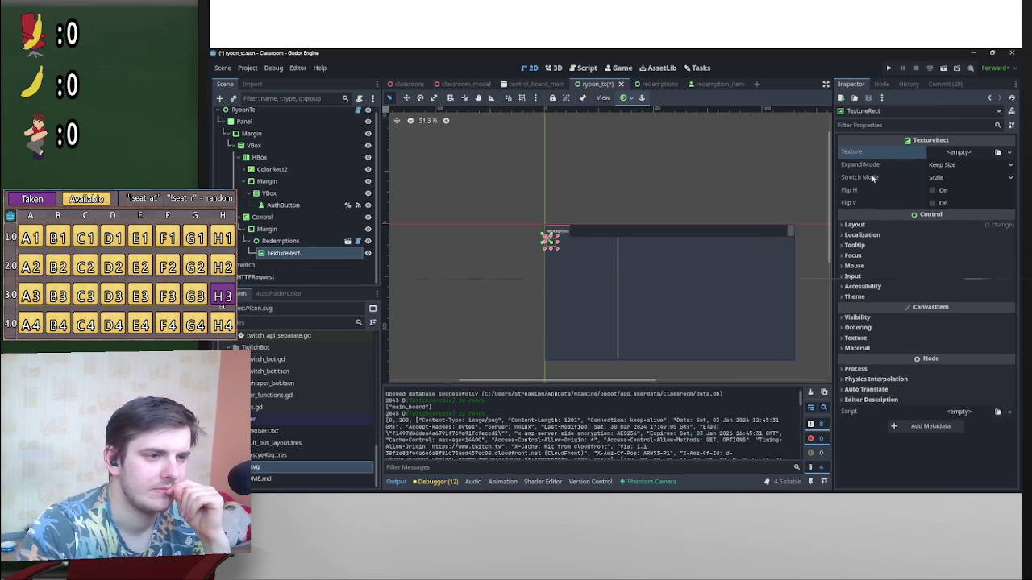
left_click(586, 72)
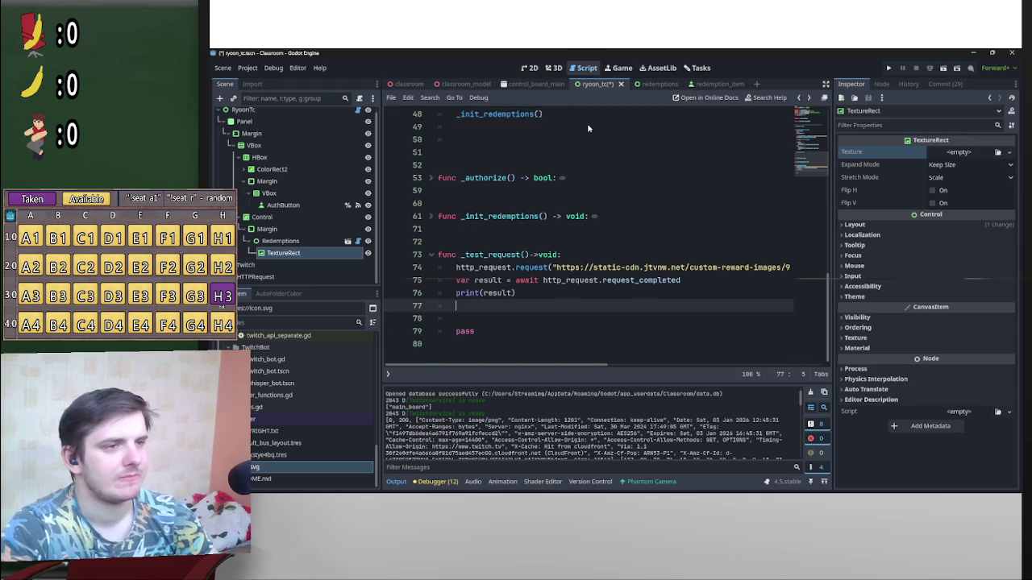
- Insert 'var image := Image.new()' above print(result) in _test_request
left_click(457, 297)
key("Return")
left_click(456, 297)
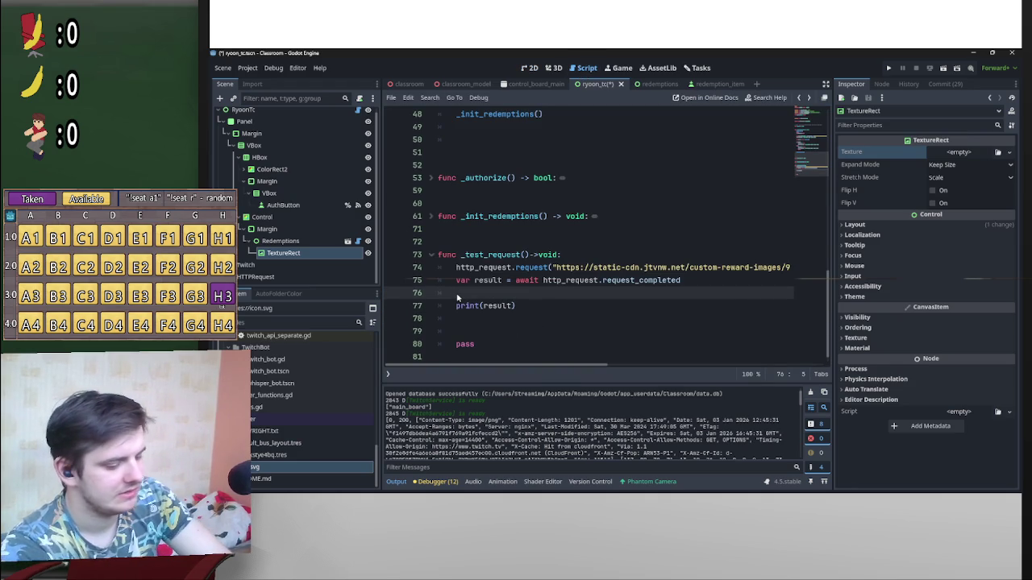
type("var image")
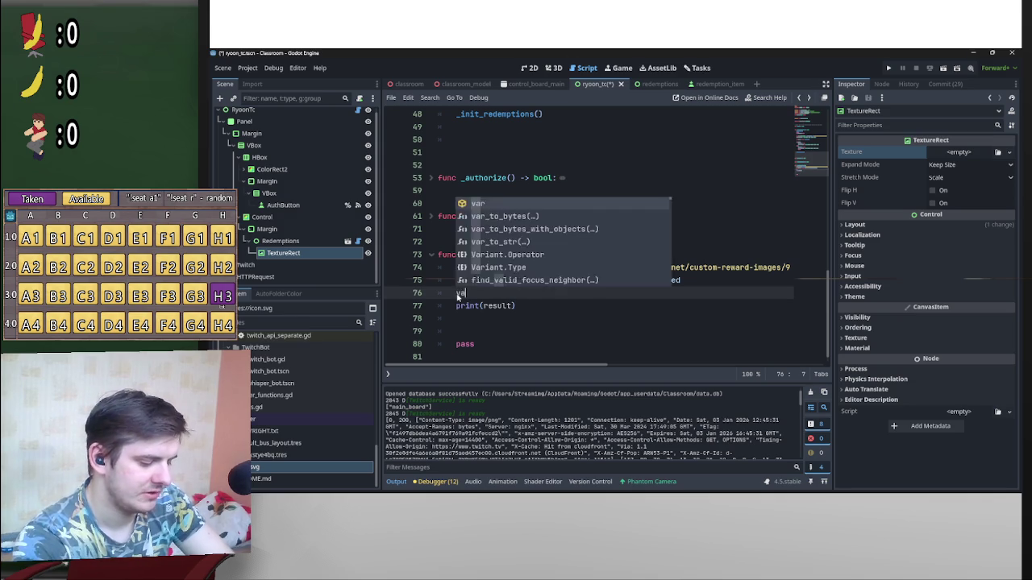
key("Escape")
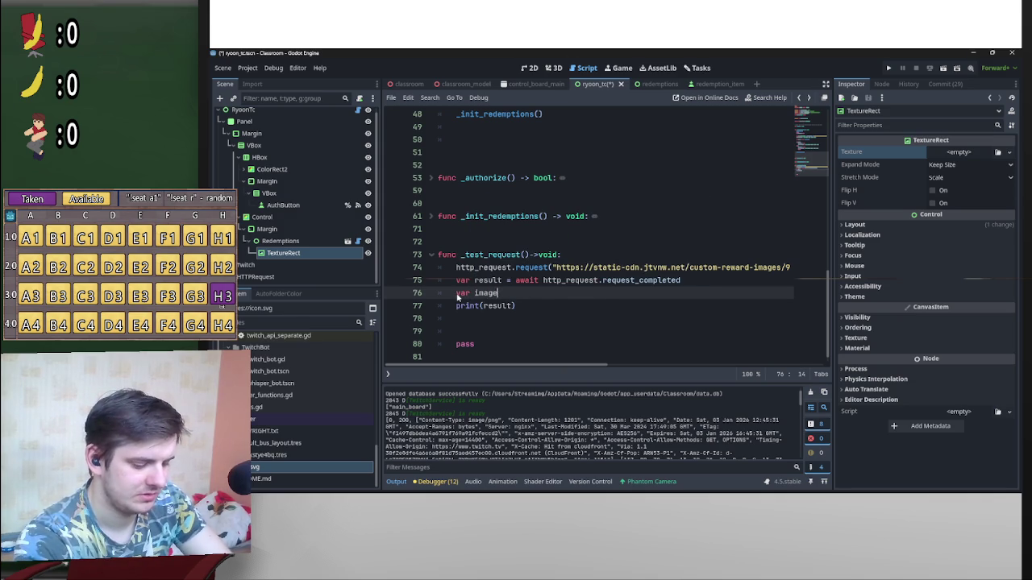
type(":= Image.ne")
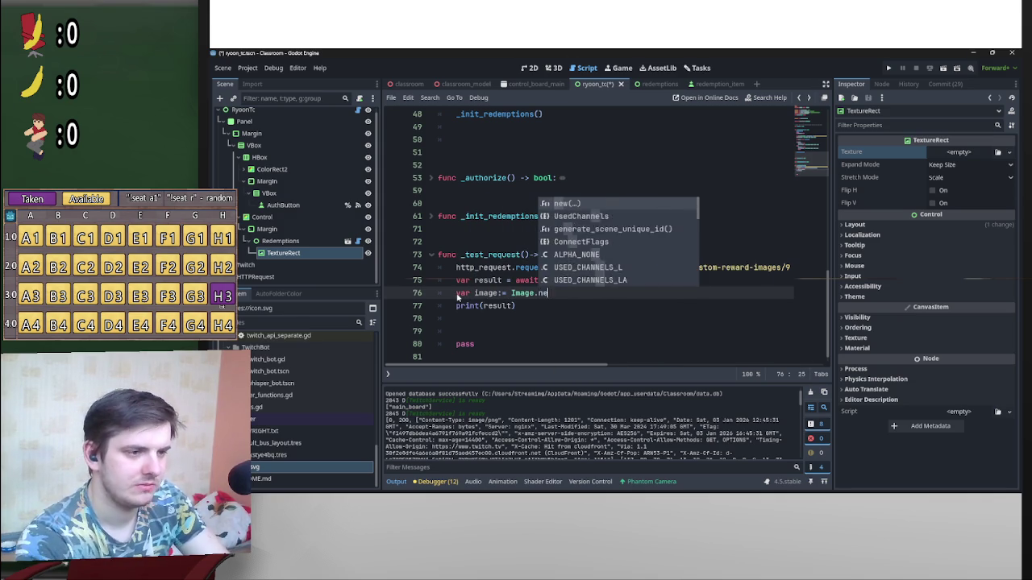
type("w()")
key("Return")
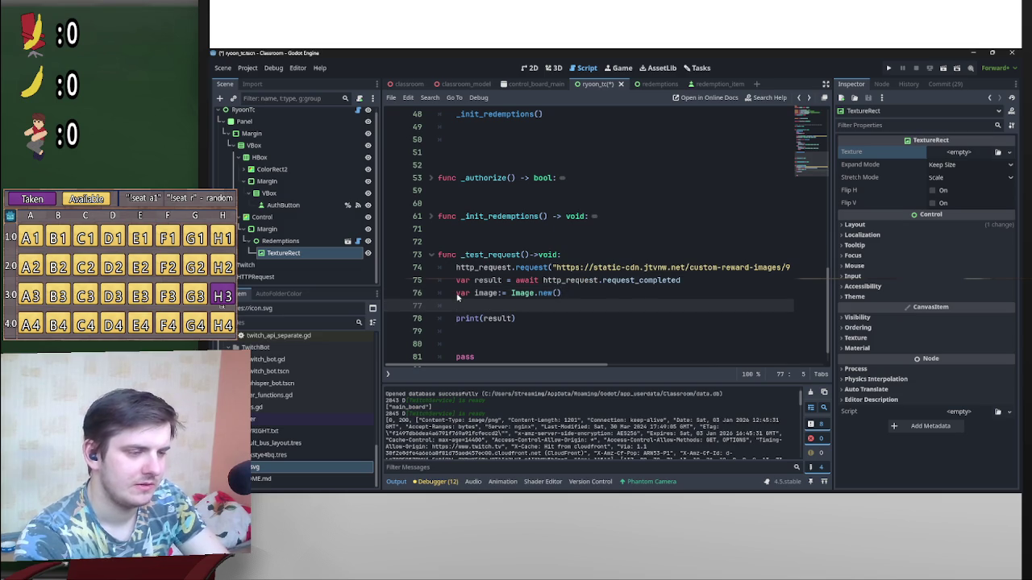
- Add image.load_png_from_buffer() on line 77 via autocomplete, then bring up the stream button deck
type("i")
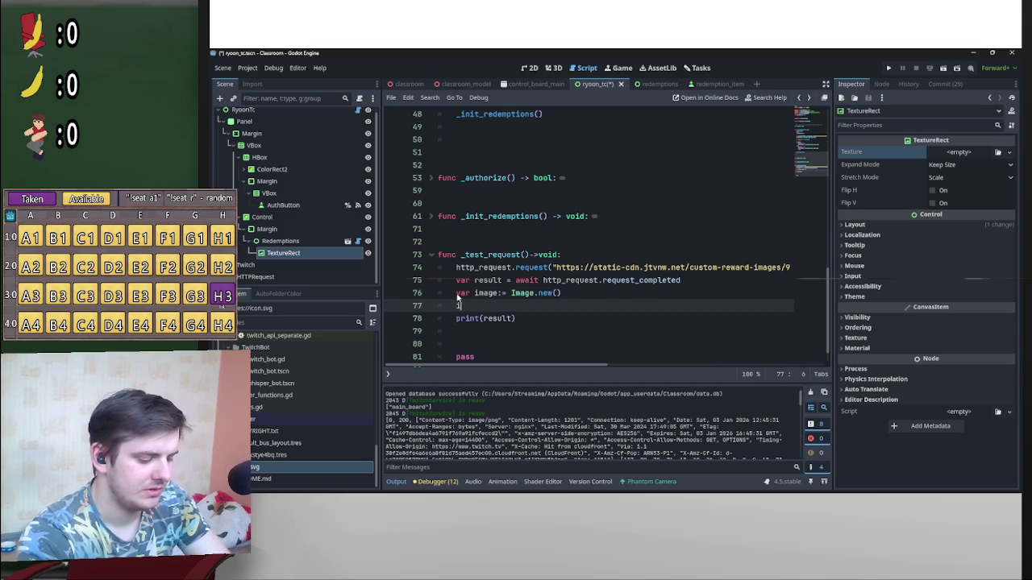
type("mage.cre")
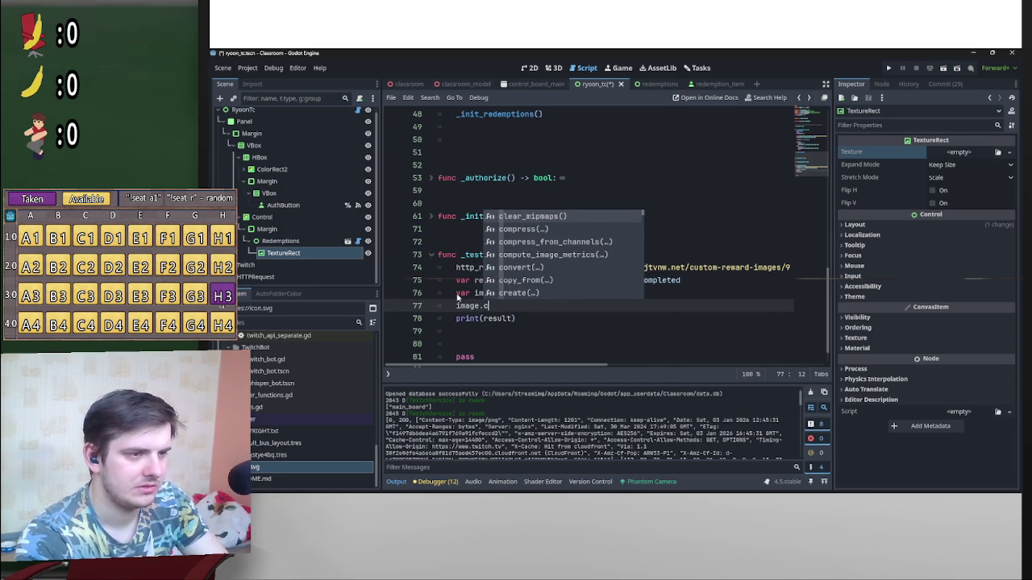
key("BackSpace")
key("BackSpace")
key("BackSpace")
type("ferom")
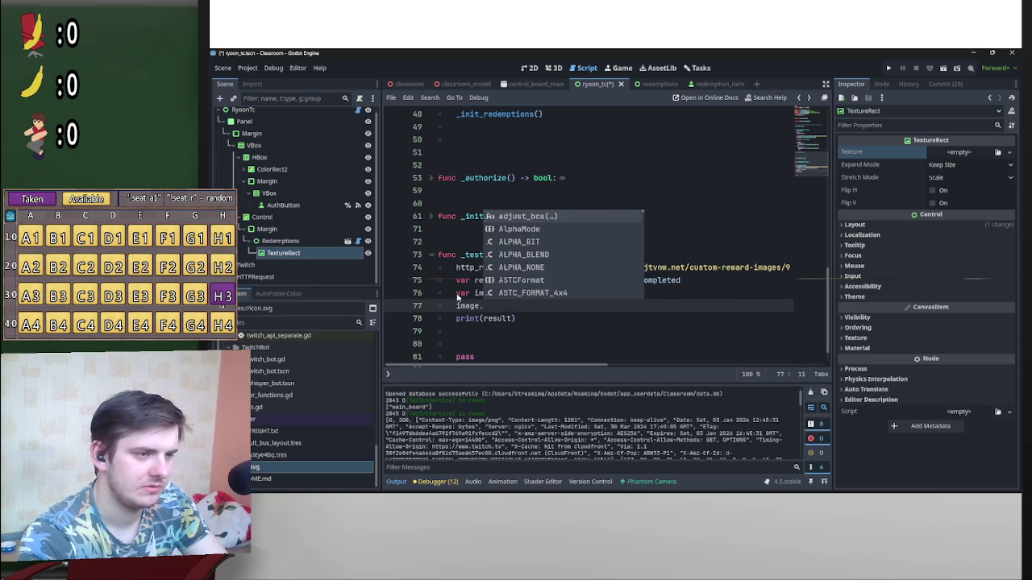
key("BackSpace")
key("BackSpace")
key("BackSpace")
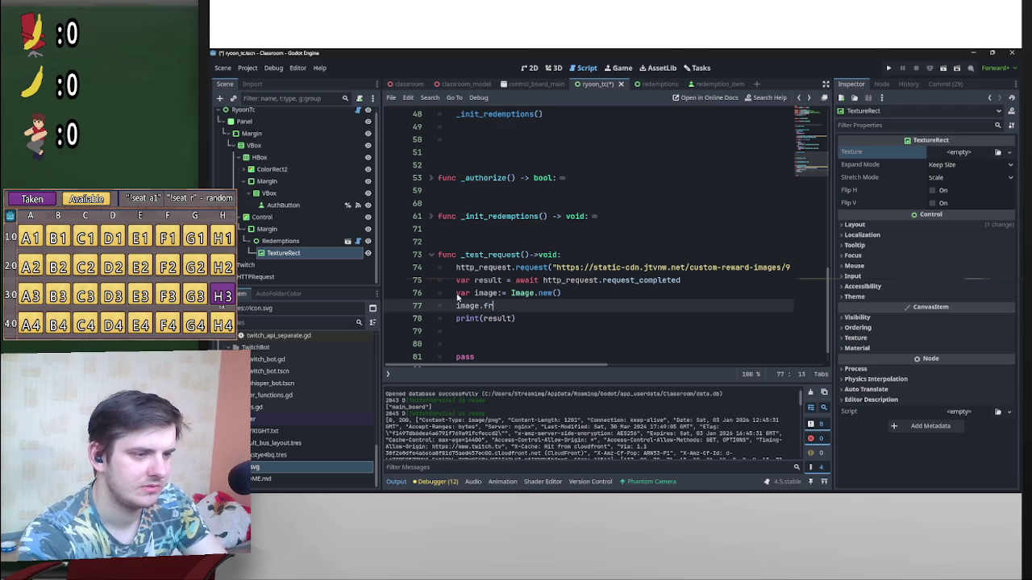
type("om")
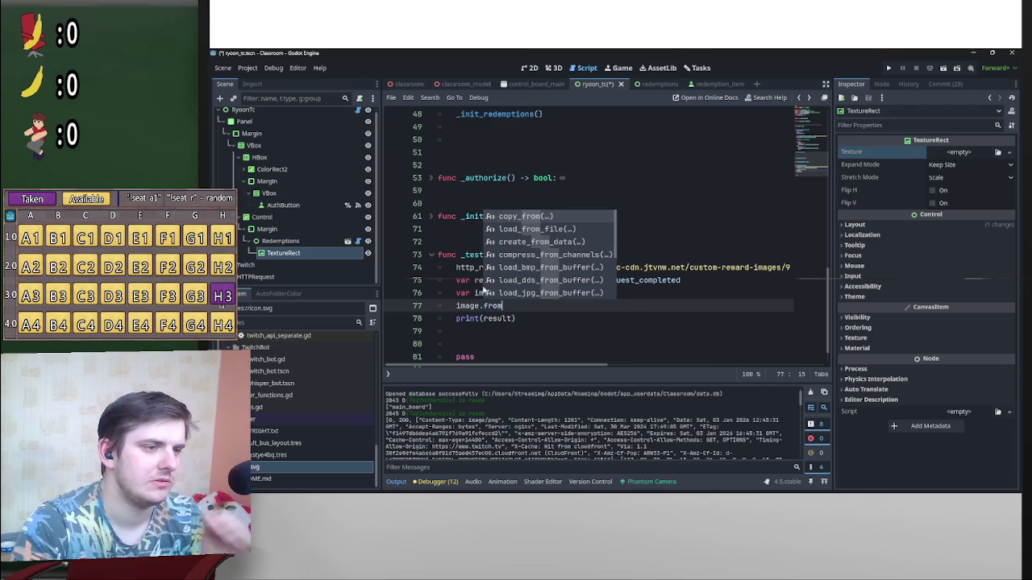
scroll(547, 274, "down", 3)
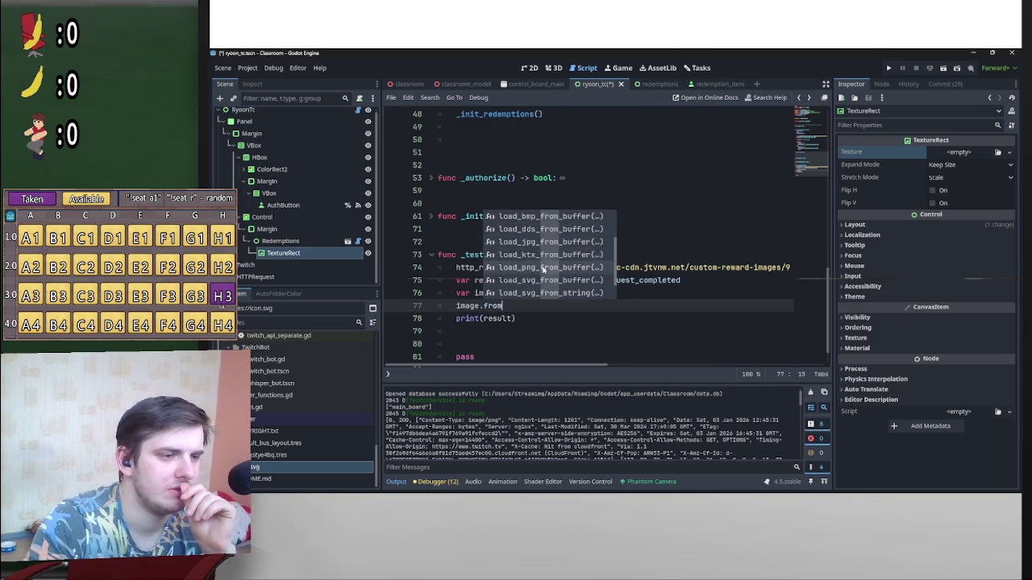
double_click(546, 269)
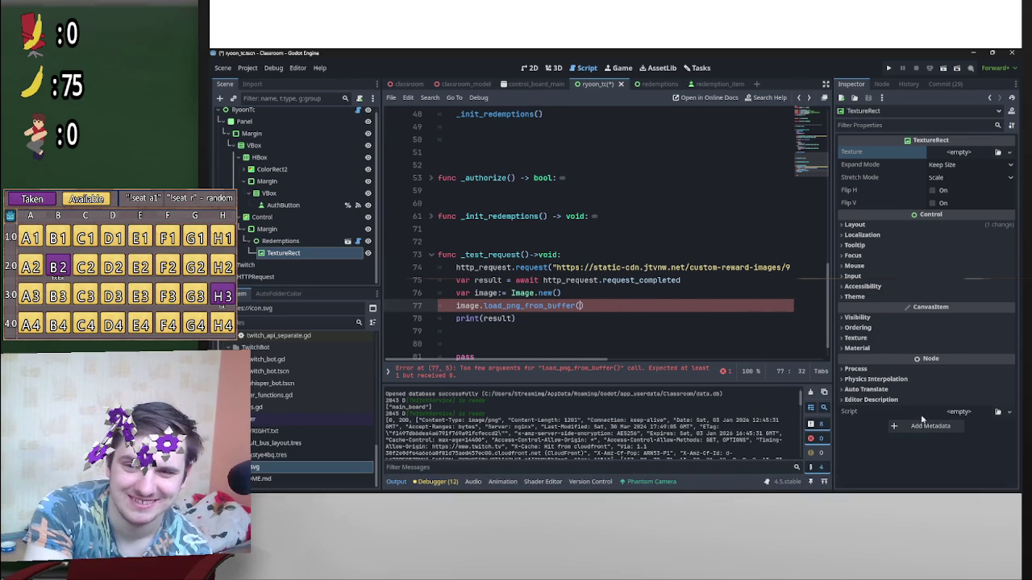
mouse_move(882, 360)
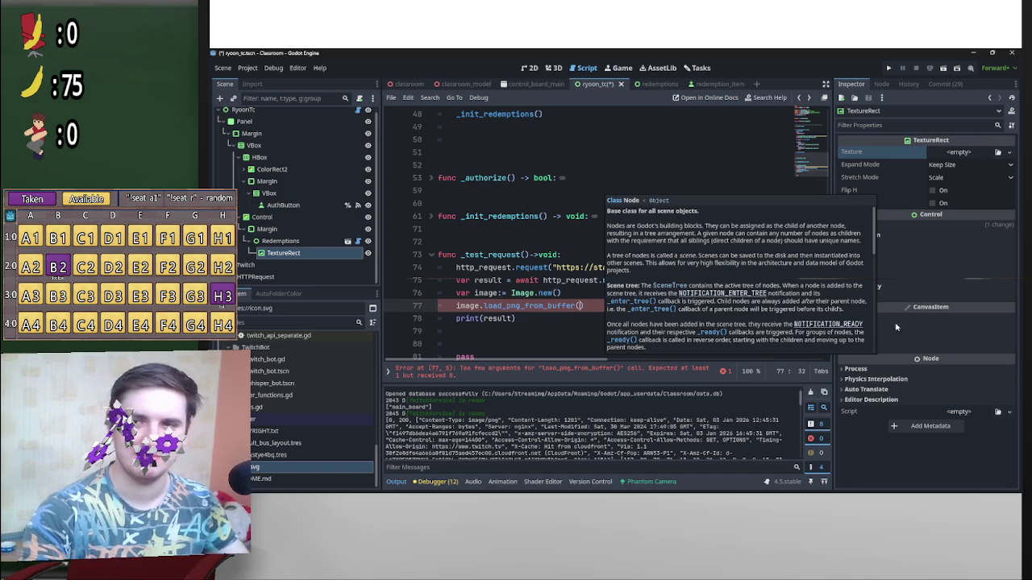
left_click(637, 483)
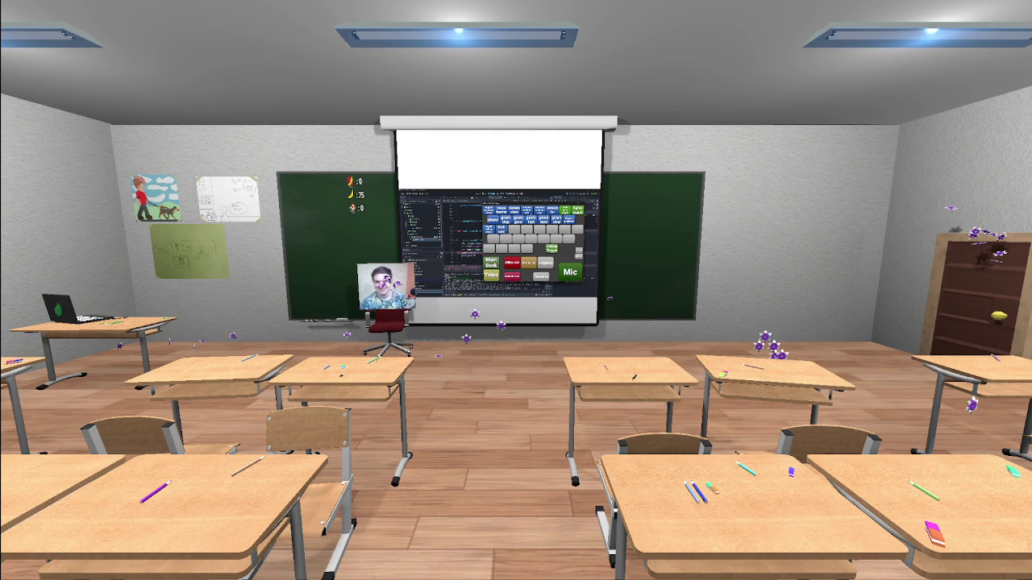
- Move the classroom camera back to show the room, then forward toward the front screen
key("s")
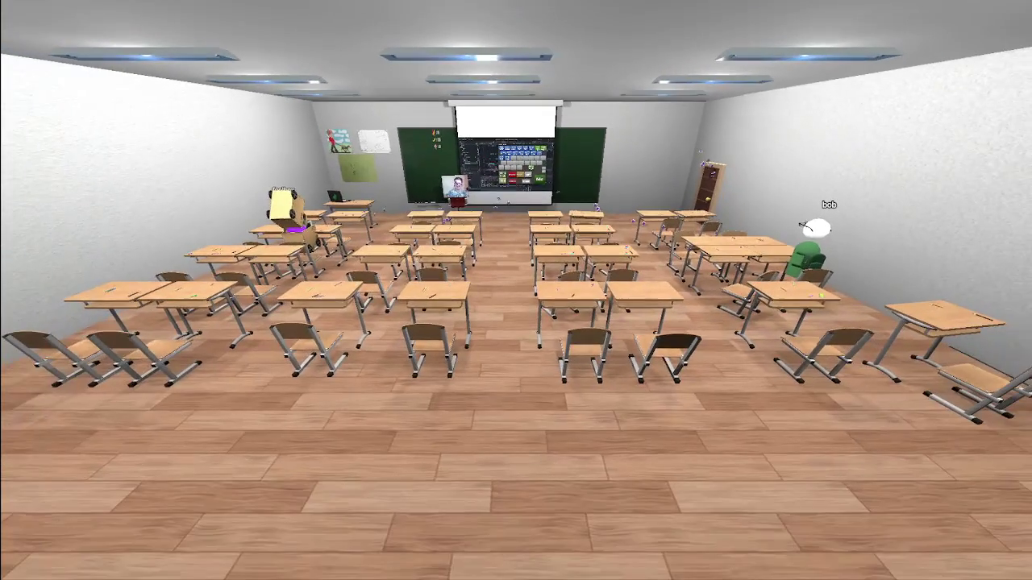
key("w")
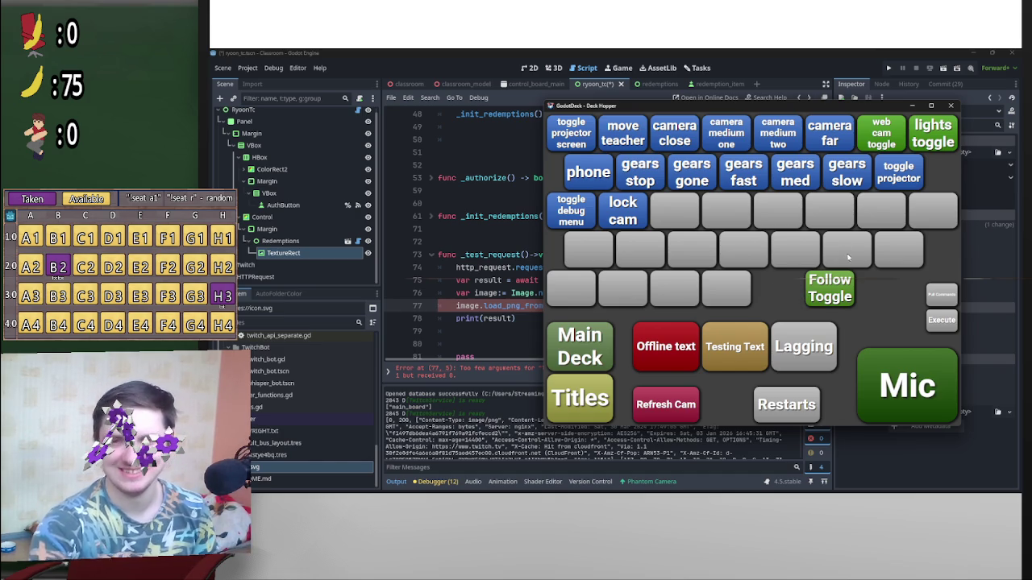
- Minimise the Deck Hopper window and place the caret after line 77's load_png_from_buffer() call
key("alt+Tab")
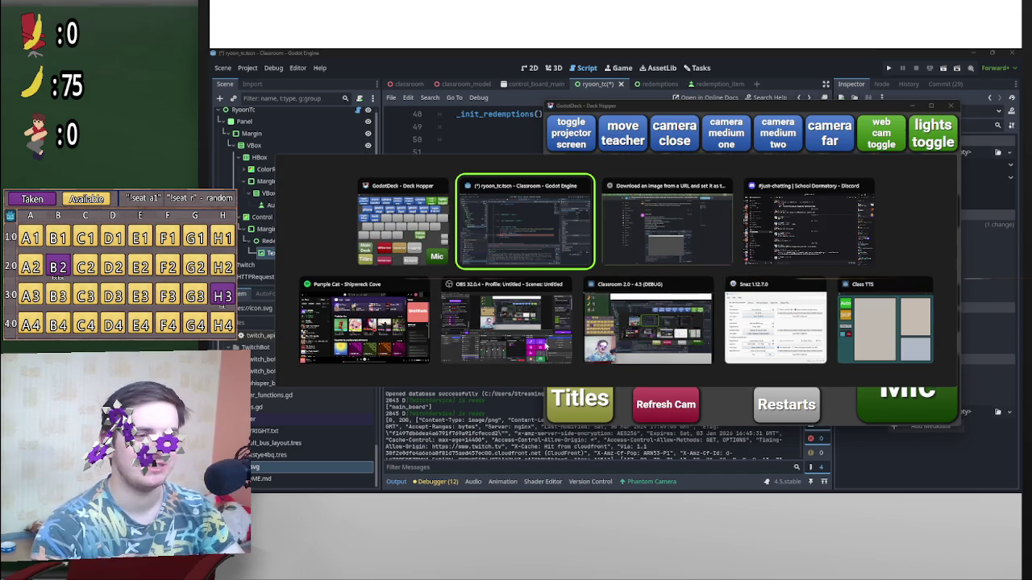
left_click(545, 345)
key("alt+Tab")
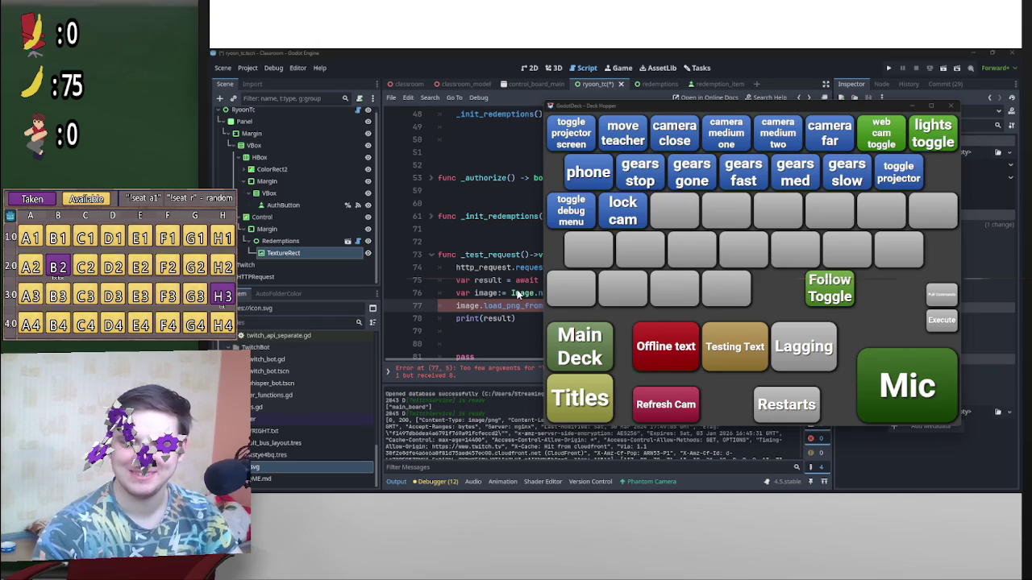
key("alt+Tab")
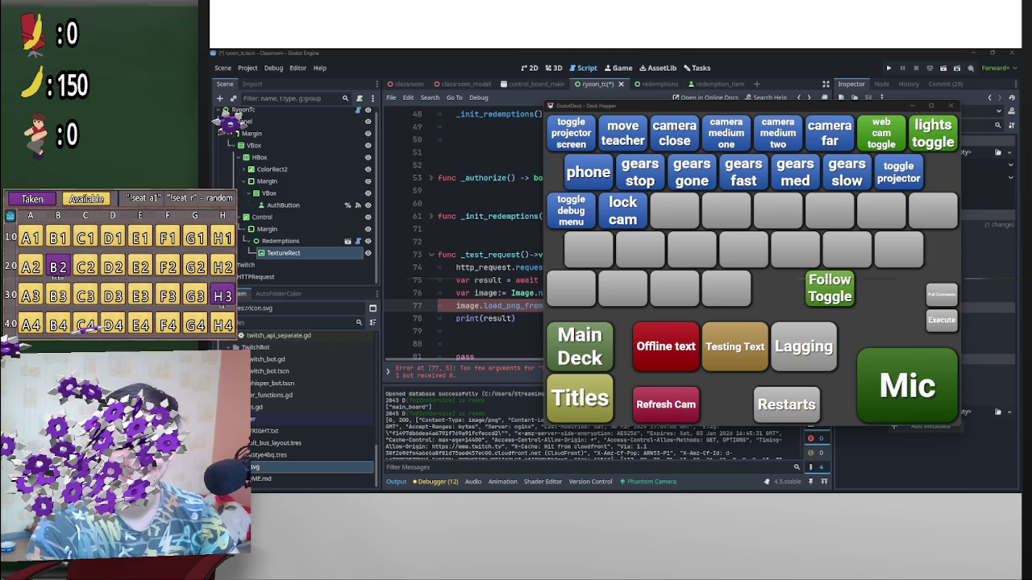
left_click(912, 105)
left_click(585, 306)
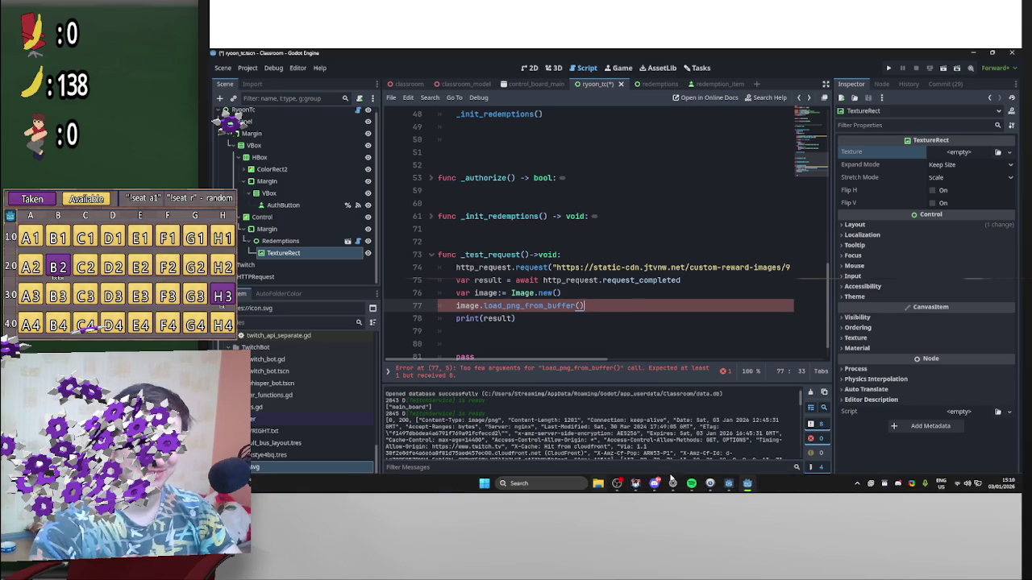
mouse_move(673, 486)
left_click(673, 439)
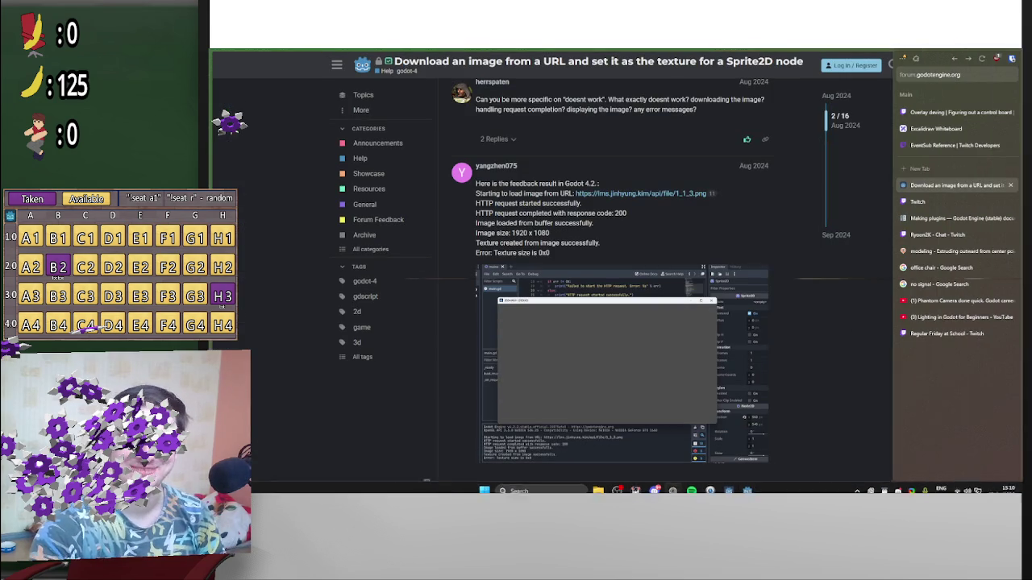
left_click(939, 167)
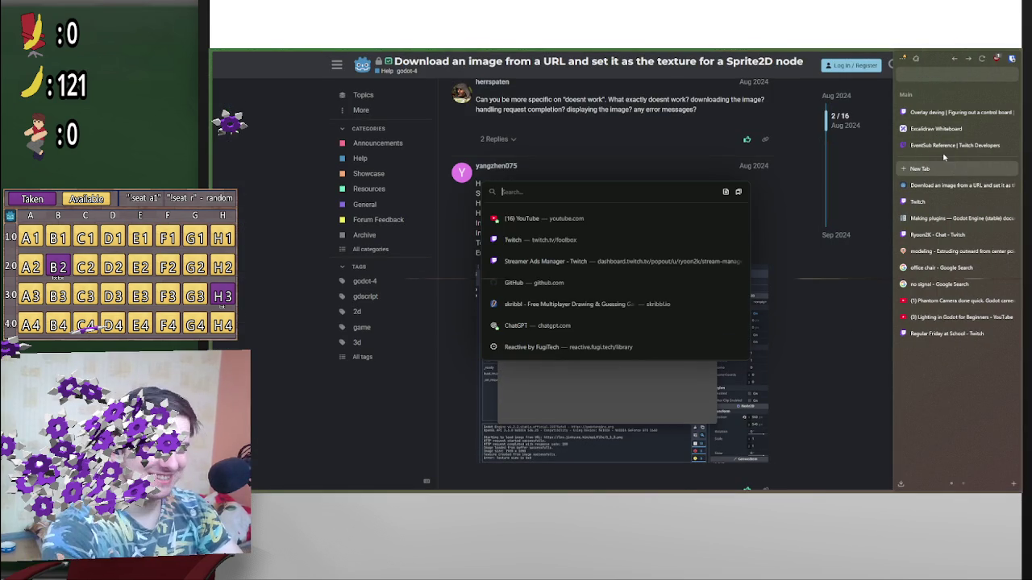
type("new years re")
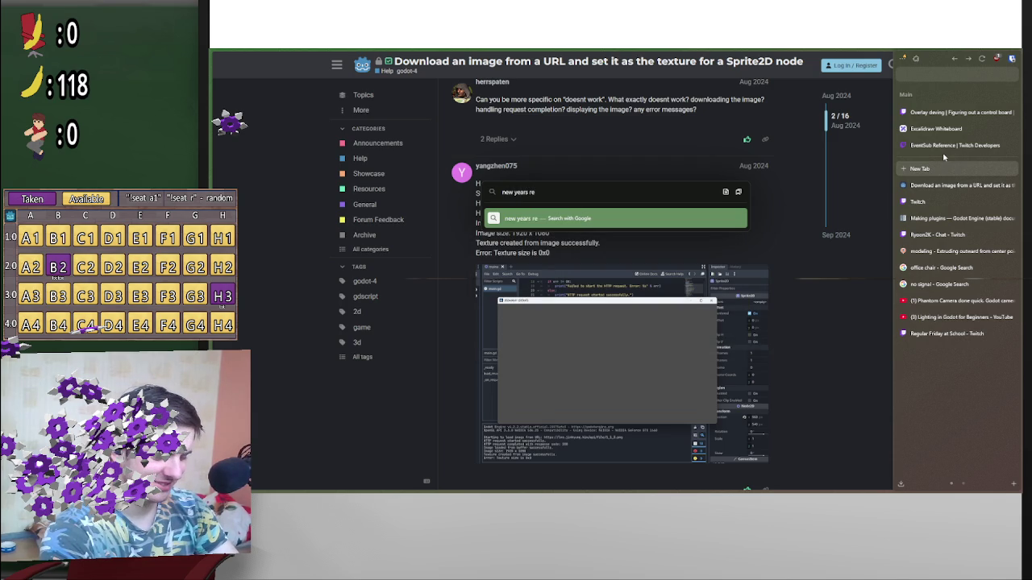
type("solutions")
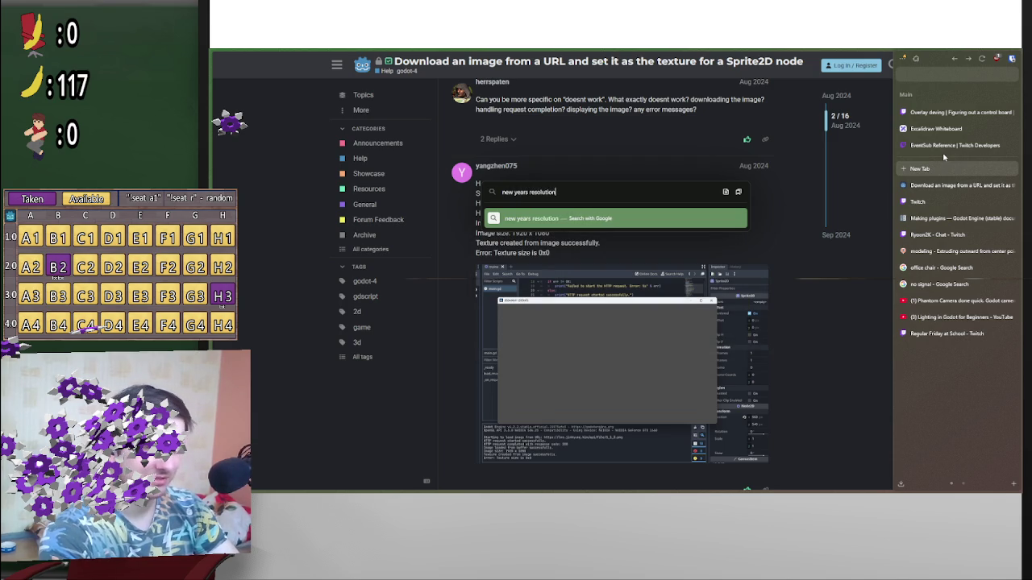
key("Return")
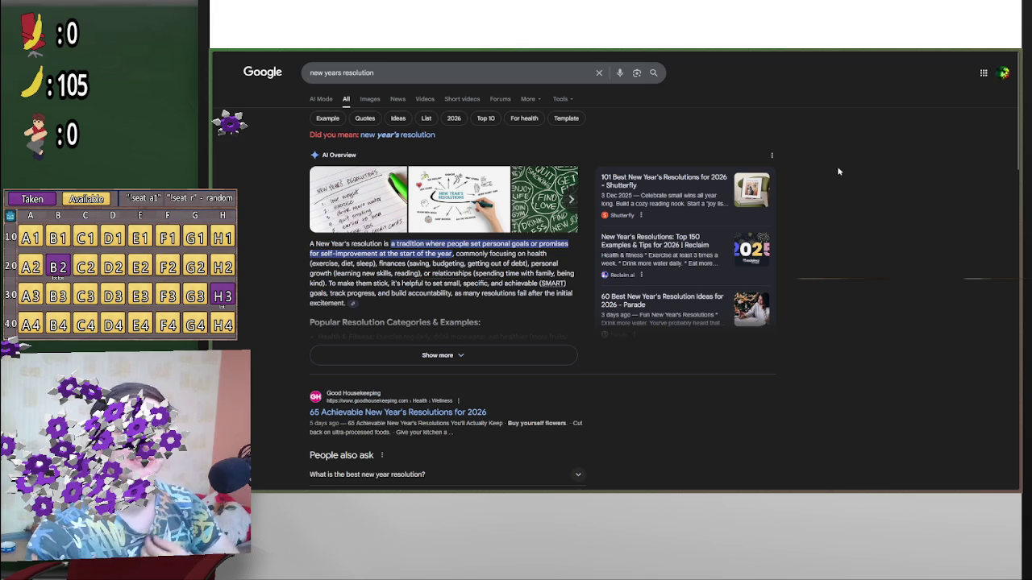
mouse_move(1020, 184)
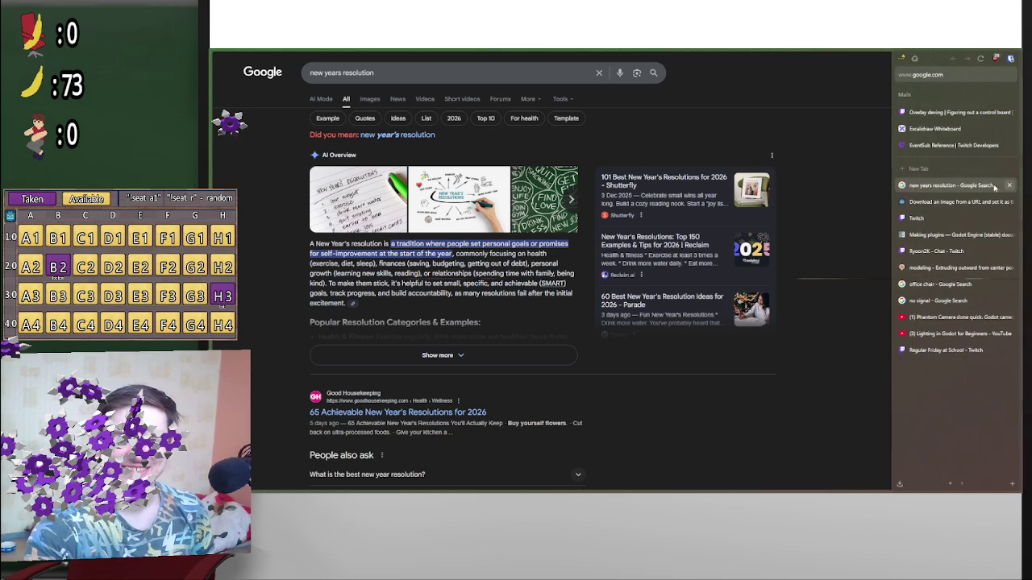
left_click(981, 186)
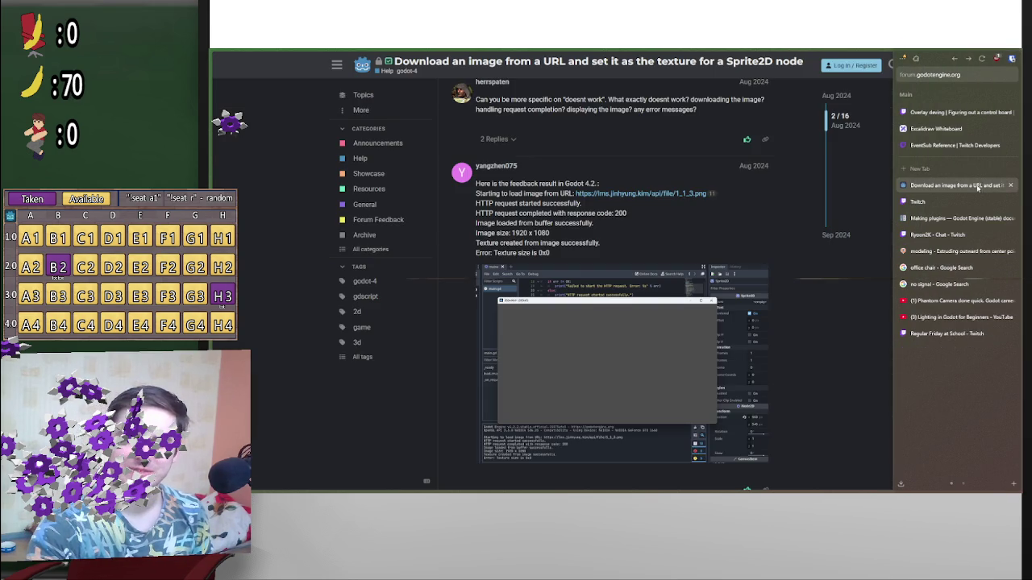
left_click(976, 55)
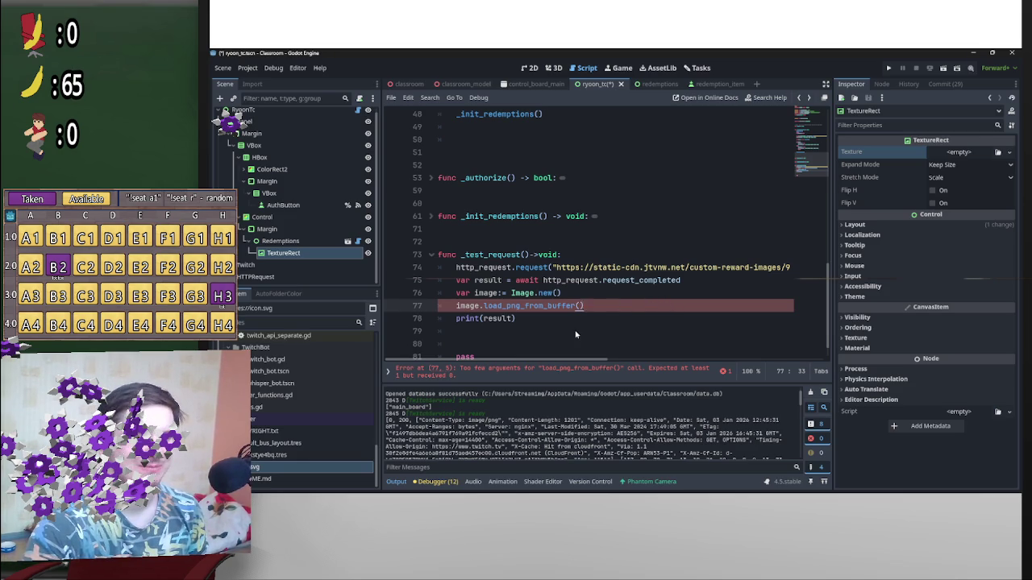
scroll(630, 307, "down", 1)
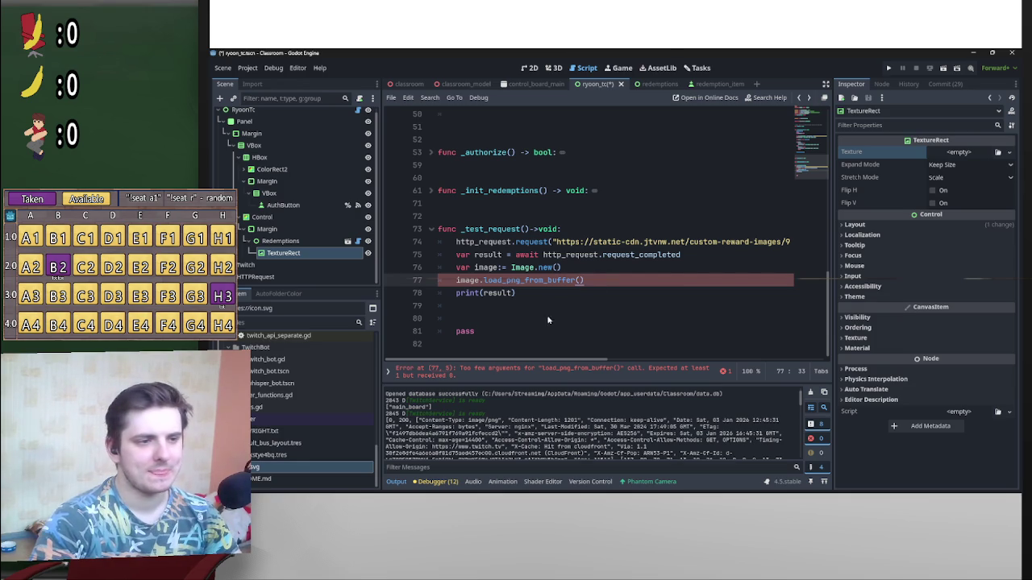
- Check which arguments load_png_from_buffer expects on line 77, consulting the HTTPRequest image-loading example
key("Home")
key("shift+End")
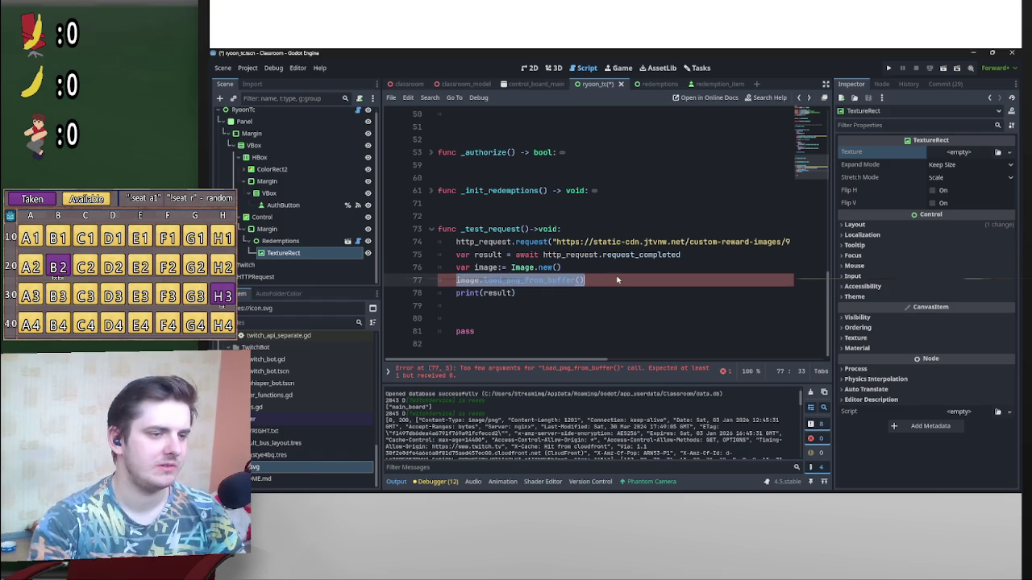
key("Left")
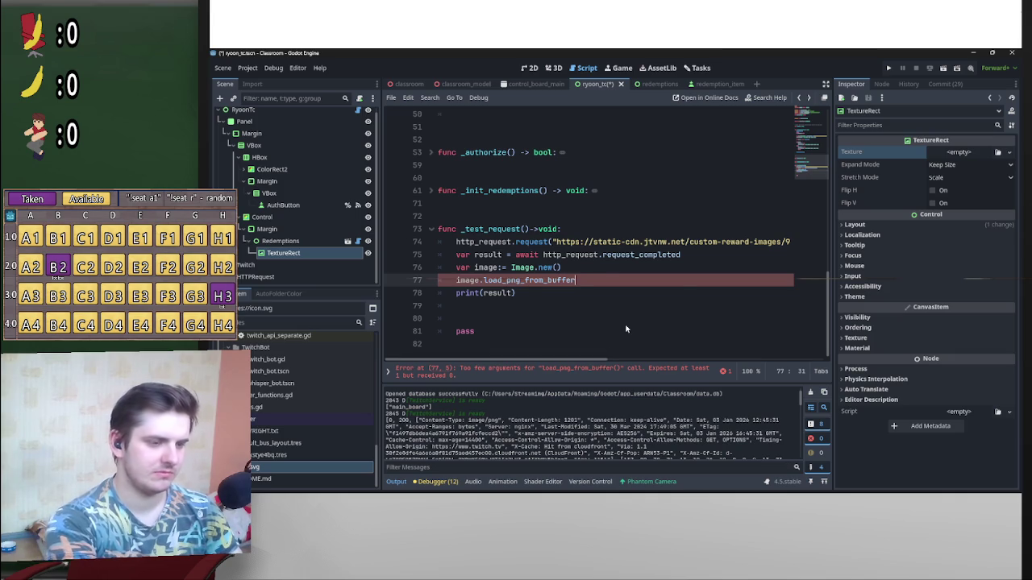
key("ctrl+space")
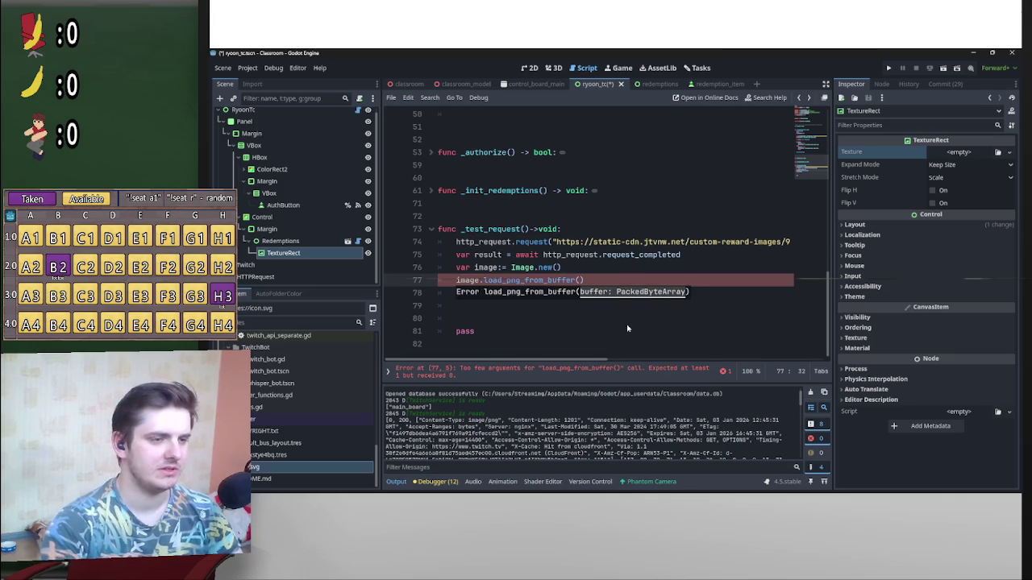
scroll(691, 242, "up", 5)
scroll(649, 272, "down", 5)
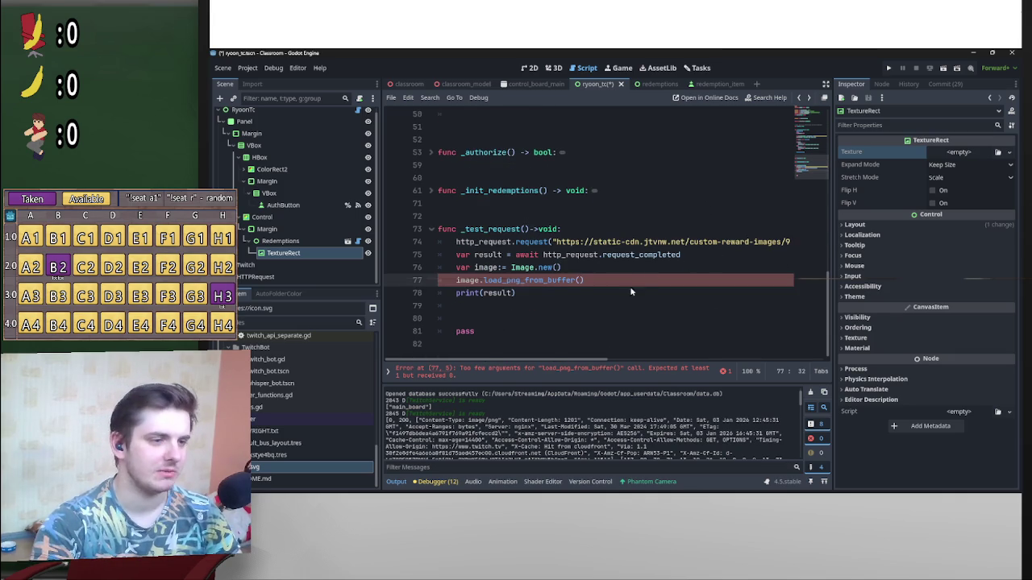
key("alt+Left")
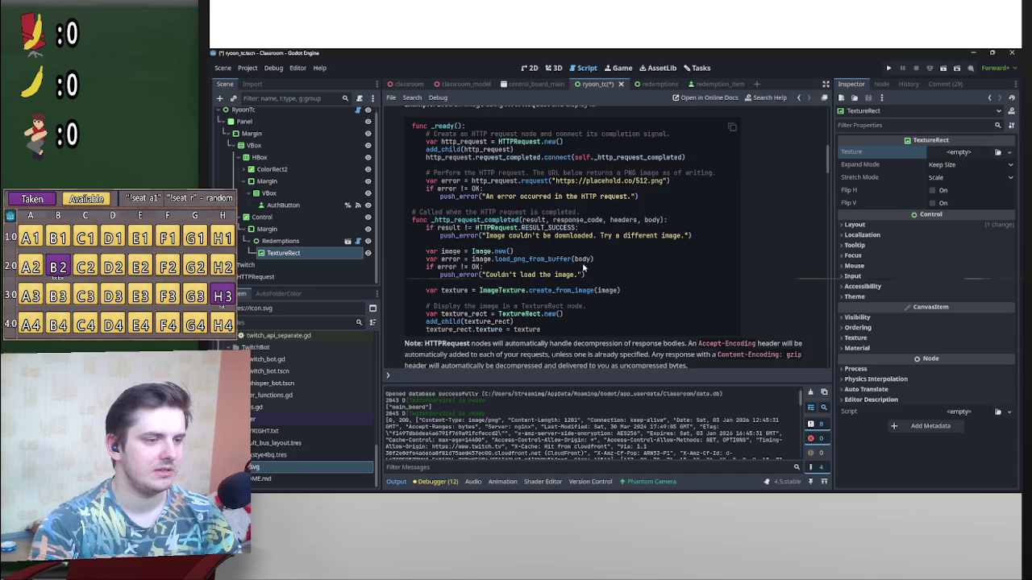
key("alt+Right")
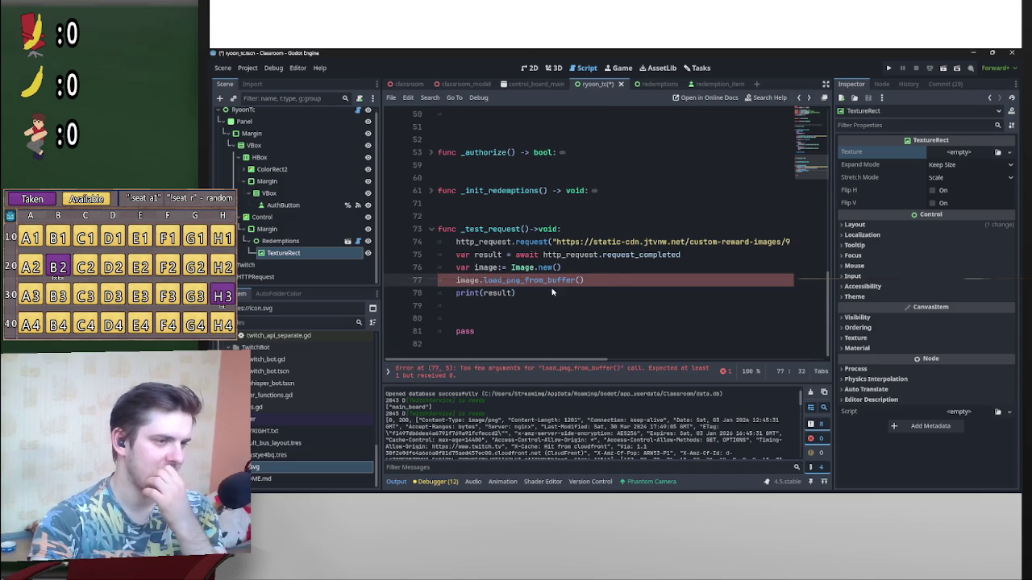
- Pass result[-1] into load_png_from_buffer, then check the request and request_completed docs
type("result")
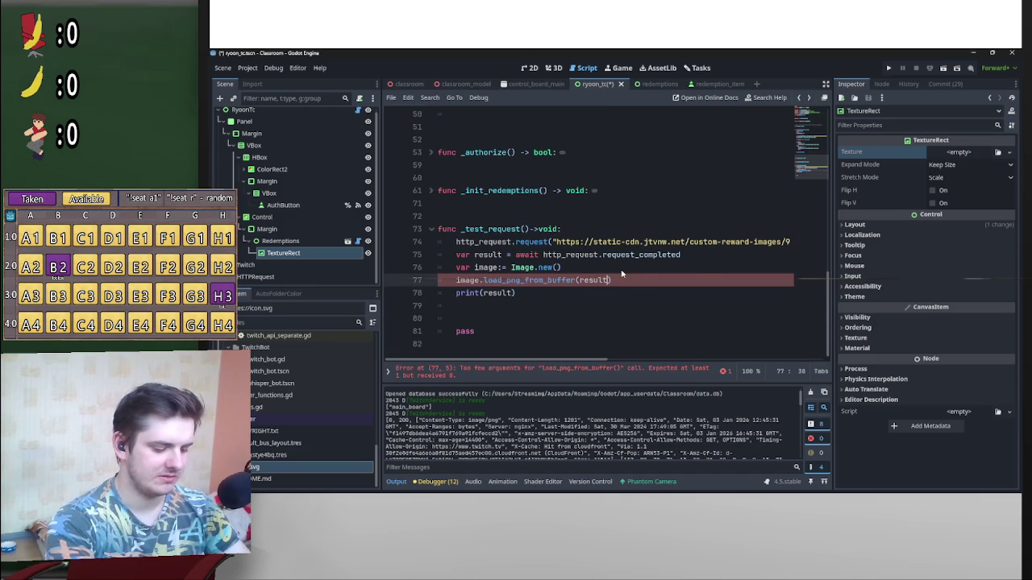
key("Escape")
type("[-1")
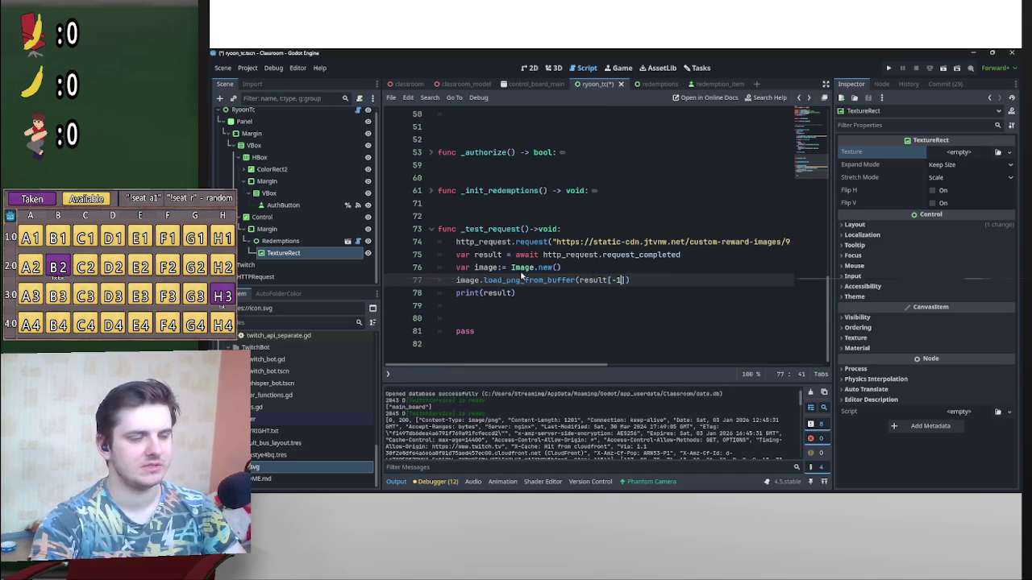
left_click(628, 255, "ctrl")
key("alt+Left")
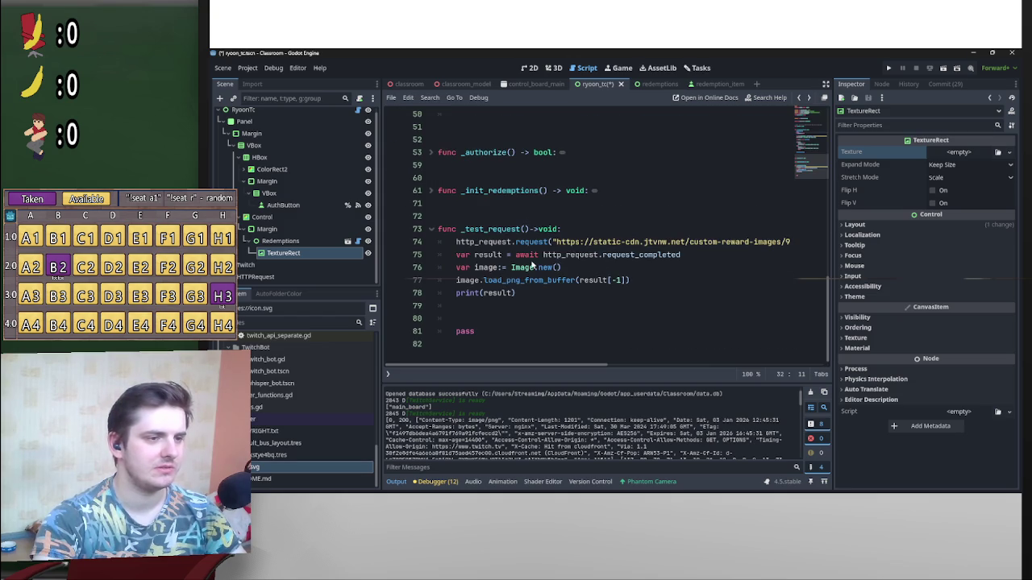
left_click(523, 242, "ctrl")
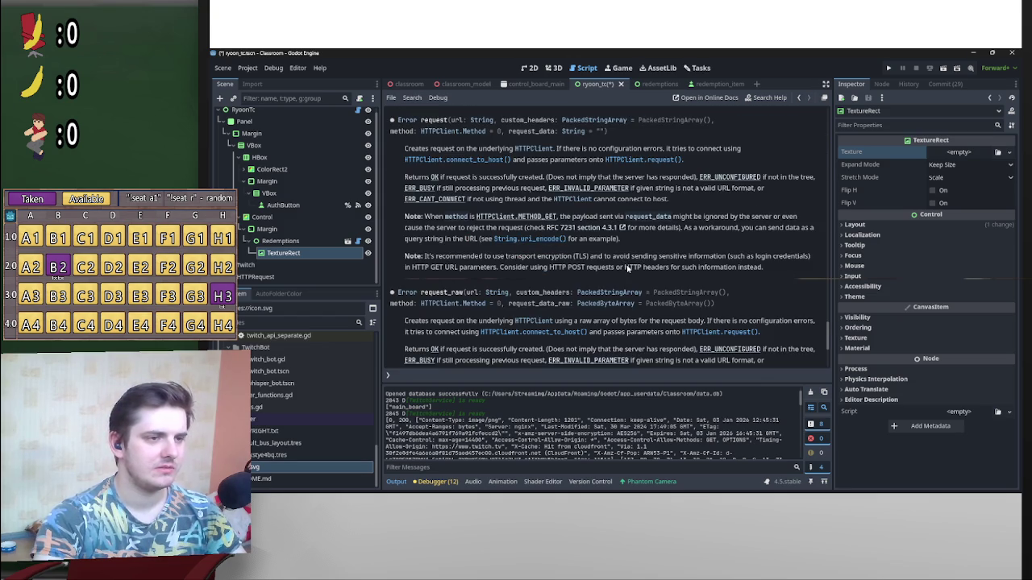
key("alt+Left")
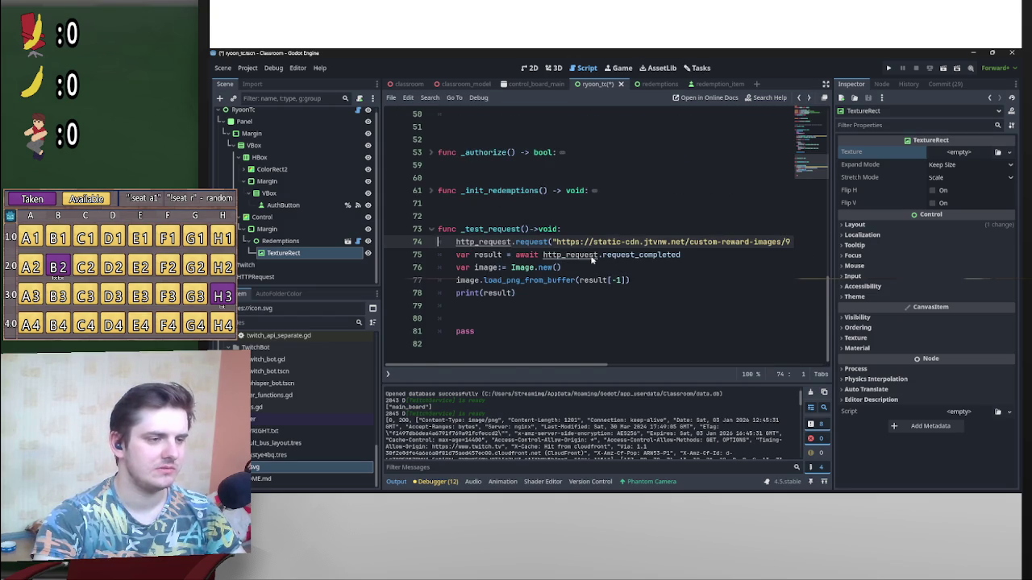
scroll(592, 258, "up", 15)
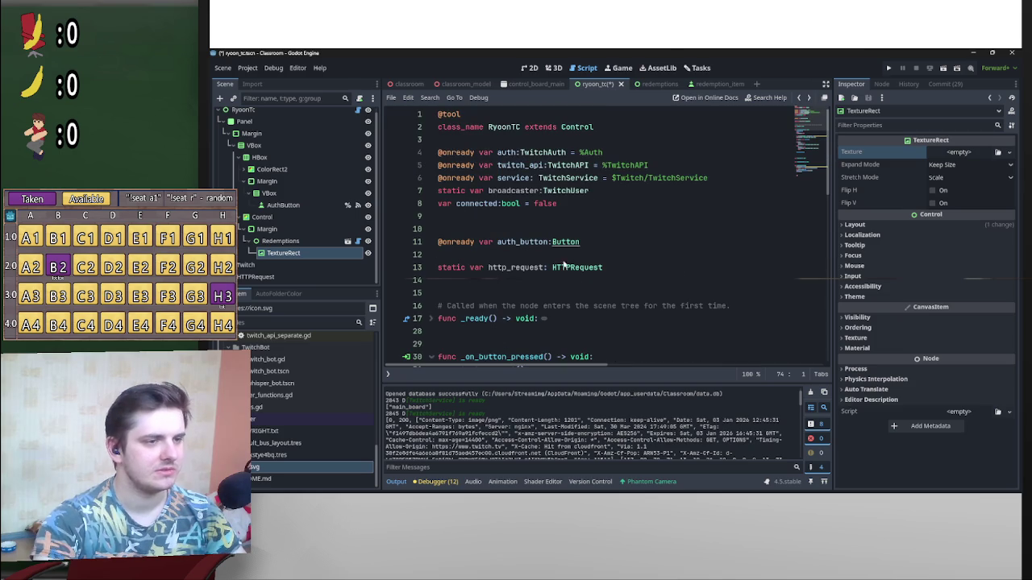
- Review the HTTPRequest class documentation, then return to the _test_request function
left_click(564, 267, "ctrl")
scroll(596, 242, "down", 10)
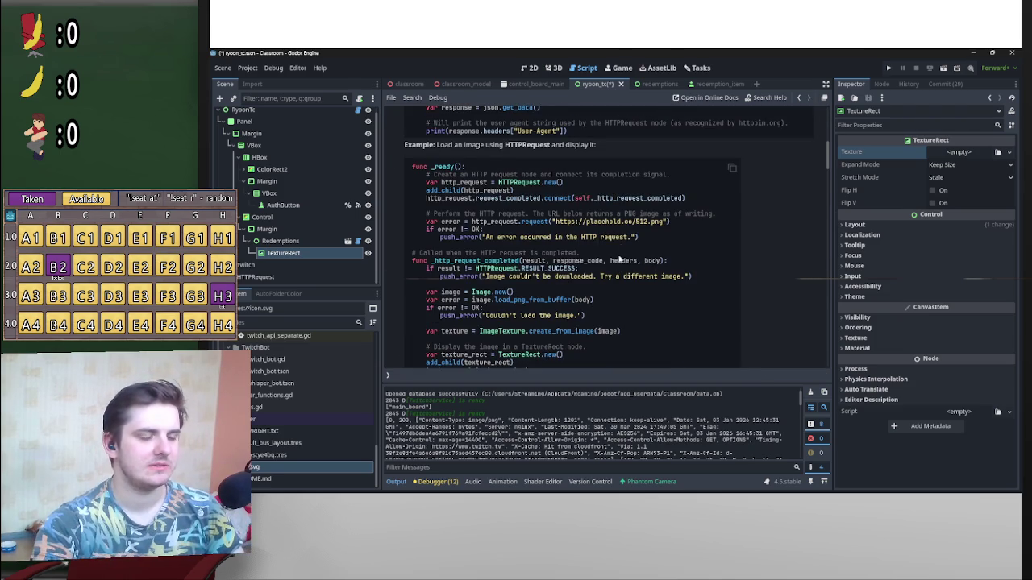
key("alt+Left")
key("alt+Left")
key("alt+Left")
key("alt+Right")
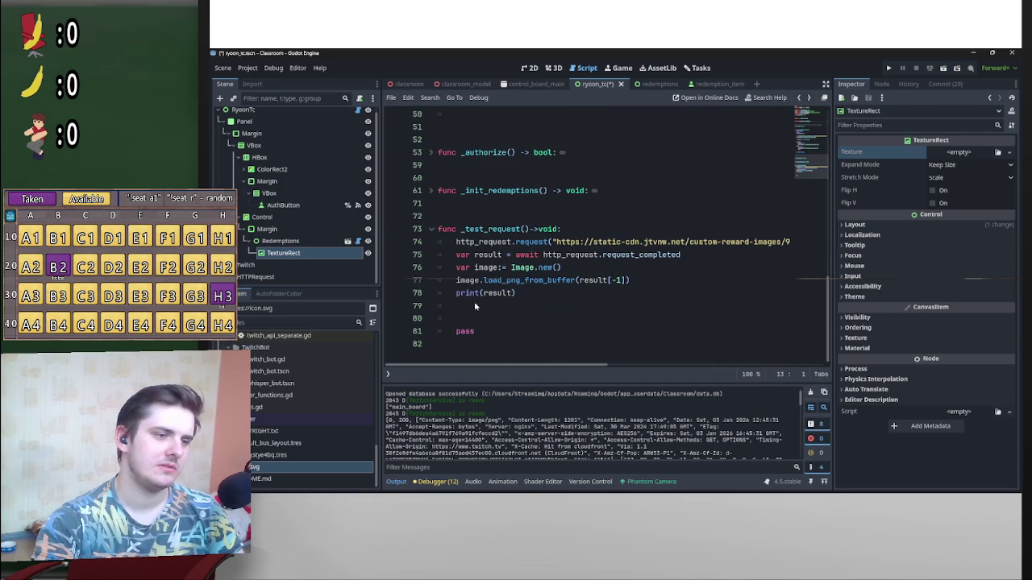
- Replace the print(result) line 78 with the TextureRect node path followed by '.texture ='
left_click(449, 293)
key("End")
left_click(457, 297, "shift")
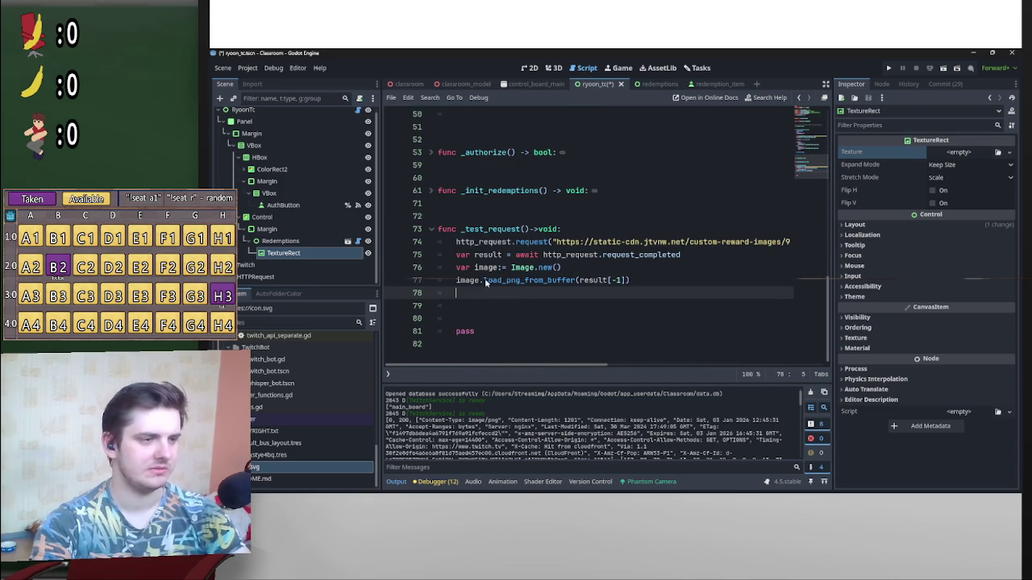
left_click_drag(300, 254, 633, 295)
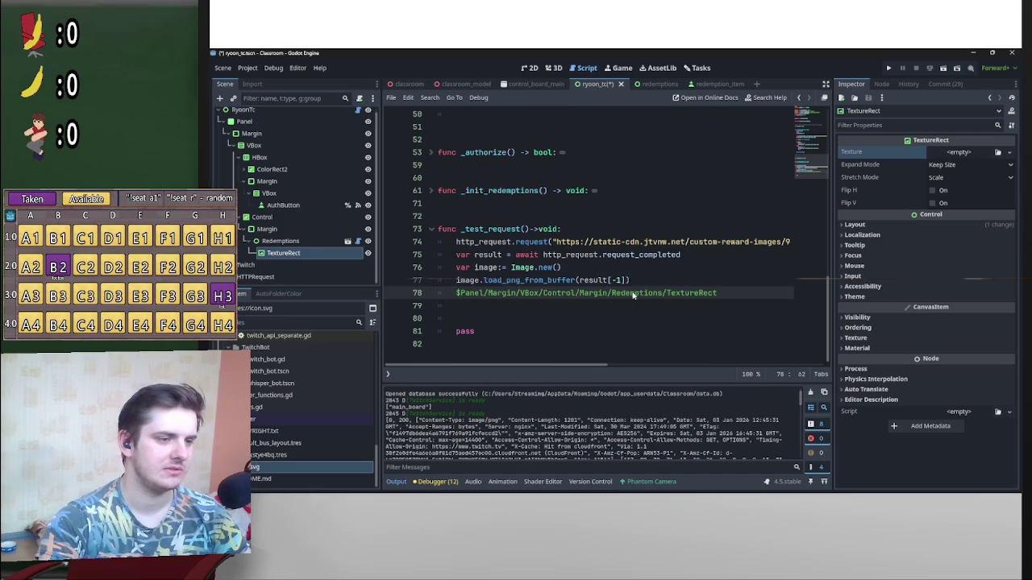
type(".texture ")
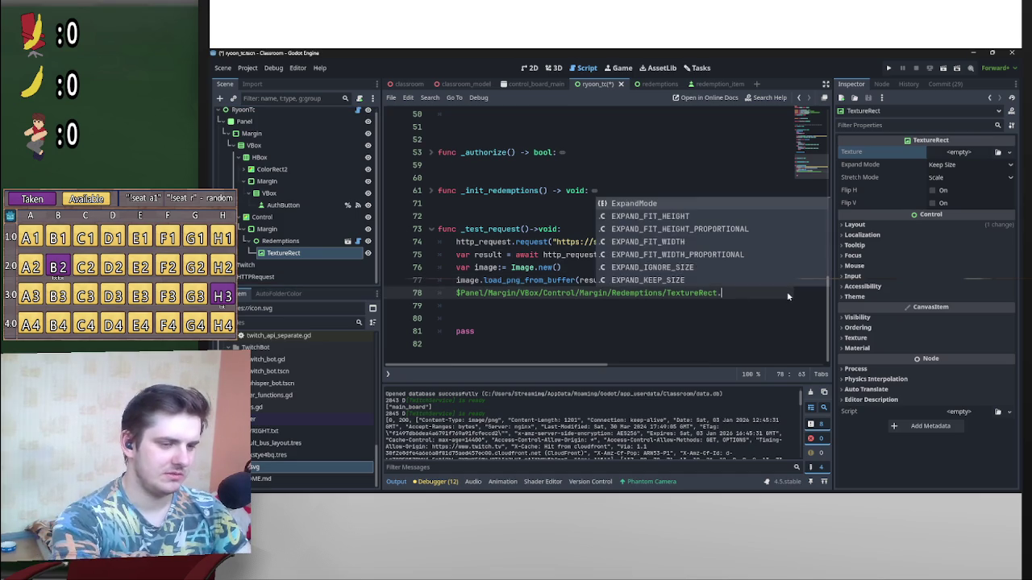
type("=")
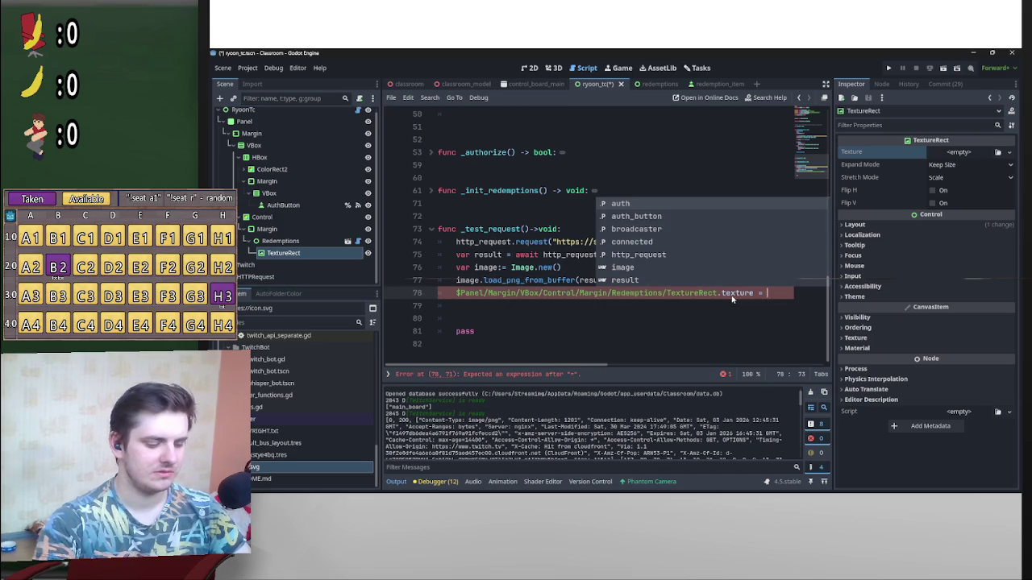
left_click(296, 68)
left_click(296, 68)
left_click(769, 295)
- Try Texture2D and Texture completions for a from-image creation method, then erase the attempts
type("Texture")
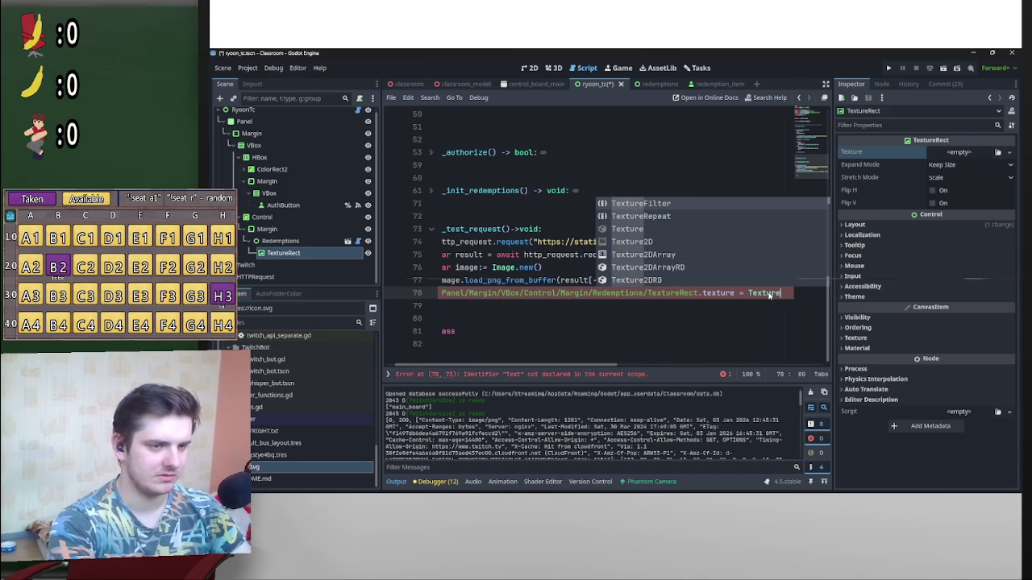
type("3")
key("BackSpace")
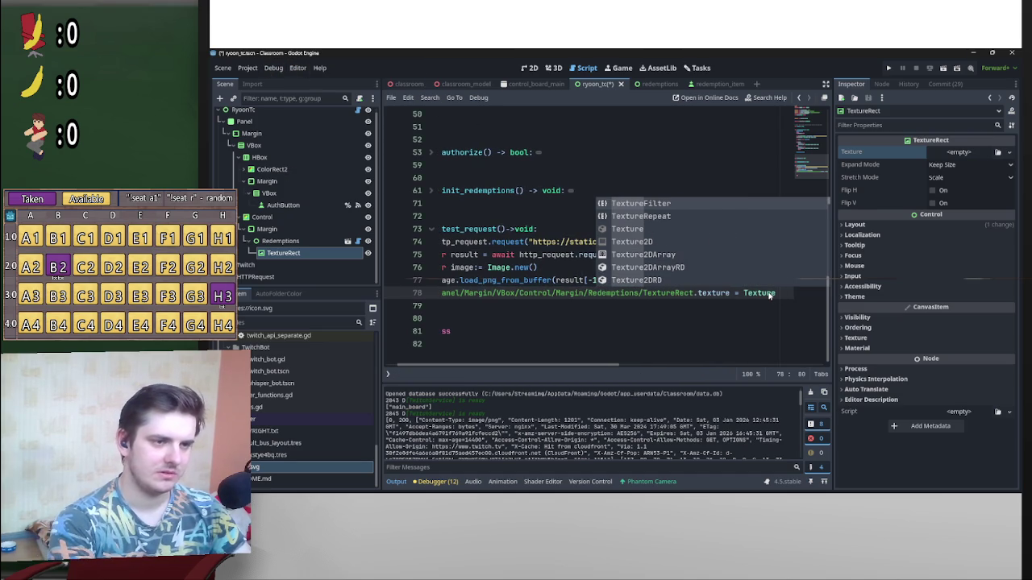
key("Down")
key("Down")
key("Down")
key("Return")
type(".cr")
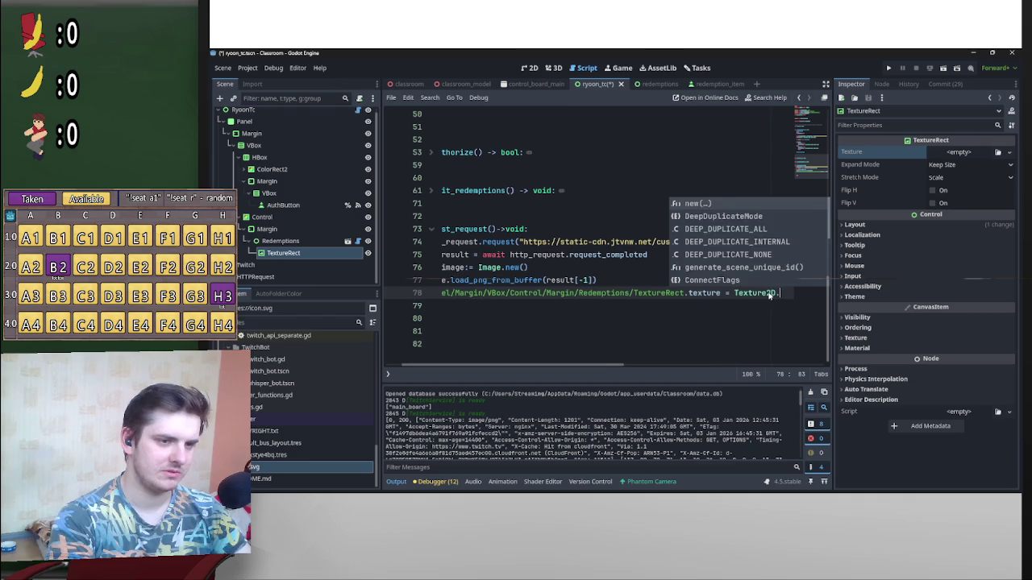
key("BackSpace")
key("BackSpace")
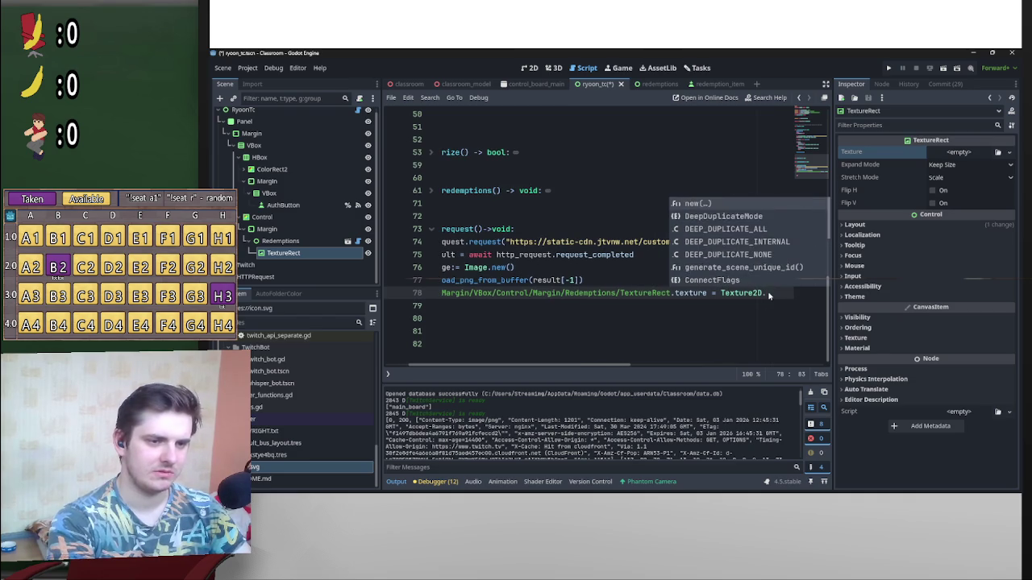
type("fro")
key("BackSpace")
key("BackSpace")
key("BackSpace")
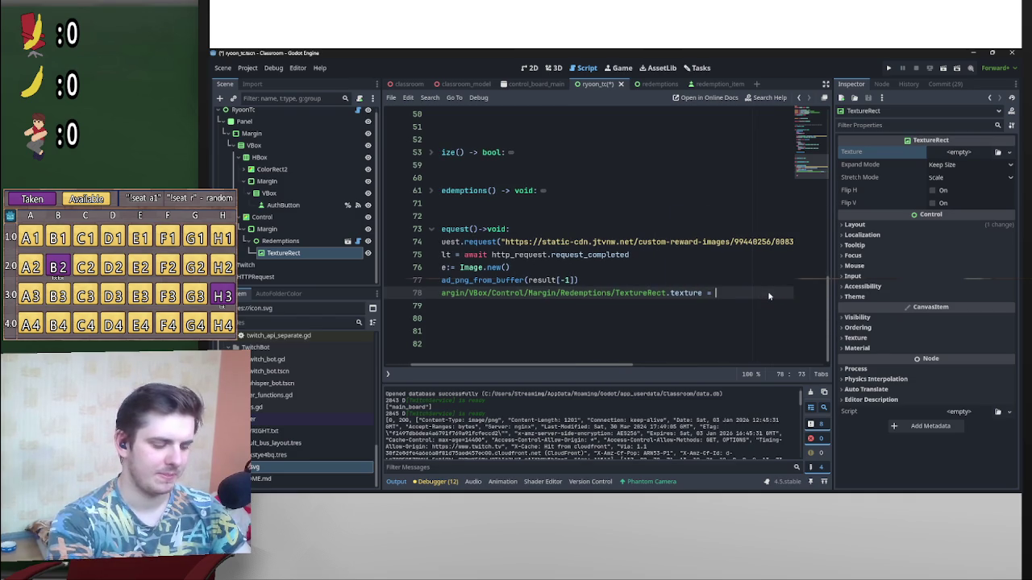
type("exture.fro")
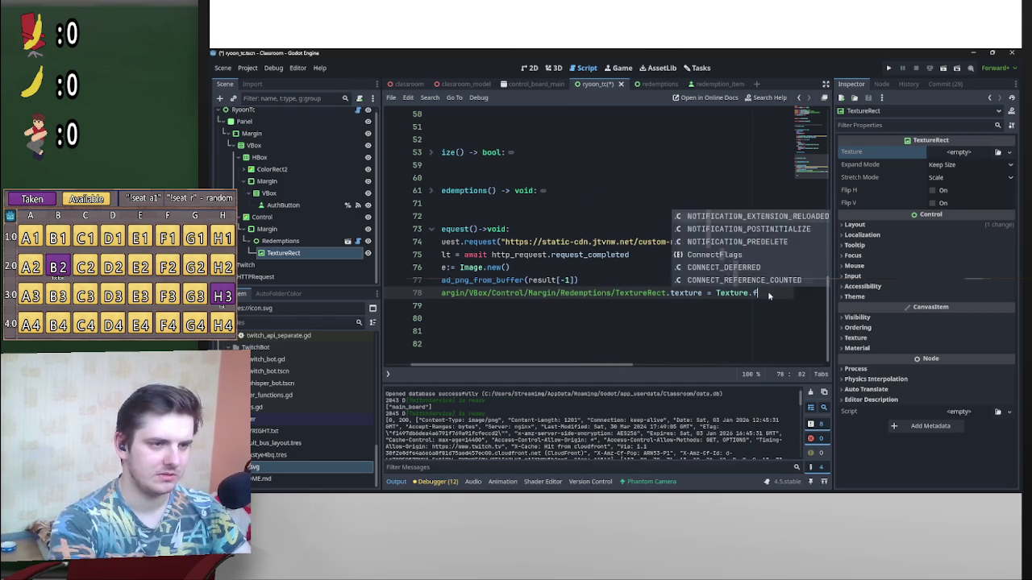
key("BackSpace")
key("BackSpace")
key("BackSpace")
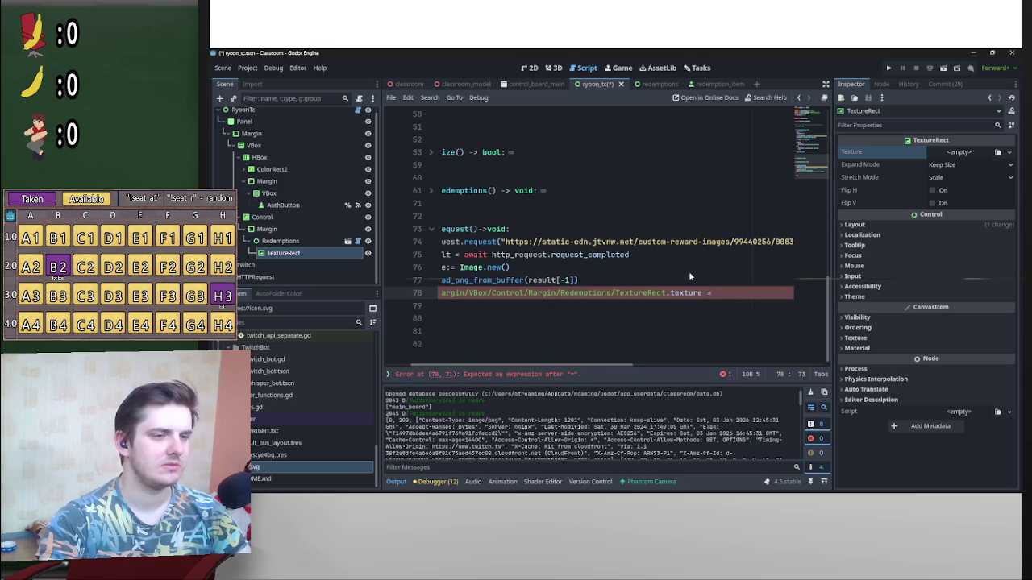
- Search the Help documentation for 'from imag' to find the right method
scroll(641, 273, "up", 9)
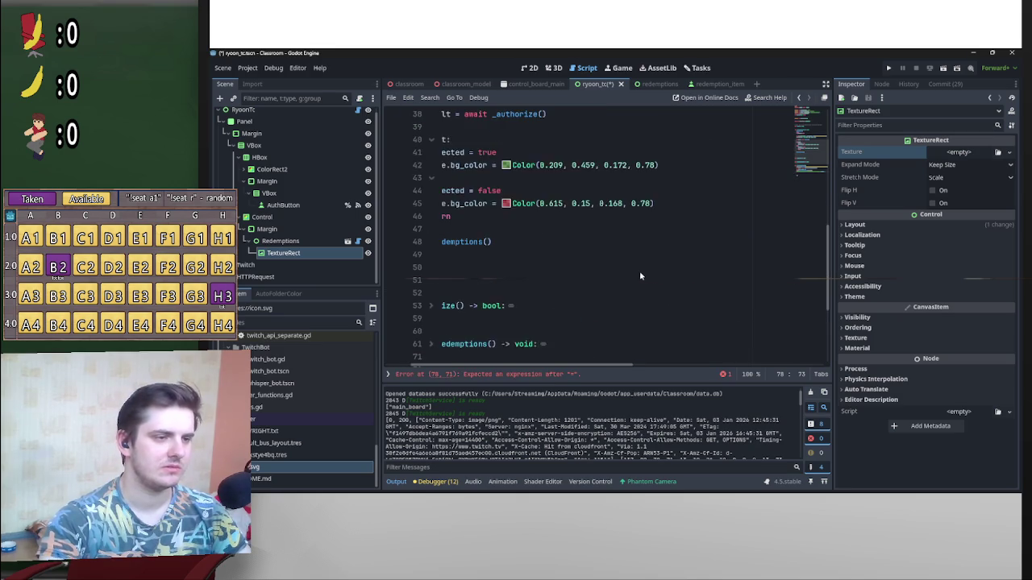
left_click(319, 68)
left_click(355, 81)
type("from i")
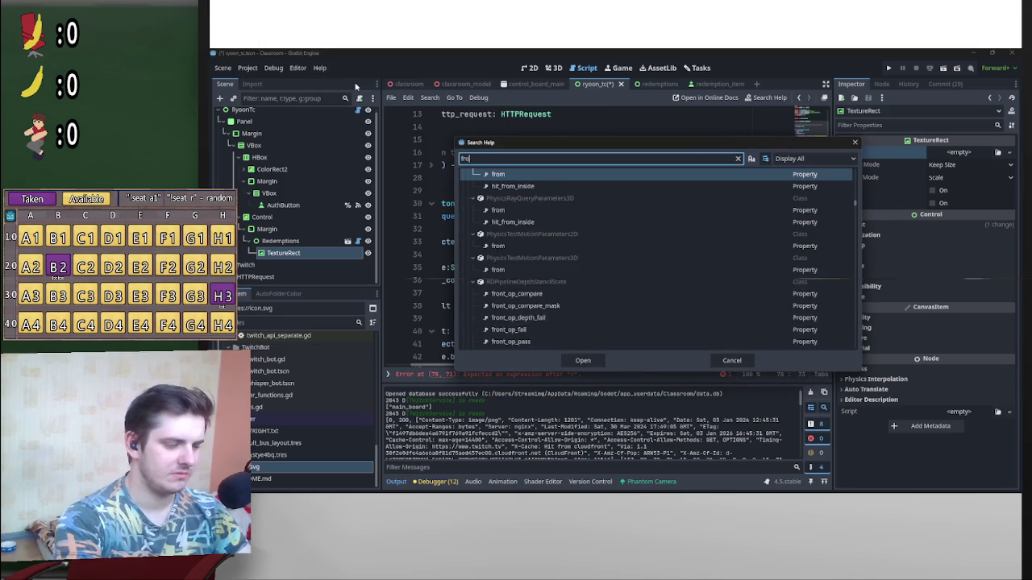
type("mage")
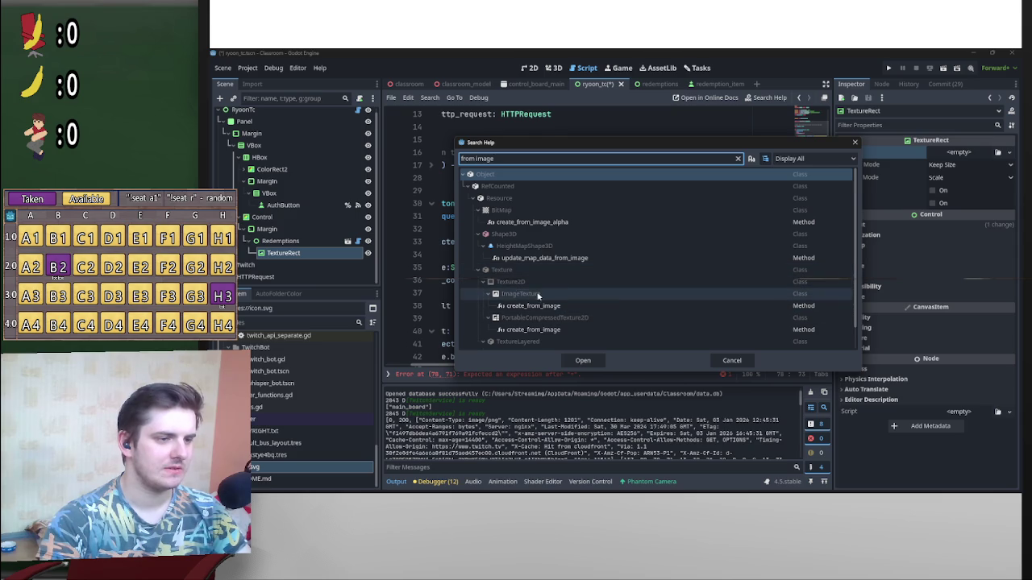
left_click(729, 363)
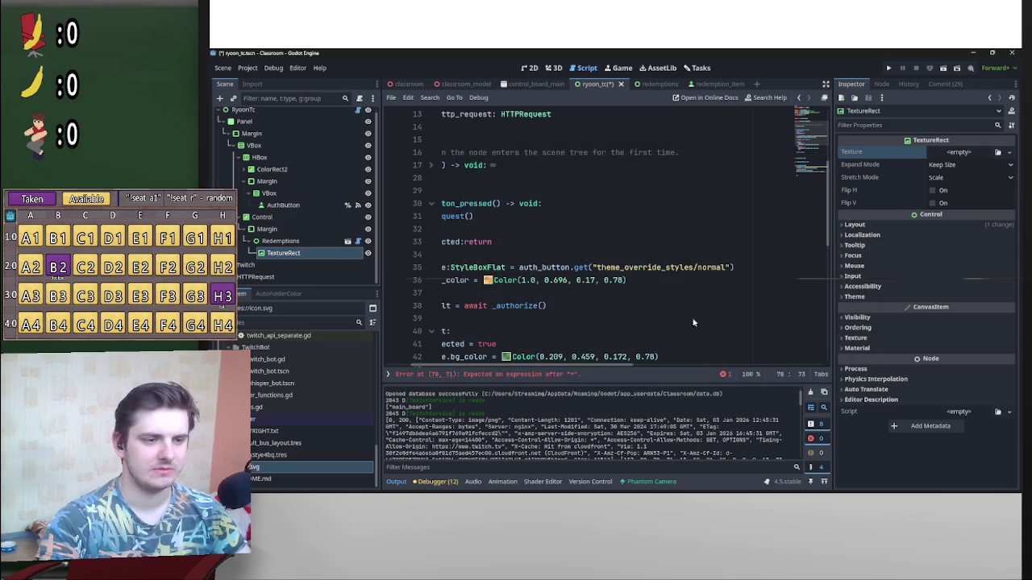
scroll(718, 338, "down", 10)
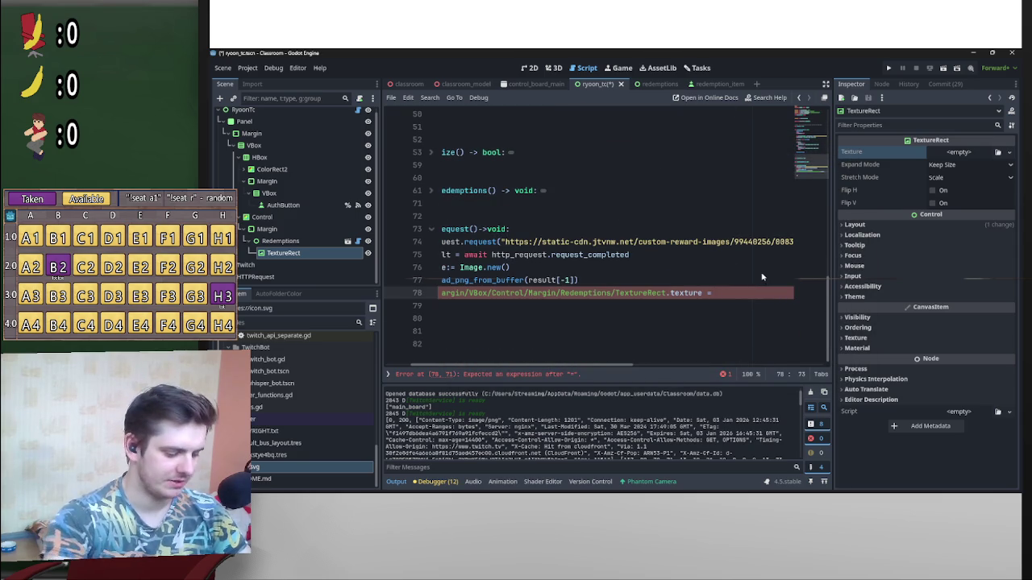
- Complete line 78 with ImageTexture.create_from_image(image) and save the script
type("Image")
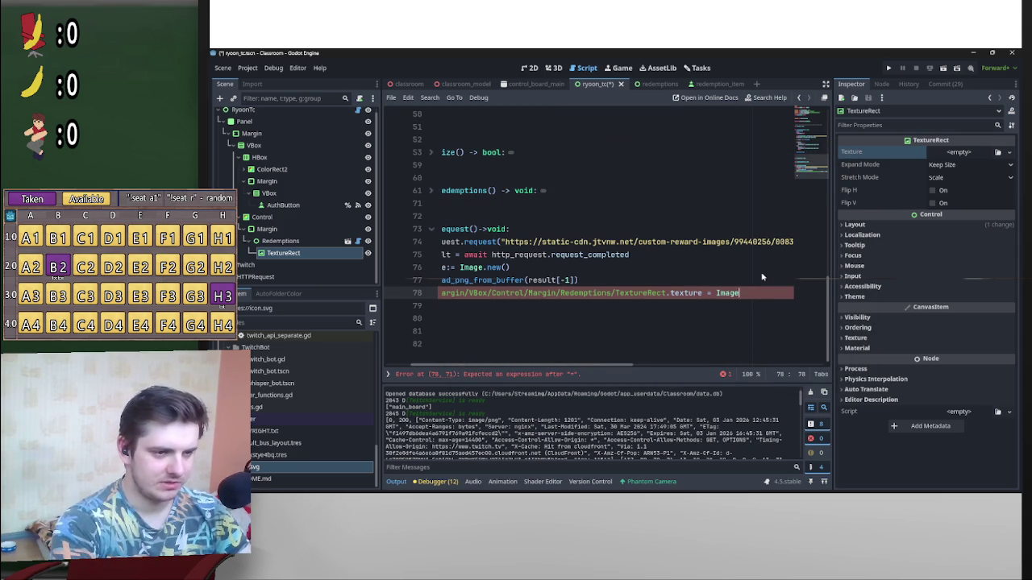
key("Down")
key("Down")
key("Down")
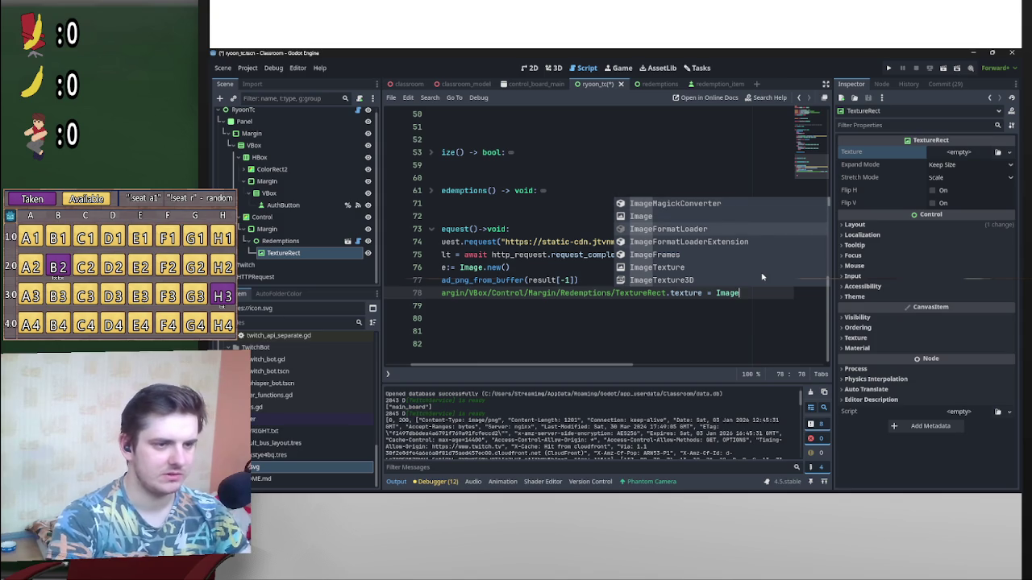
key("Return")
key("BackSpace")
key("BackSpace")
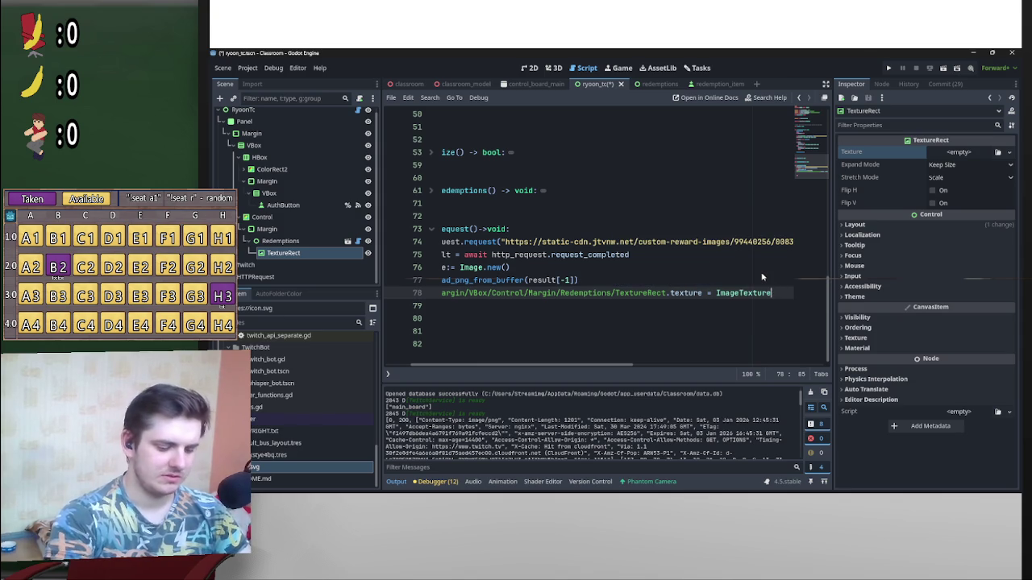
key("Return")
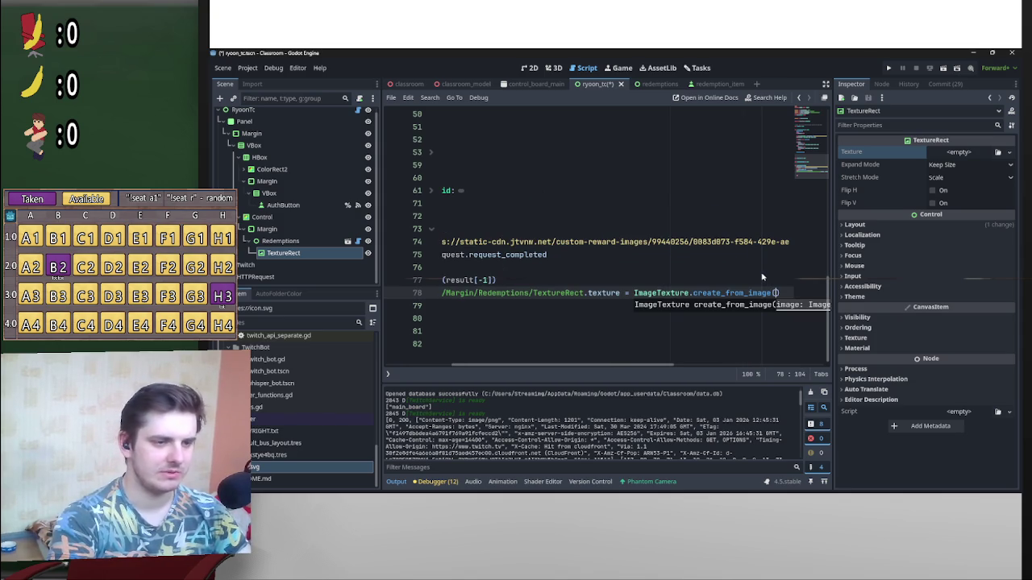
key("ctrl+space")
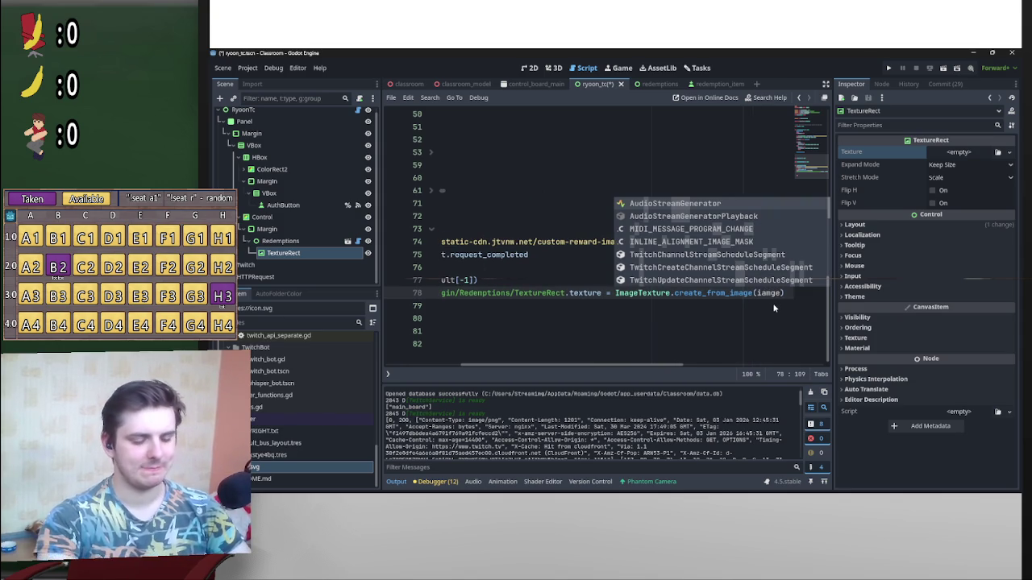
type("ima")
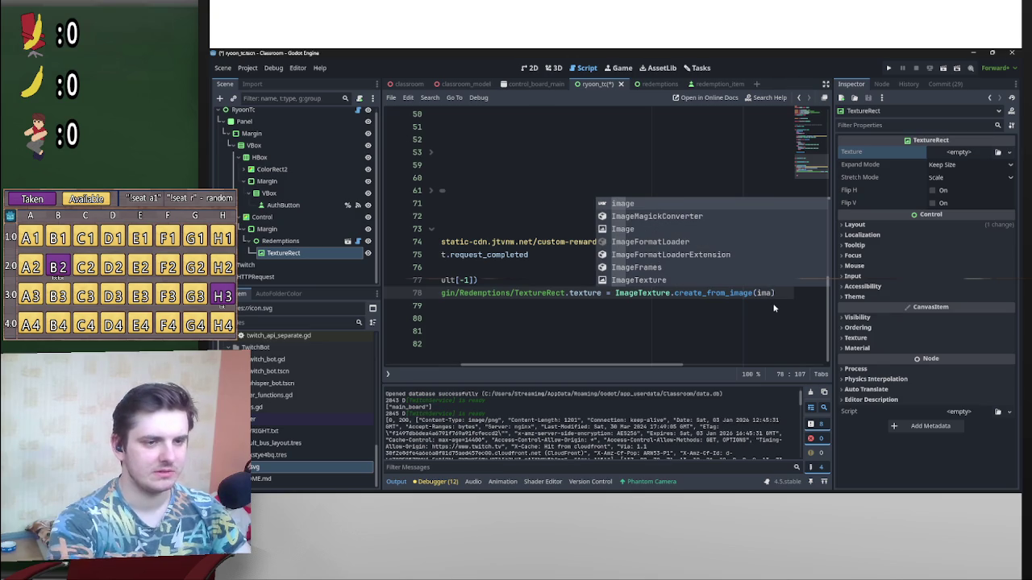
type("ge")
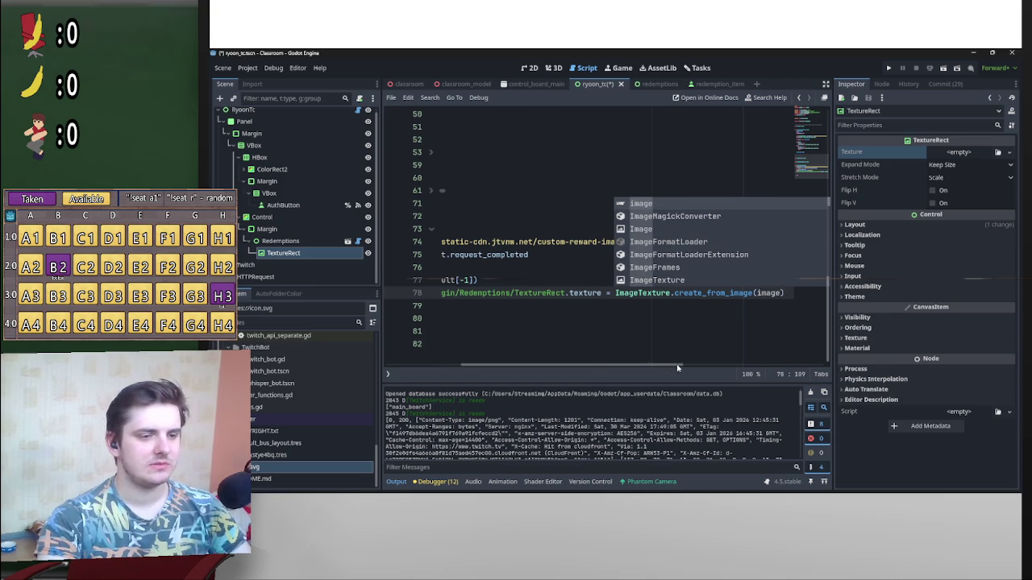
key("ctrl+z")
key("ctrl+s")
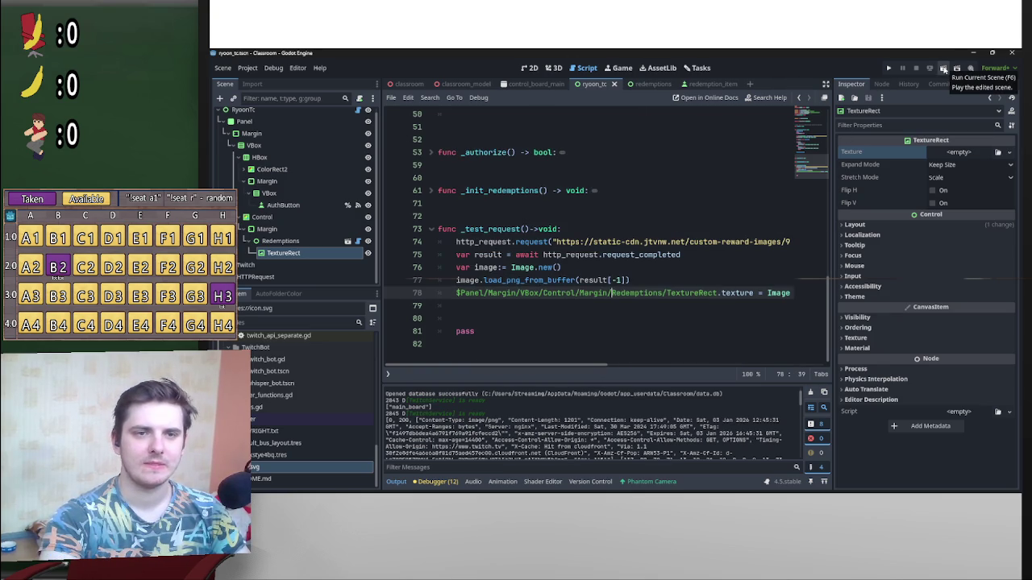
- Test-run the scene for icon loading, then delete the test request code on lines 75-78
left_click(944, 69)
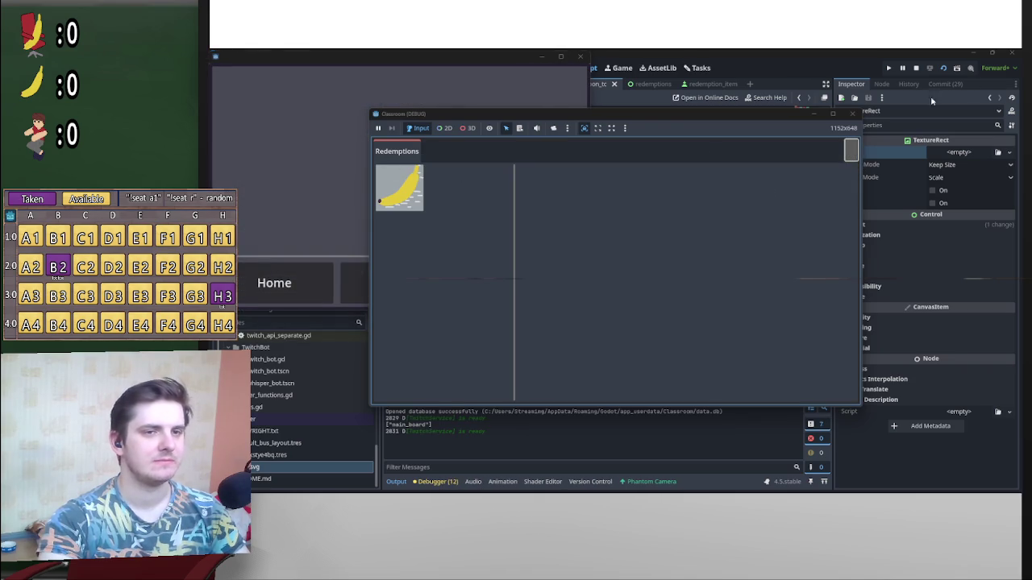
left_click(916, 67)
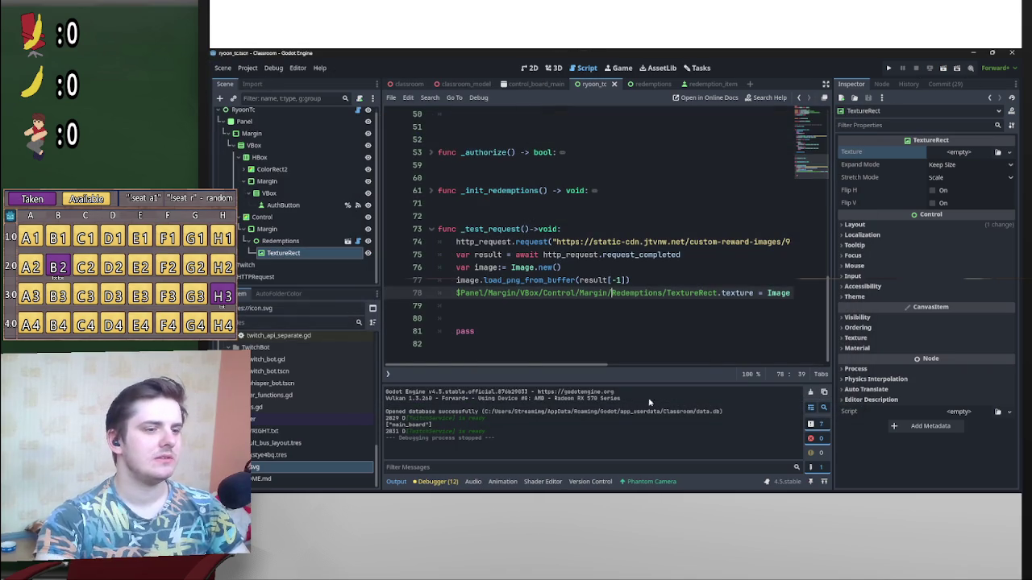
mouse_move(762, 294)
left_mouse_down()
mouse_move(783, 292)
mouse_move(331, 283)
mouse_move(464, 280)
mouse_move(449, 244)
left_mouse_up()
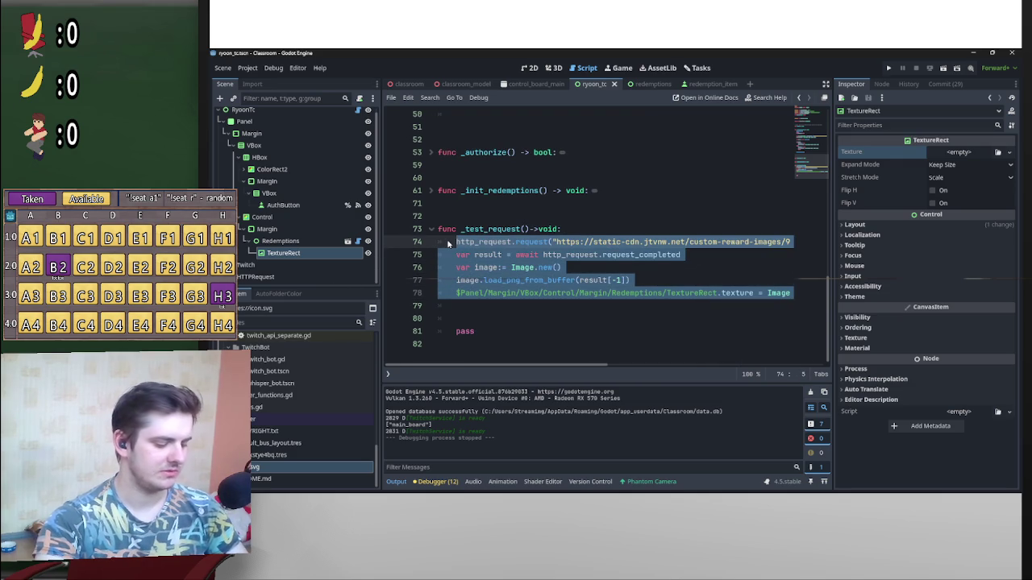
mouse_move(449, 244)
left_mouse_down()
mouse_move(456, 268)
mouse_move(456, 257)
left_mouse_up()
key("Delete")
- Delete the _test_request function and its leftover call in _on_button_pressed, then save
left_click_drag(501, 323, 428, 231)
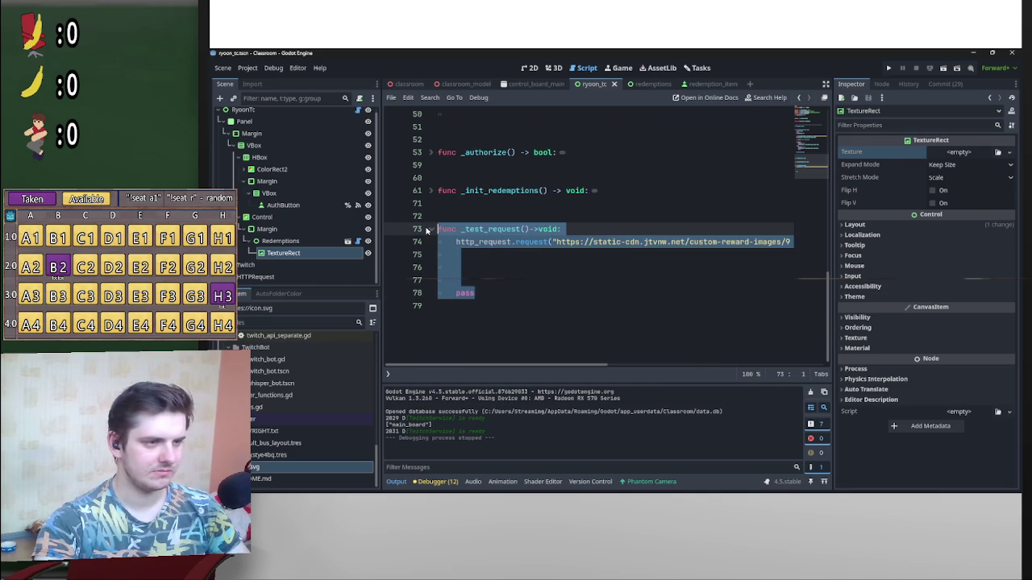
key("Delete")
scroll(484, 250, "up", 10)
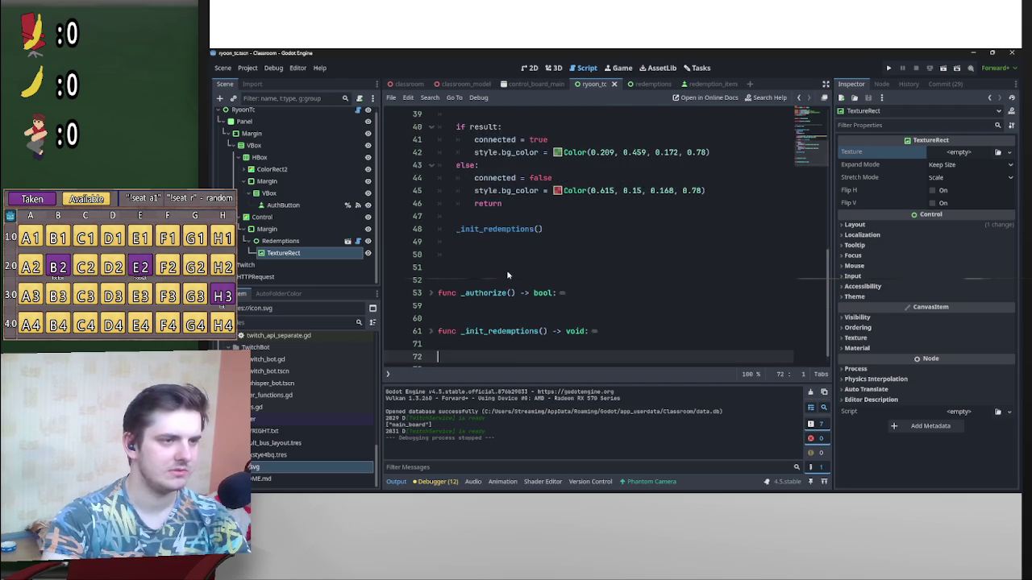
left_click_drag(510, 218, 416, 206)
key("Delete")
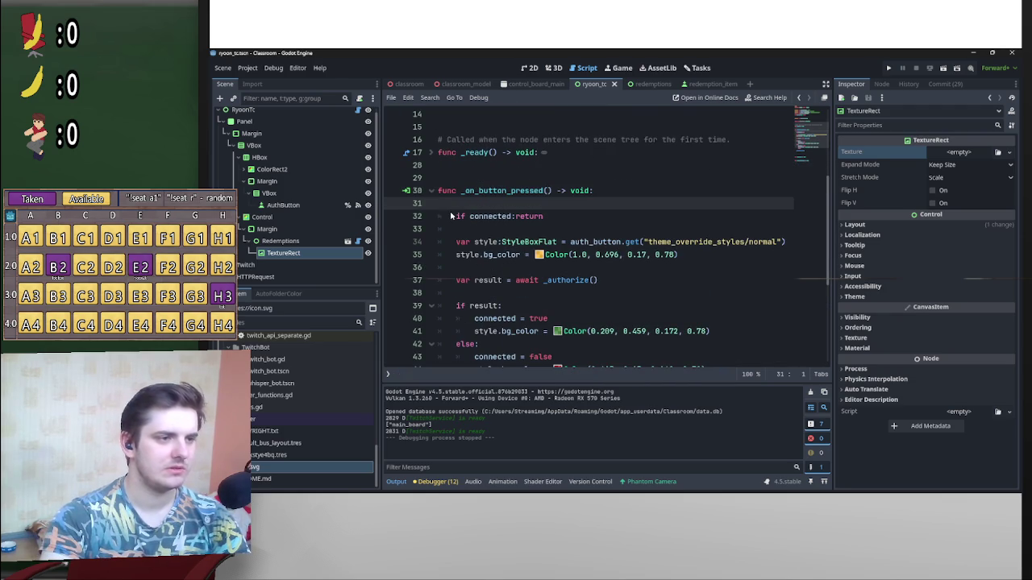
key("BackSpace")
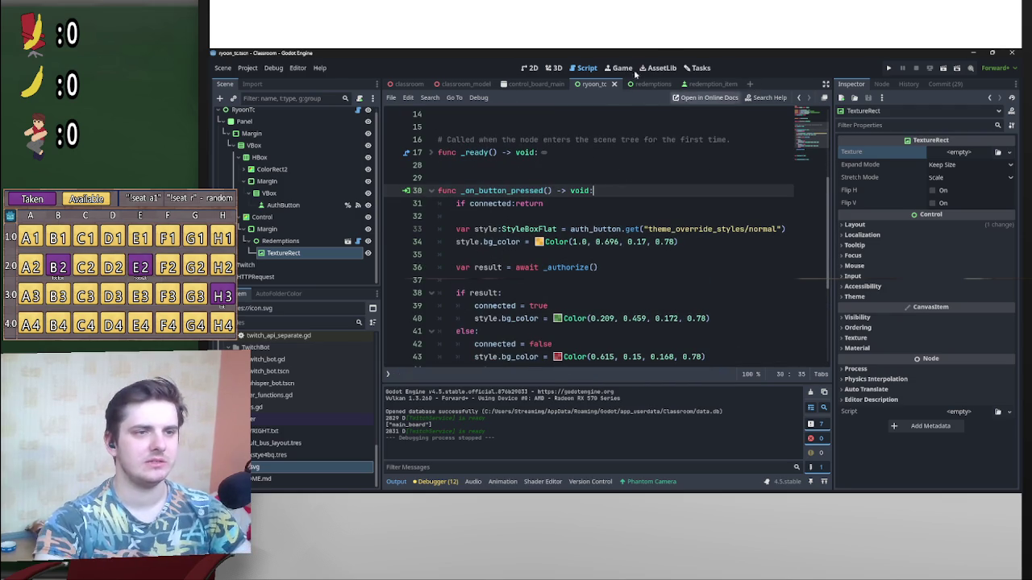
key("ctrl+s")
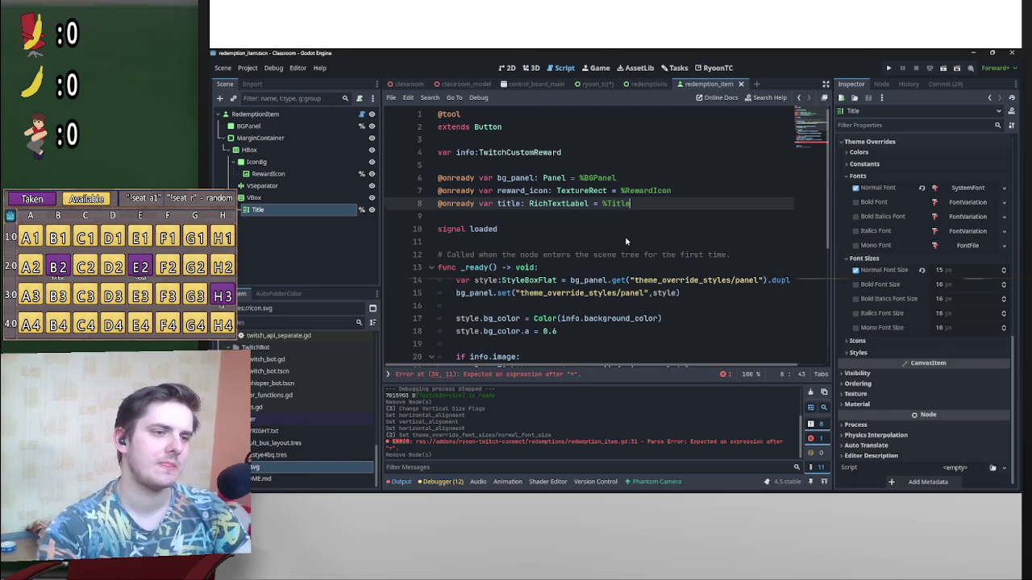
- Change line 30 to title.text = info.title and save
scroll(627, 242, "down", 5)
scroll(525, 278, "up", 4)
scroll(524, 278, "up", 1)
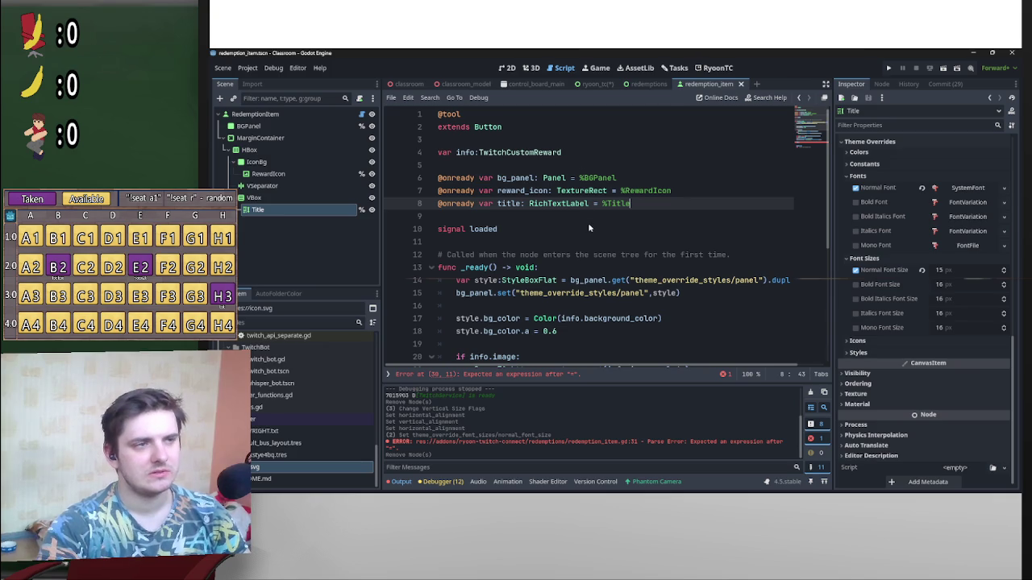
scroll(514, 282, "down", 5)
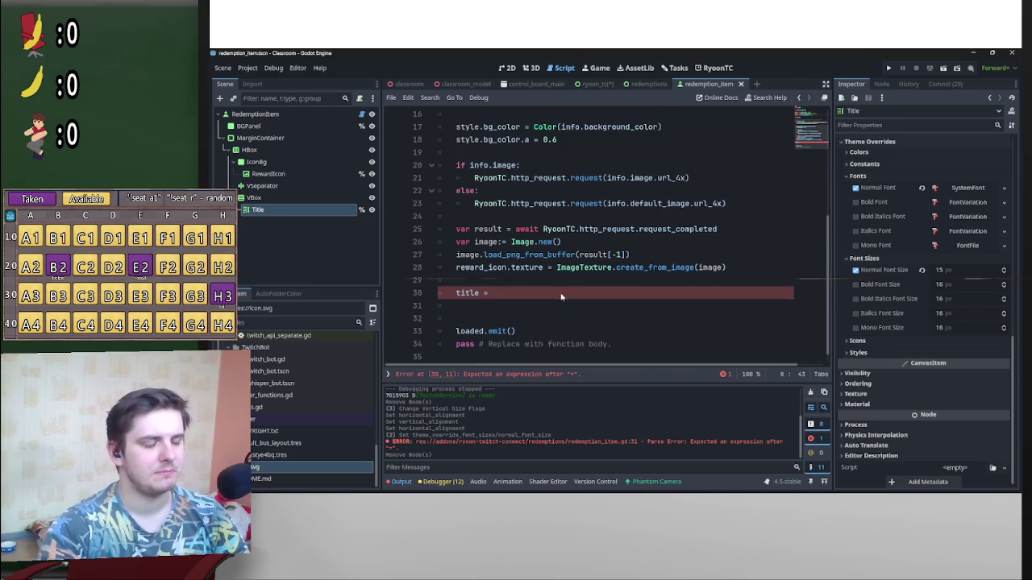
left_click(504, 280)
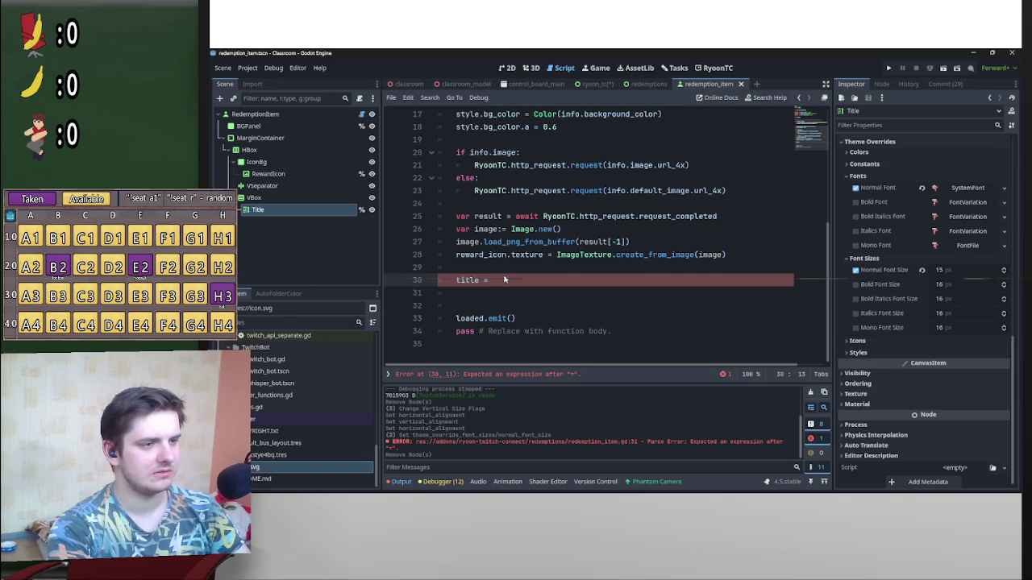
type("info.")
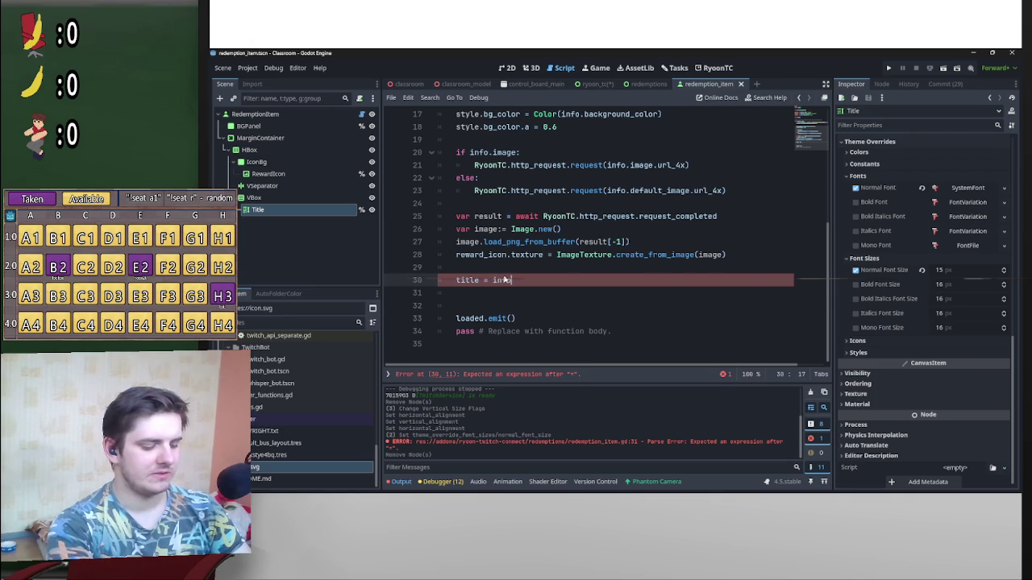
scroll(607, 232, "down", 3)
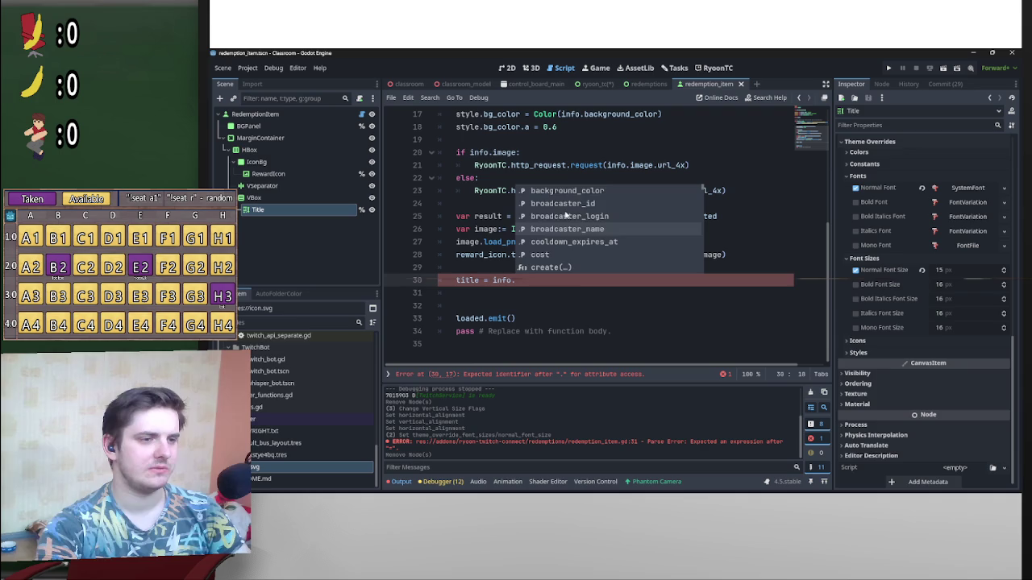
scroll(611, 233, "down", 5)
scroll(613, 231, "down", 1)
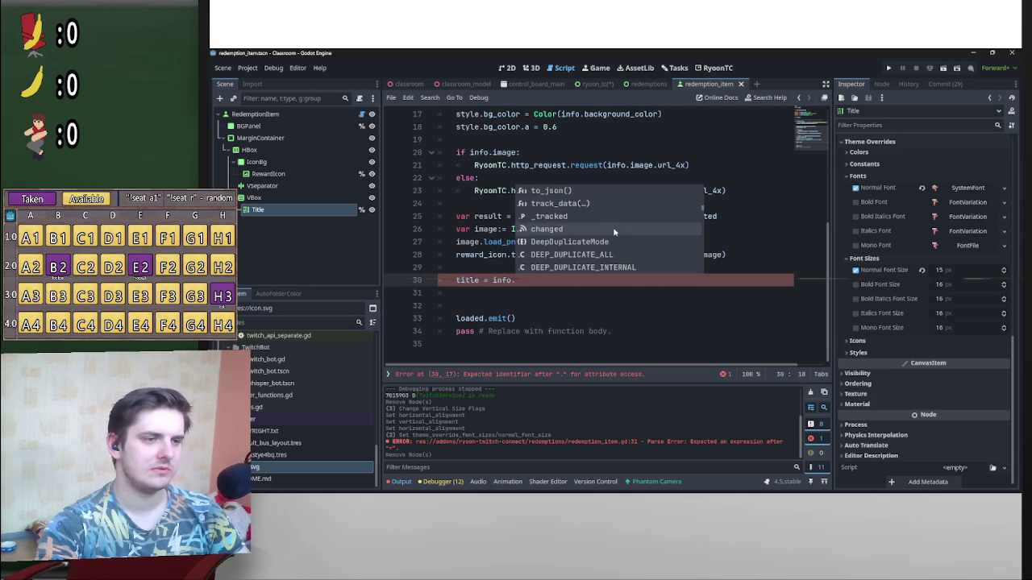
left_click(587, 203)
type("title")
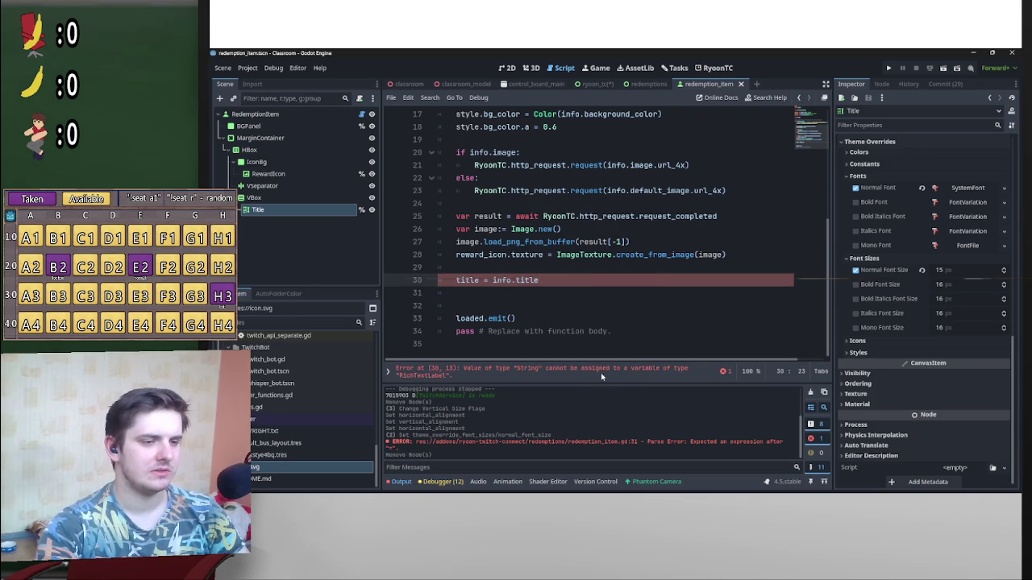
left_click(478, 281)
type(".text")
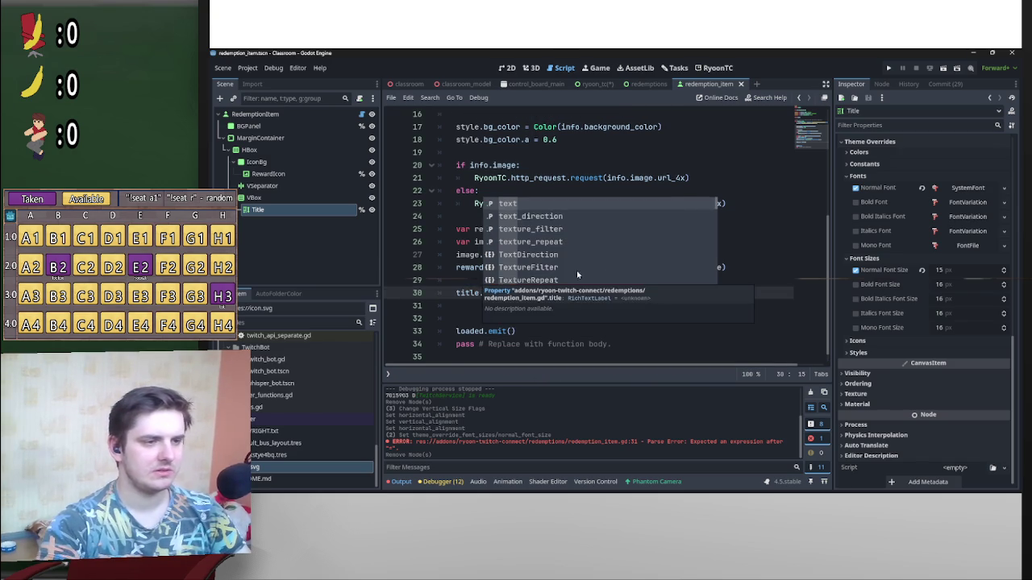
left_click(439, 254)
key("ctrl+s")
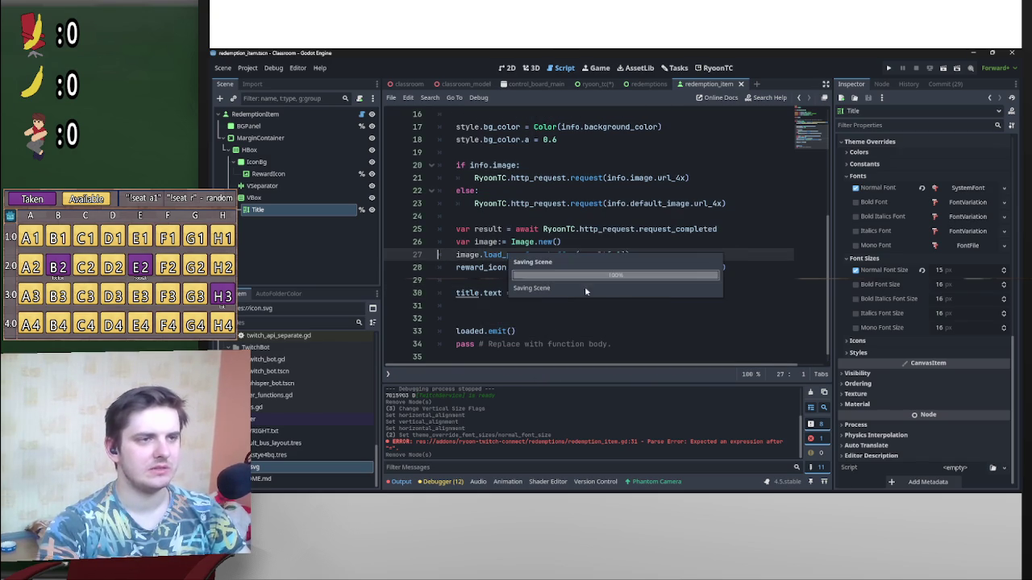
- Delete the 'pass # Replace with function body.' line and the extra blank line
scroll(481, 329, "down", 1)
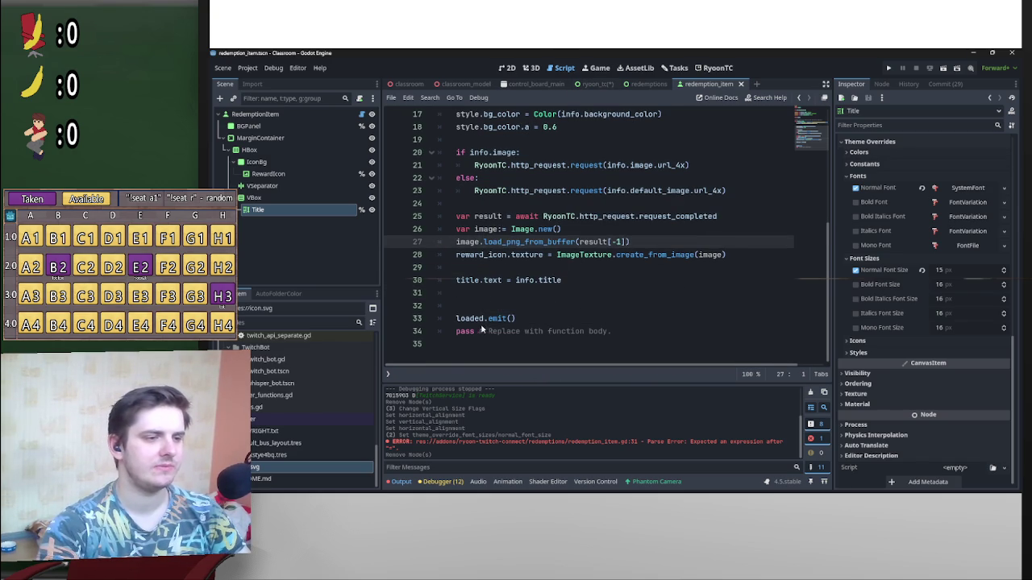
left_click_drag(657, 333, 392, 326)
key("BackSpace")
left_click(477, 295)
key("BackSpace")
scroll(534, 307, "up", 2)
scroll(533, 307, "up", 5)
scroll(487, 331, "down", 7)
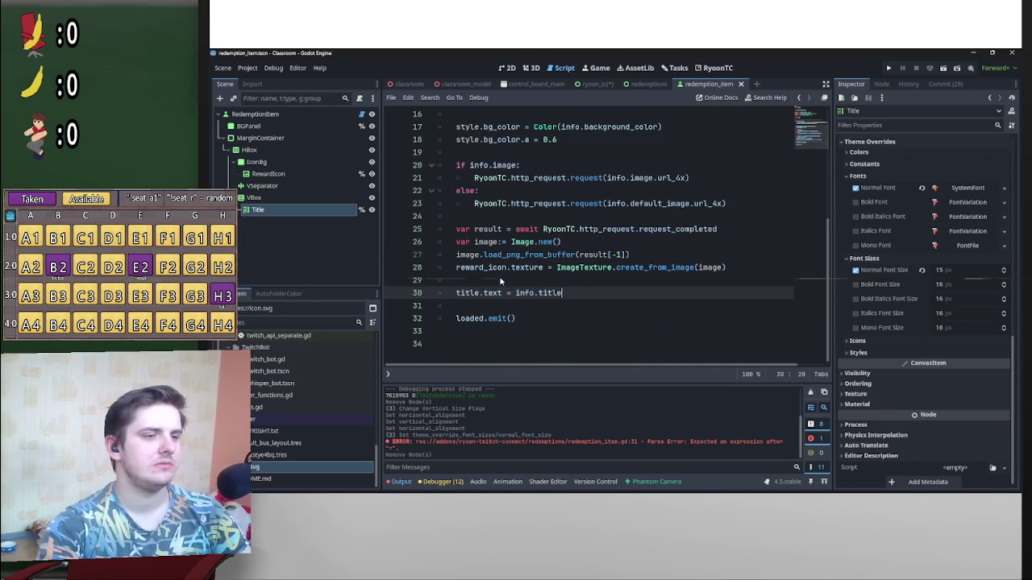
- Add a new func update_info()->void: at the end of the item script
left_click(487, 331)
key("Return")
key("Return")
key("BackSpace")
type("func _")
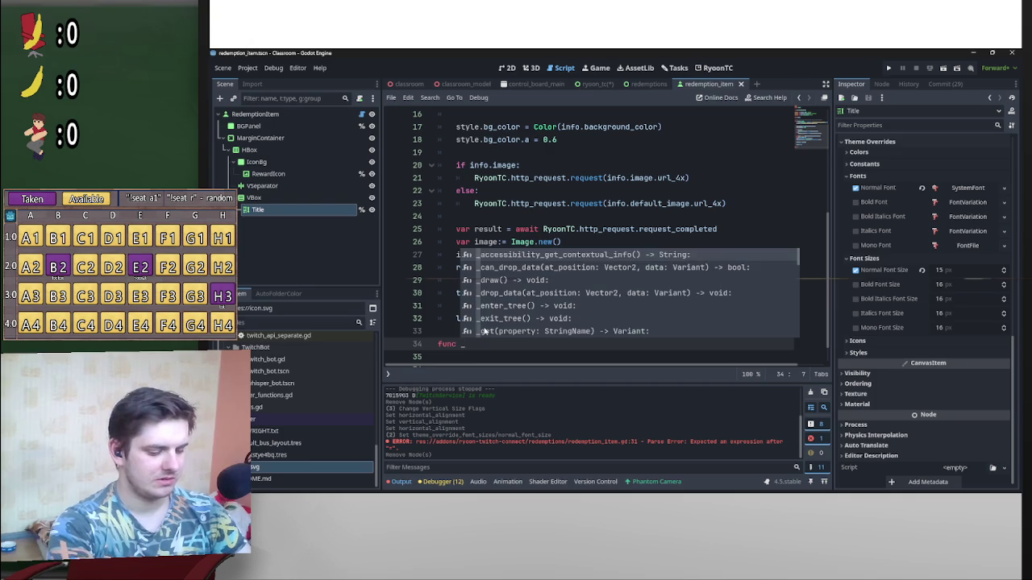
key("BackSpace")
type("update")
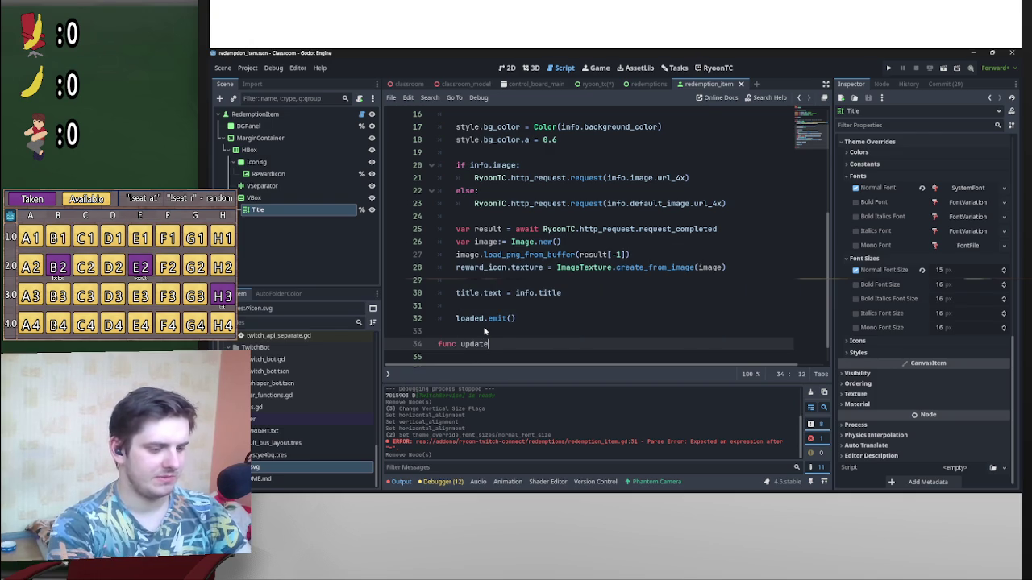
type("fop")
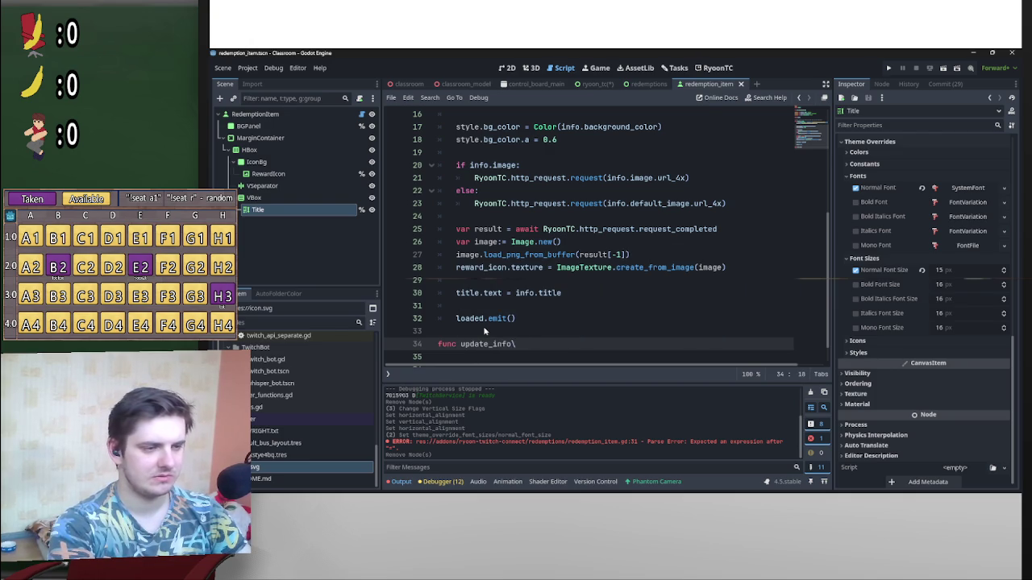
type("(")
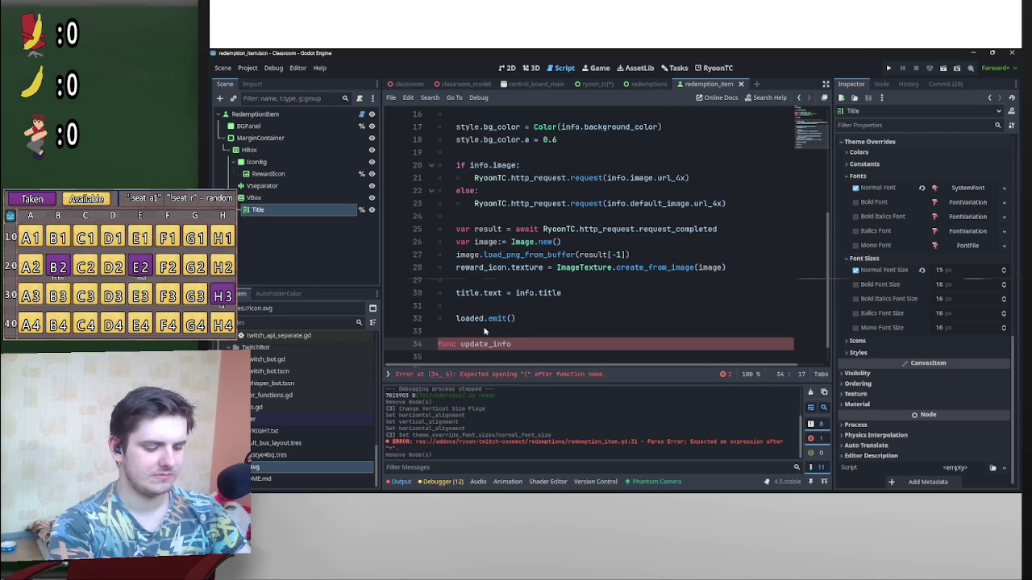
type(")-")
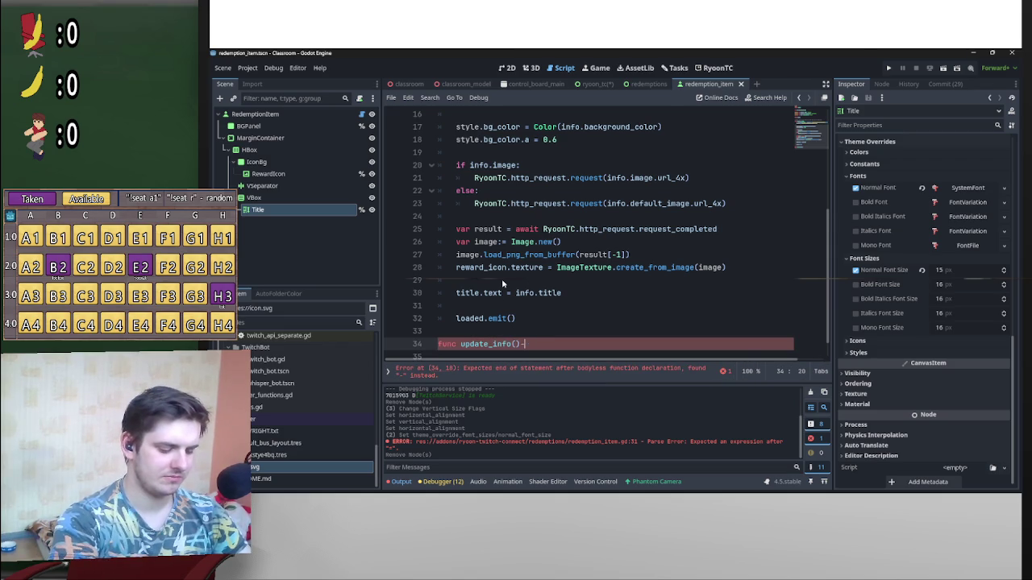
type(">void:")
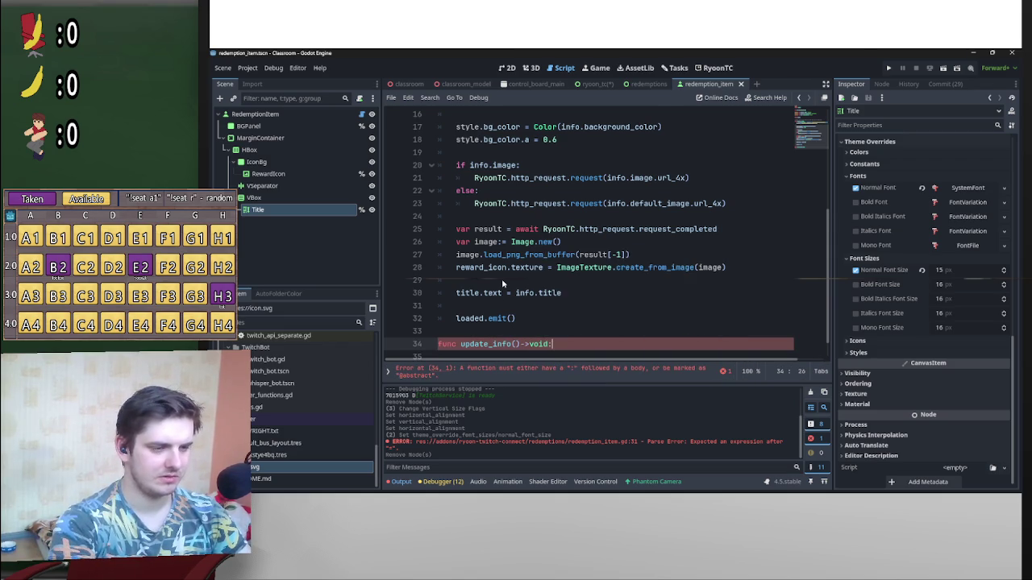
key("Return")
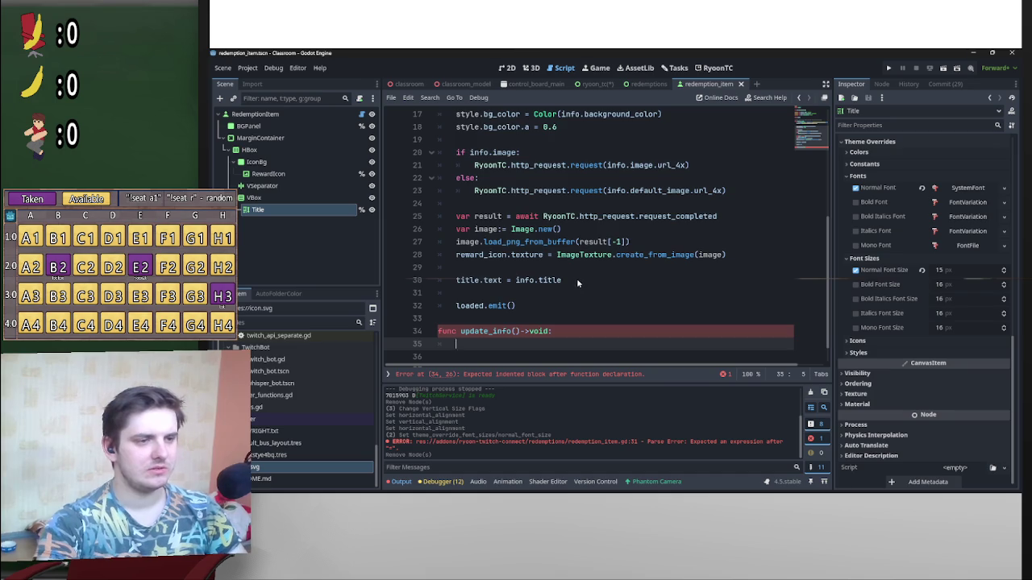
- Cut the colour, icon and title code out of _ready and tidy the blank lines
scroll(577, 278, "up", 5)
left_click(453, 281, "shift")
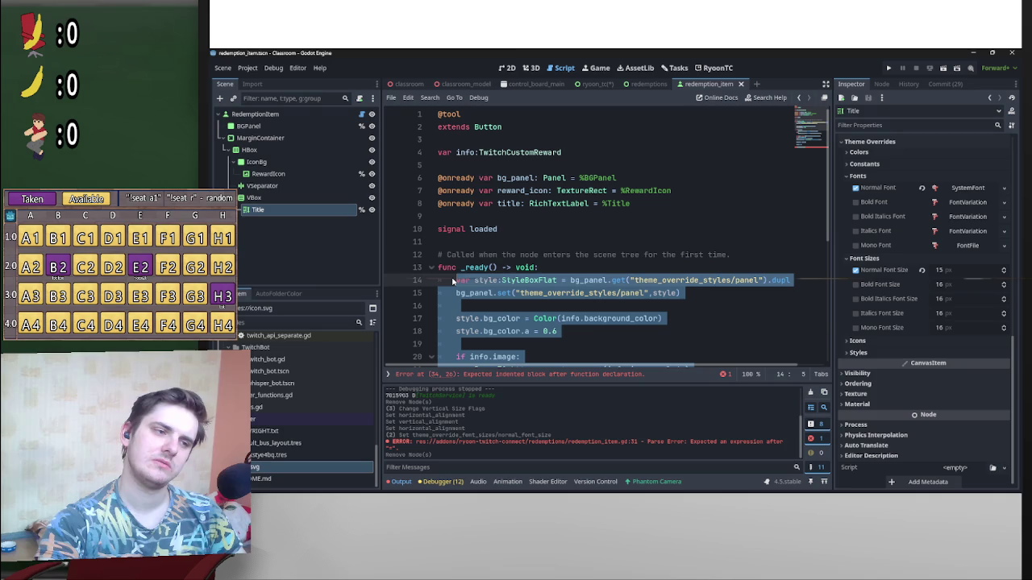
left_click(569, 294, "shift")
left_click(453, 318, "shift")
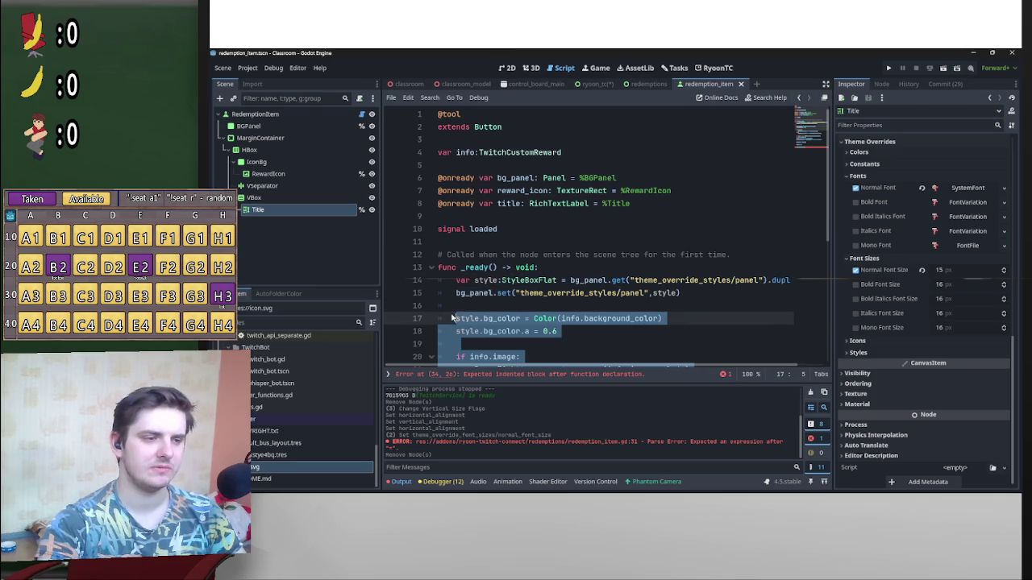
left_click(437, 320, "shift")
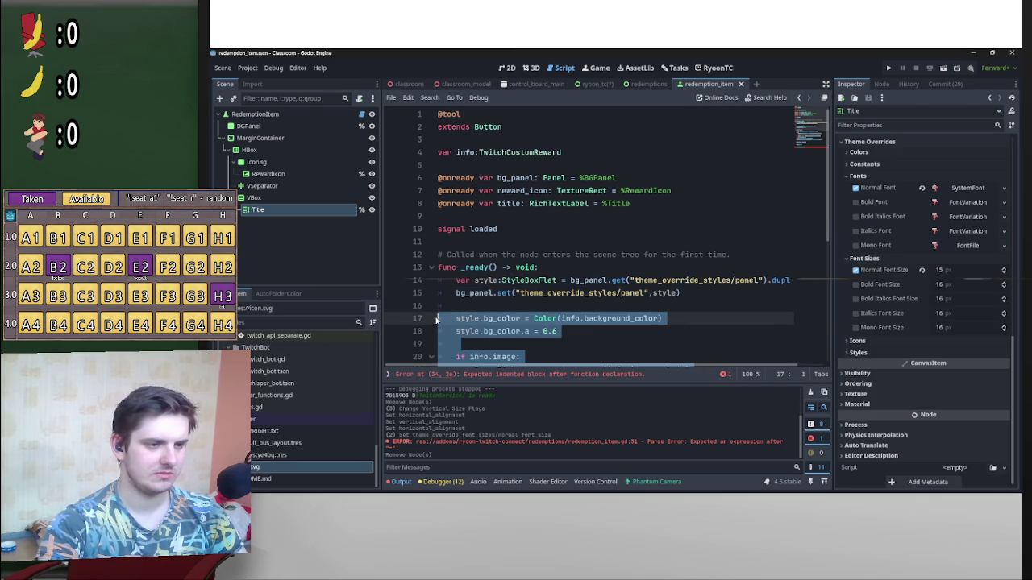
key("Delete")
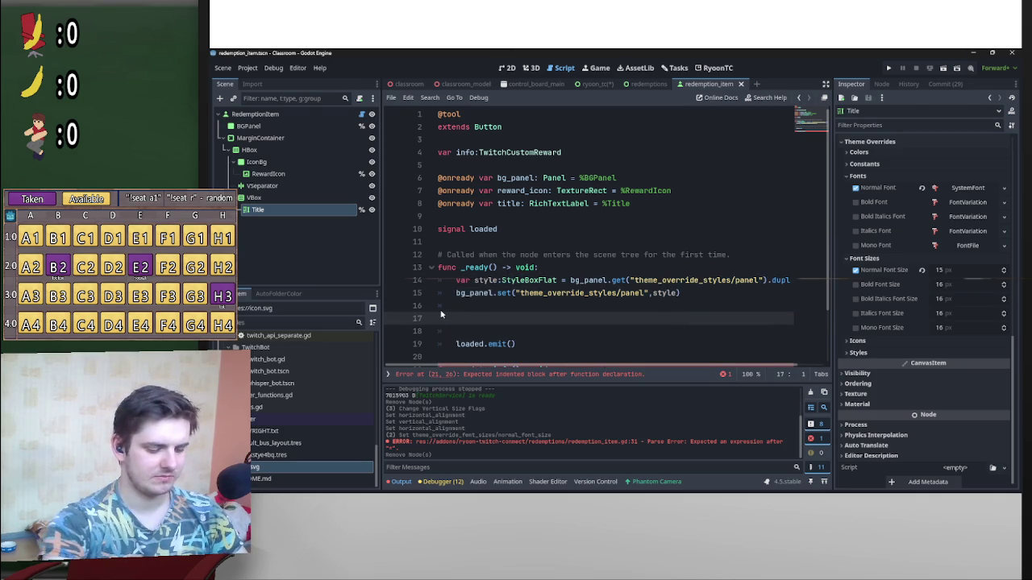
key("BackSpace")
key("Delete")
- Paste the cut code into update_info's body and fix the first line's indentation
scroll(445, 316, "down", 1)
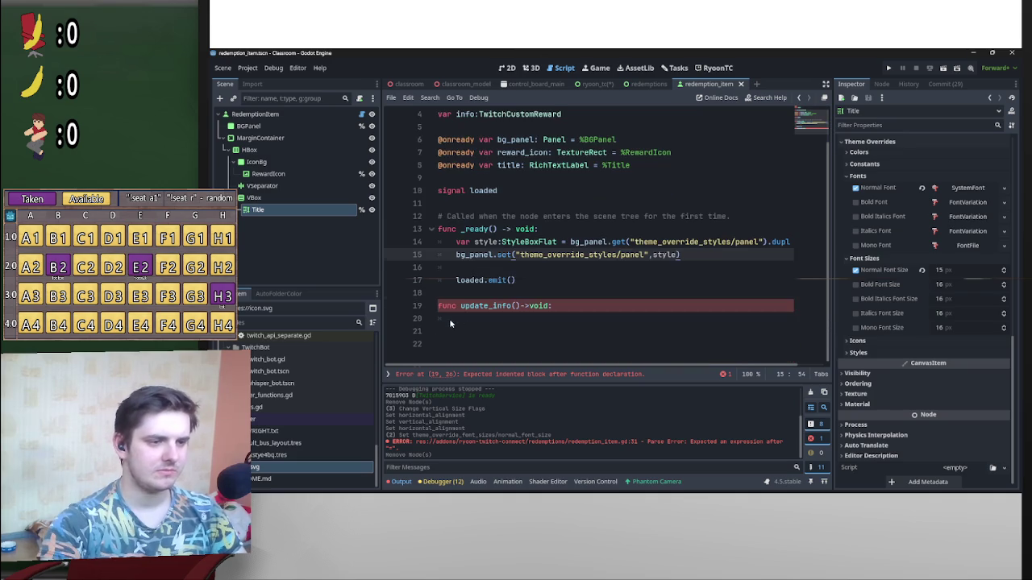
left_click(548, 319)
type("style.bg_color = Color(info.background_color) \tstyle.bg_color.a = 0.6  \tif info.image: \t\tRyoonTC.http_request.request(info.image.url_4x) \telse: \t\tRyoonTC.http_request.request(info.default_image.url_4x)  \tvar result = await RyoonTC.http_request.request_completed \tvar image:= Image.new() \timage.load_png_from_buffer(result[-1]) \treward_icon.texture = ImageTexture.create_from_image(image)  \ttitle.text = info.title")
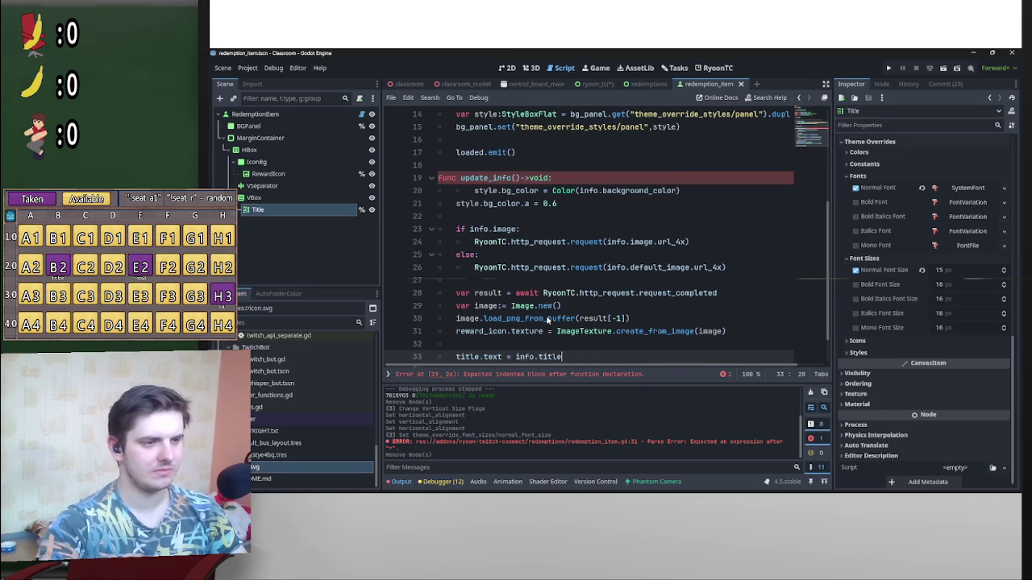
left_click(472, 191)
key("BackSpace")
- Add a var style line from bg_panel's panel override atop update_info, then open the redemptions script
scroll(486, 147, "up", 1)
scroll(486, 147, "up", 1)
mouse_move(444, 191)
left_mouse_down()
mouse_move(782, 192)
mouse_move(739, 191)
left_mouse_up()
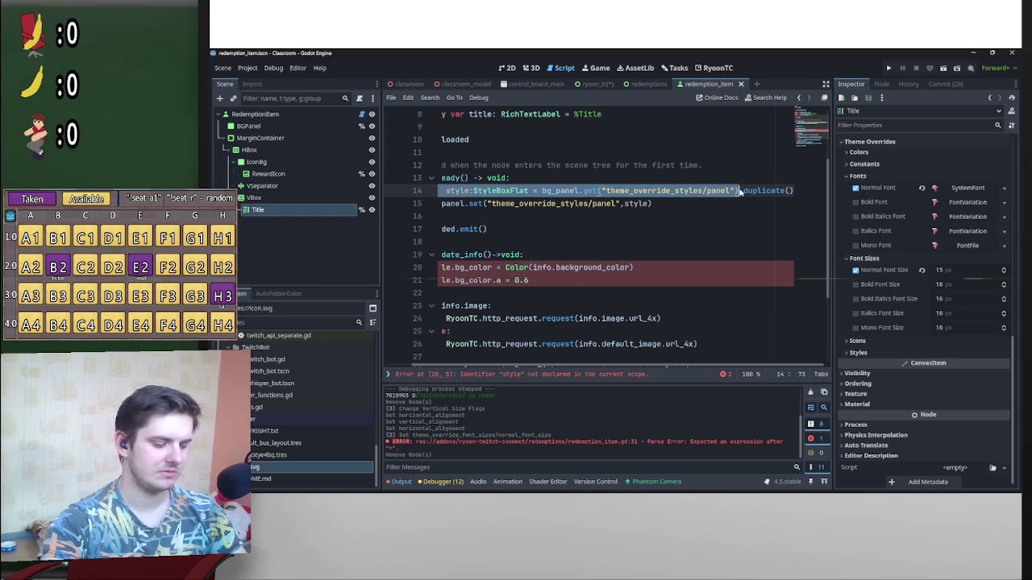
left_click_drag(657, 366, 629, 365)
key("ctrl+c")
left_click(457, 268)
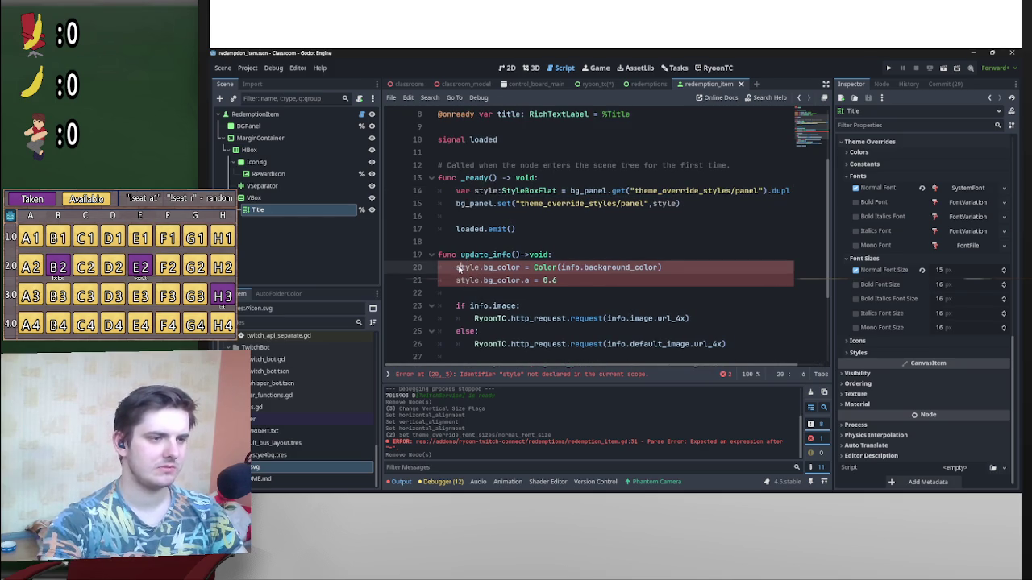
key("Return")
key("Up")
key("ctrl+v")
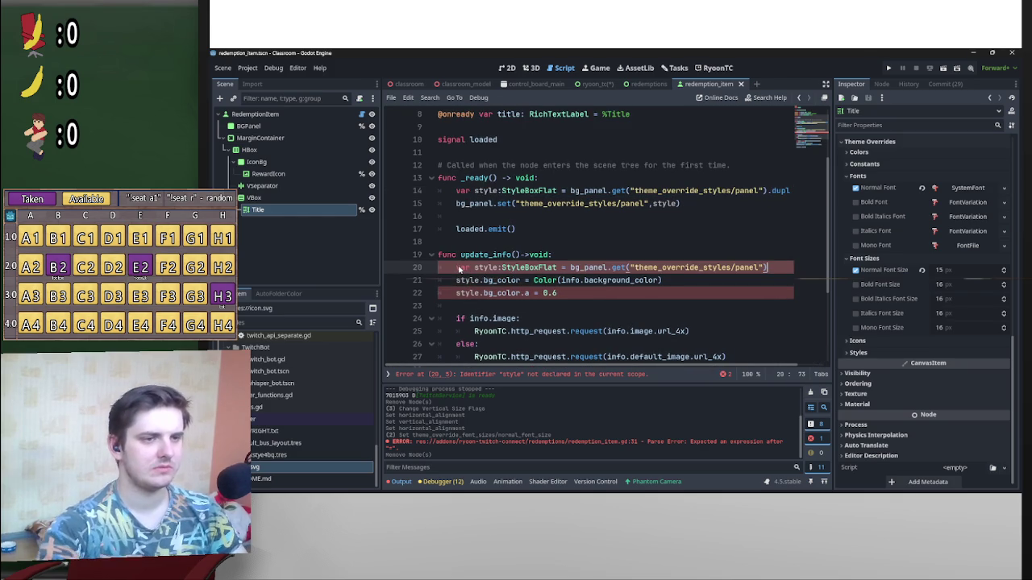
scroll(606, 313, "down", 3)
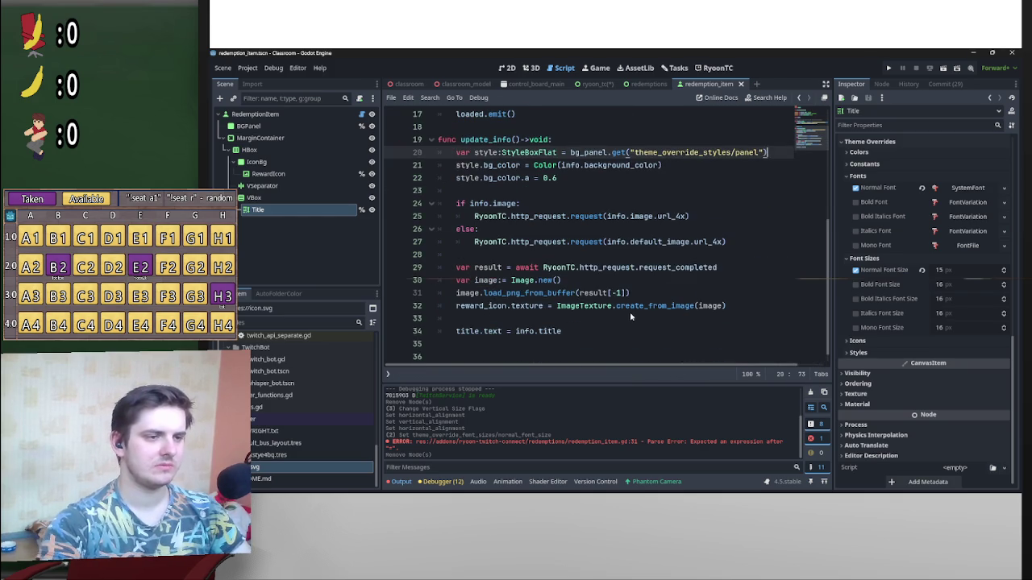
scroll(566, 241, "up", 5)
left_click(649, 83)
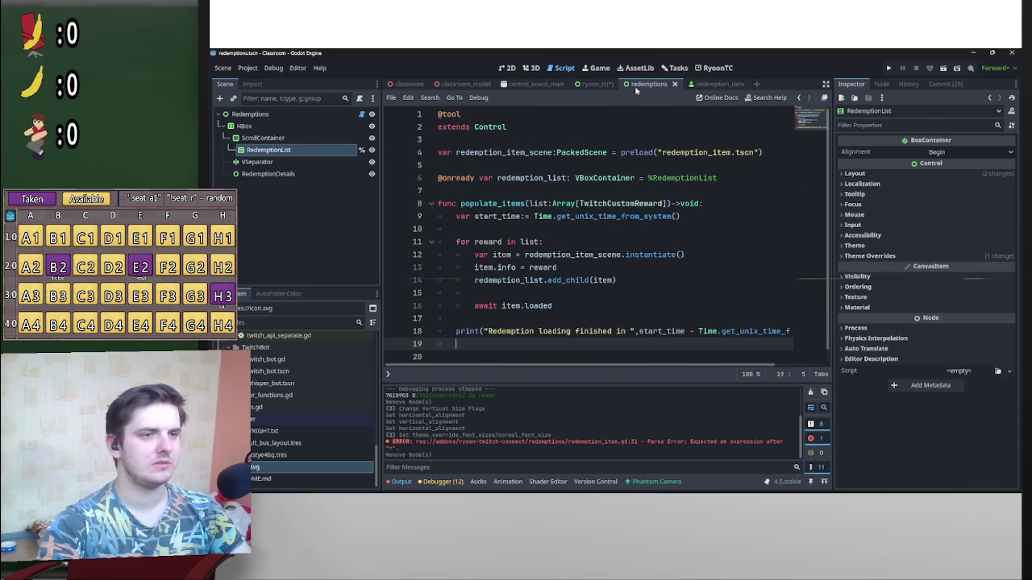
- In ryoon_tc, unfold _init_redemptions and delete the stray HTTPRequest line and image-URL print
left_click(594, 84)
scroll(582, 285, "down", 7)
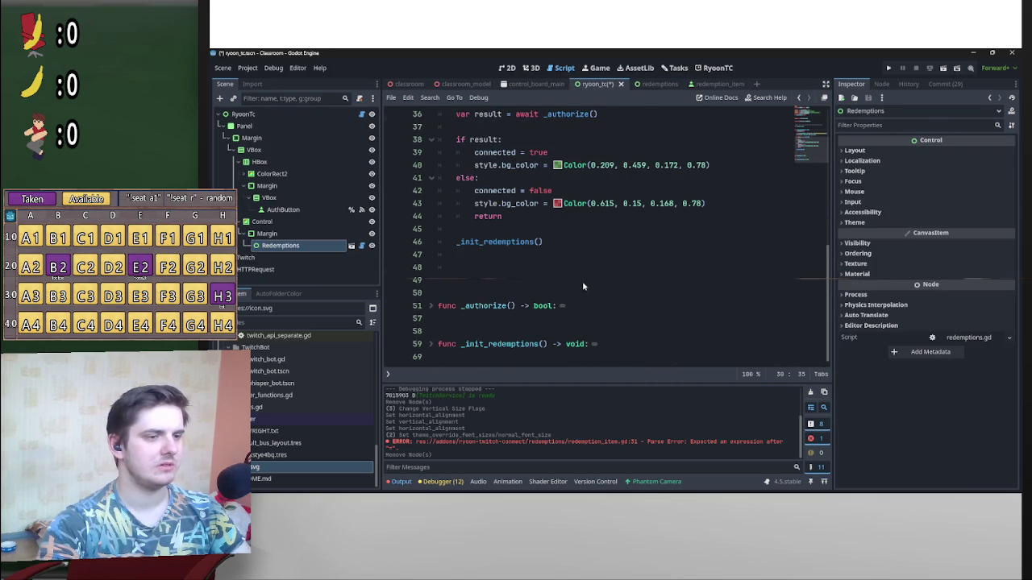
scroll(615, 320, "up", 7)
scroll(580, 257, "down", 7)
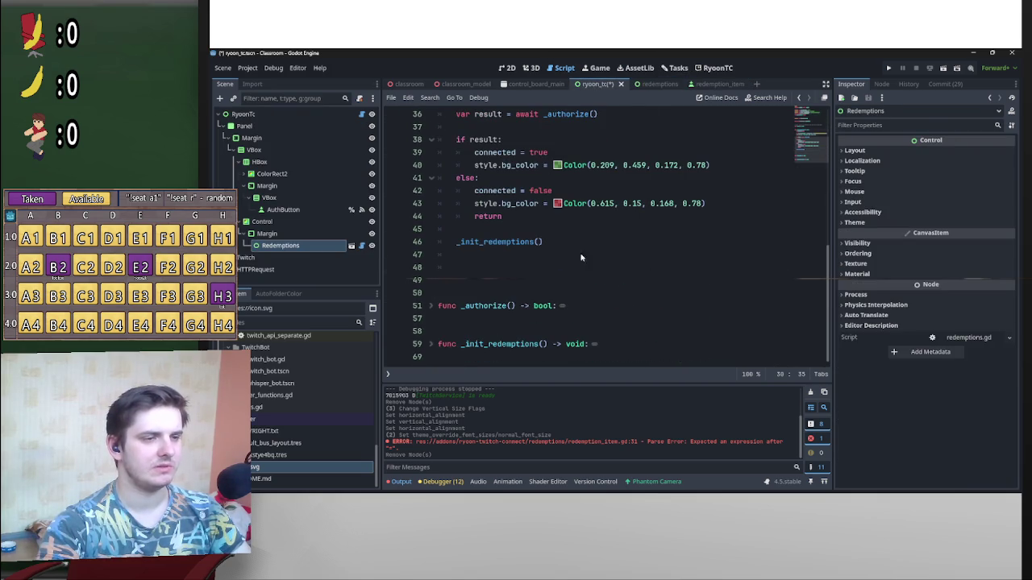
left_click(432, 343)
scroll(549, 306, "down", 3)
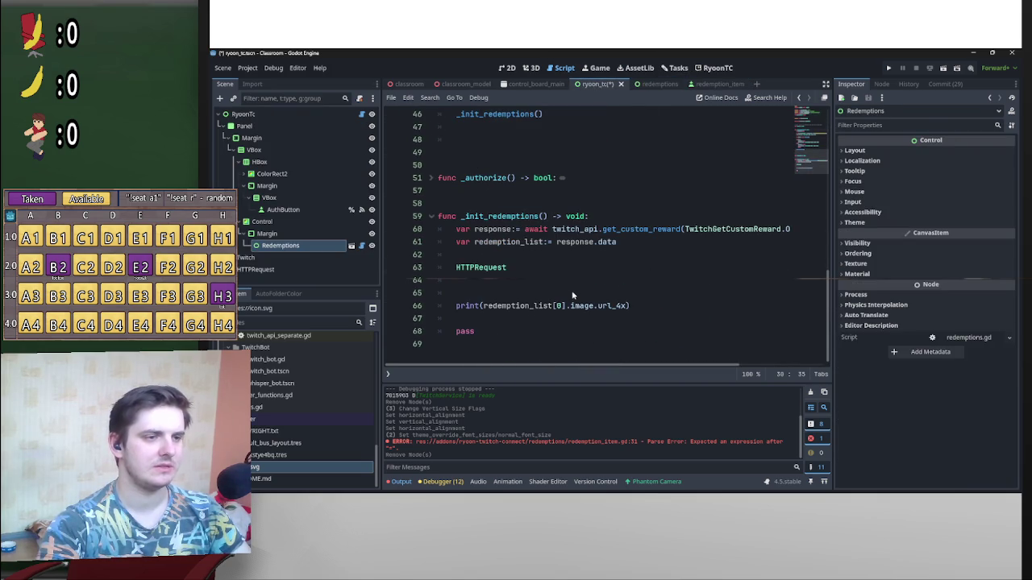
mouse_move(643, 309)
left_mouse_down()
mouse_move(436, 289)
mouse_move(421, 274)
left_mouse_up()
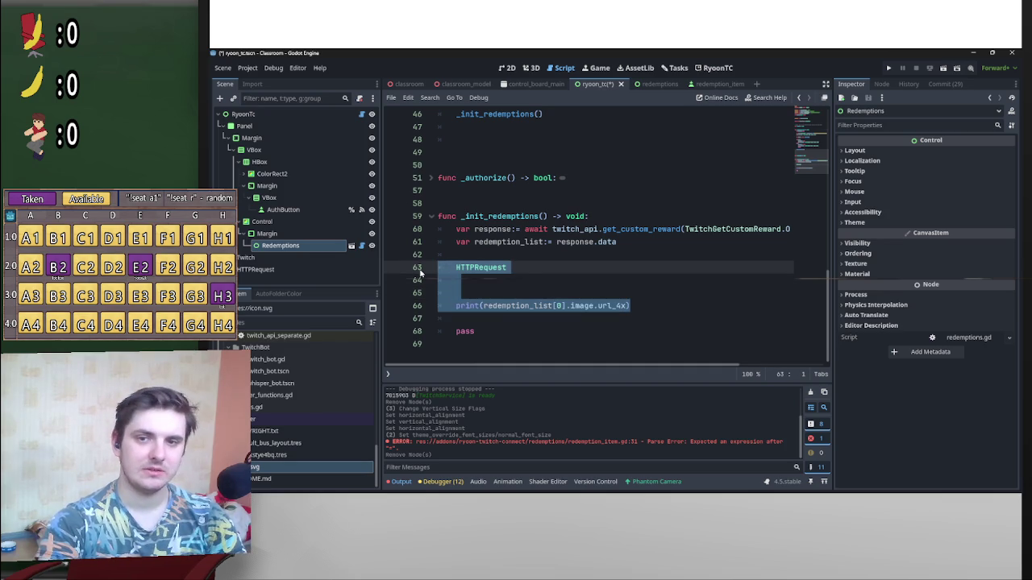
key("BackSpace")
key("BackSpace")
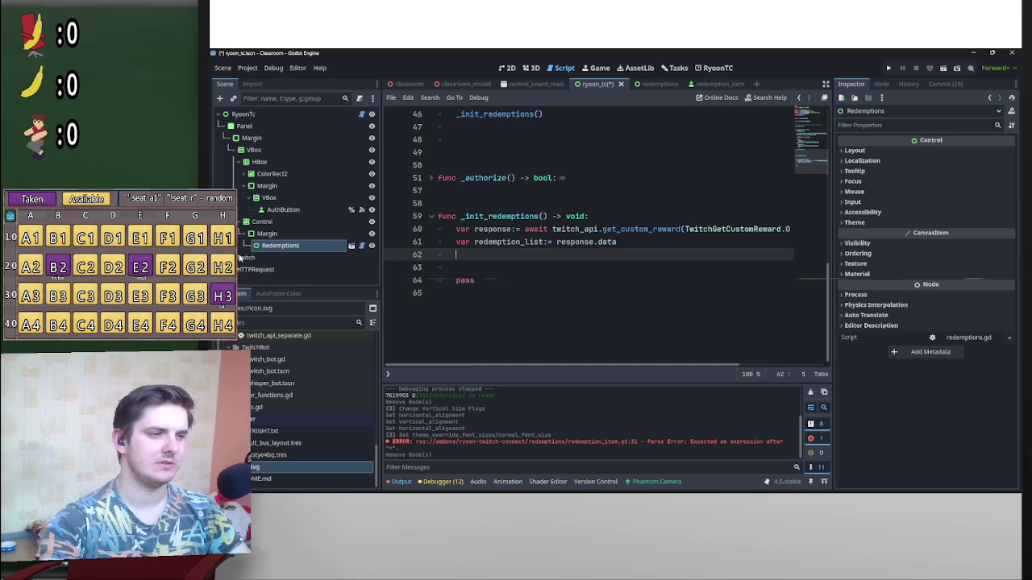
scroll(644, 296, "up", 12)
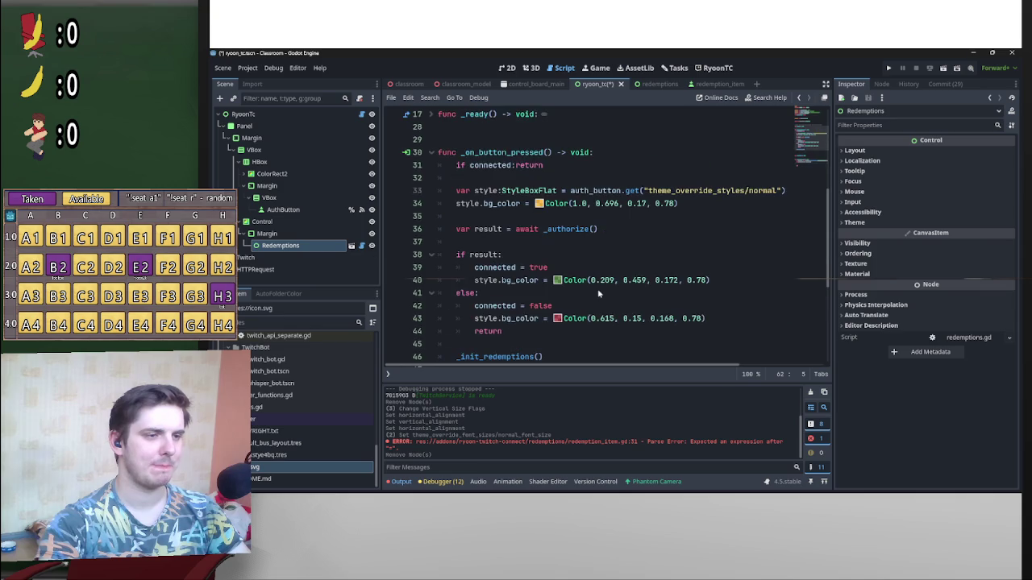
scroll(644, 296, "up", 1)
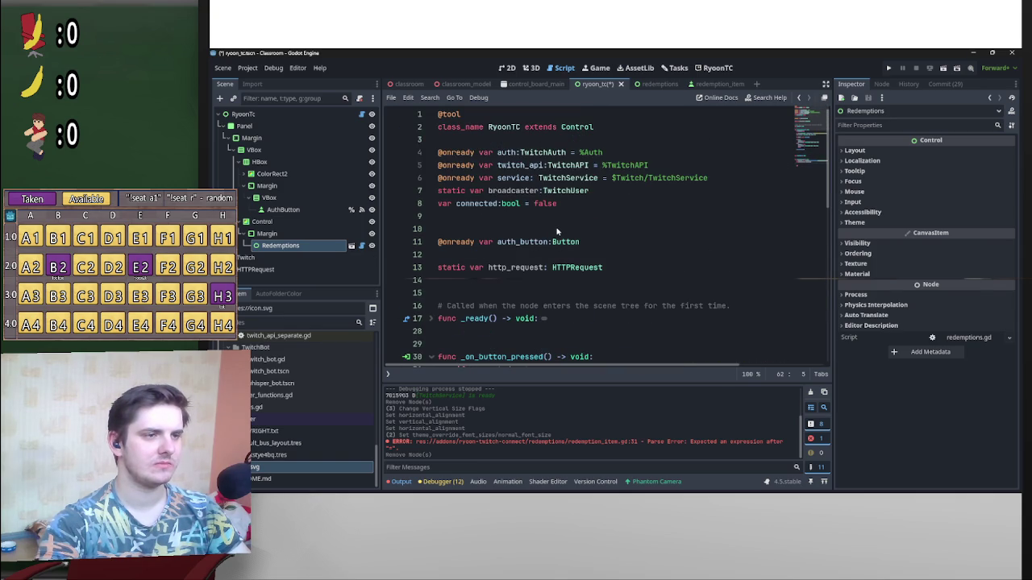
- Give the Redemptions node a unique name and add an onready reference to it in ryoon_tc.gd
right_click(316, 248)
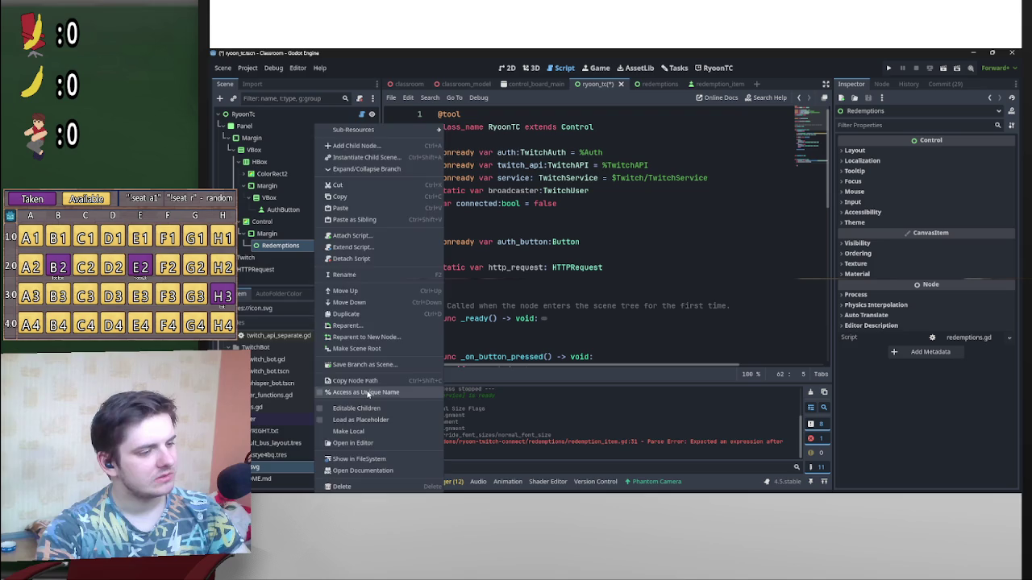
left_click(366, 393)
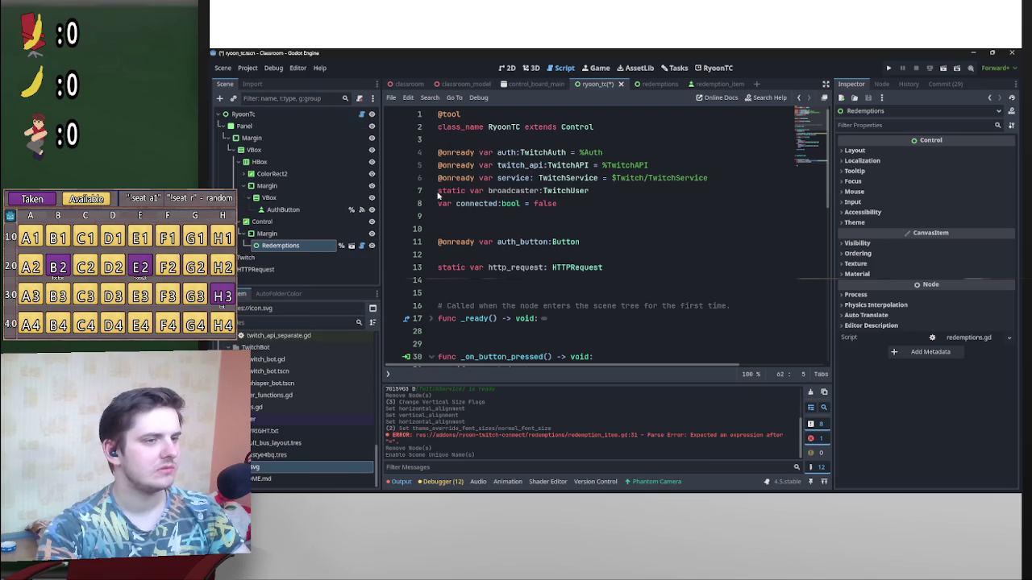
left_click(515, 229)
left_click_drag(280, 246, 499, 240)
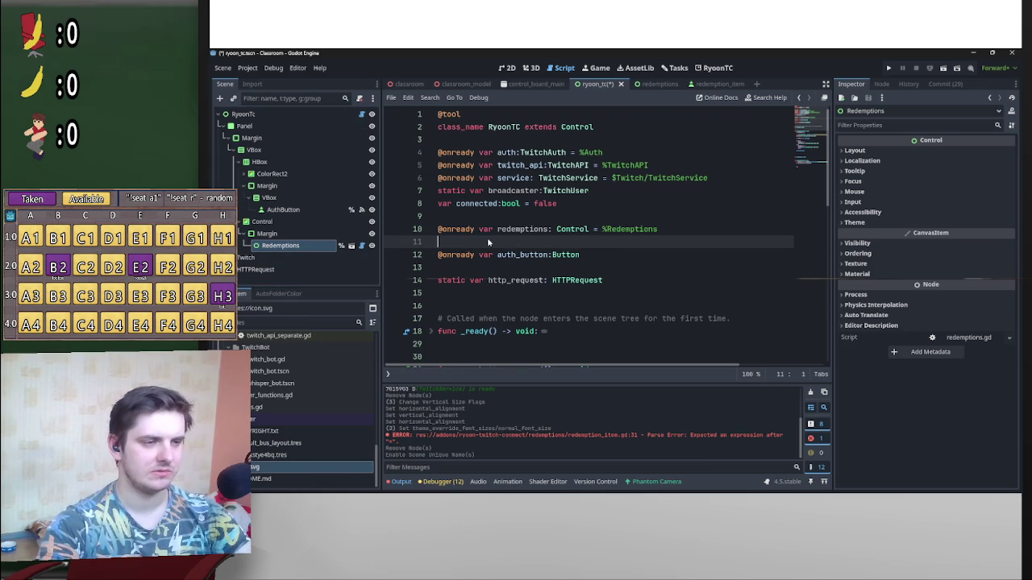
key("BackSpace")
- Start a redemptions.pop call on a new line before pass in _init_redemptions
scroll(556, 280, "down", 10)
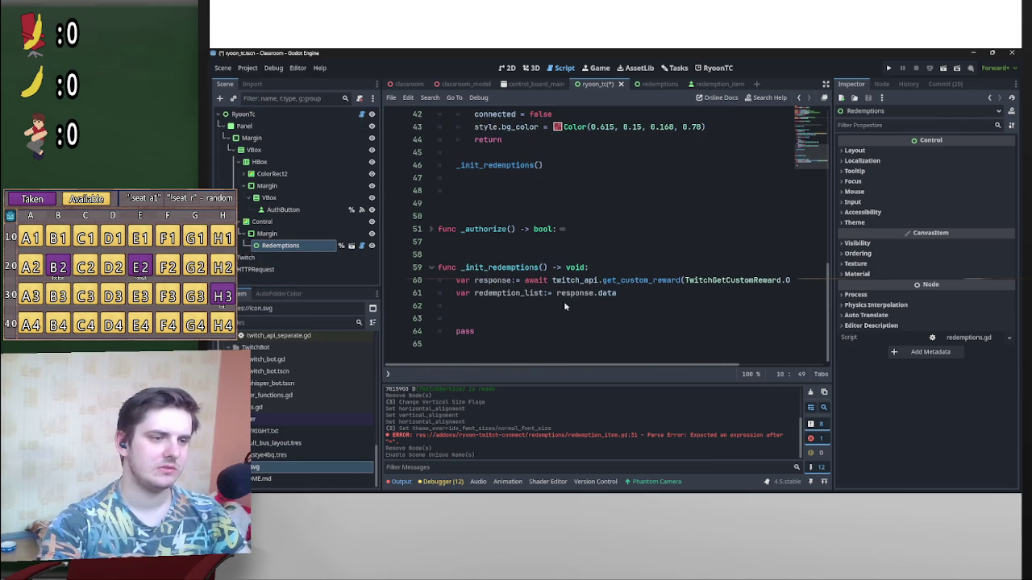
left_click(505, 313)
key("Return")
key("Up")
type("red")
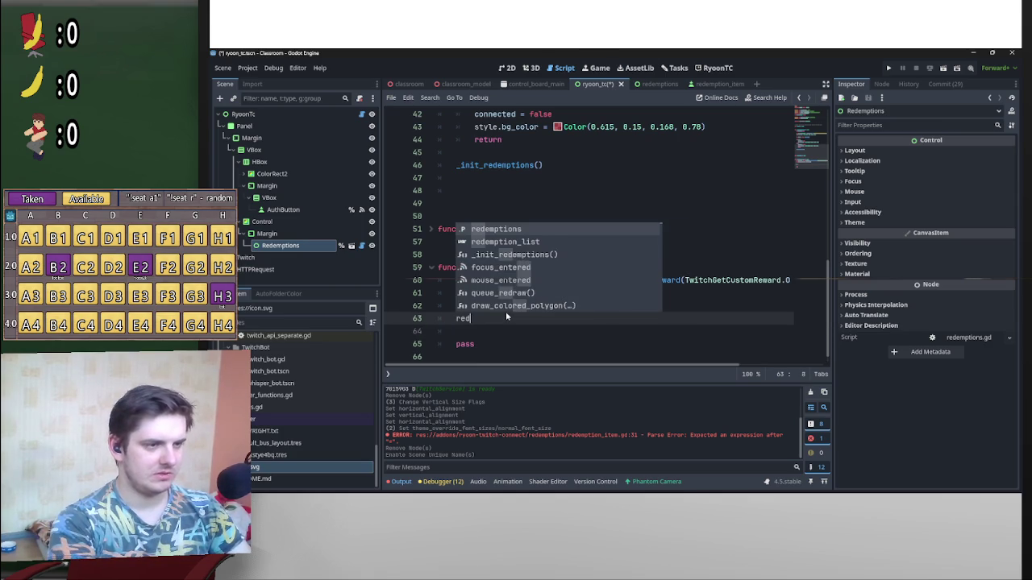
key("Return")
type(".pop")
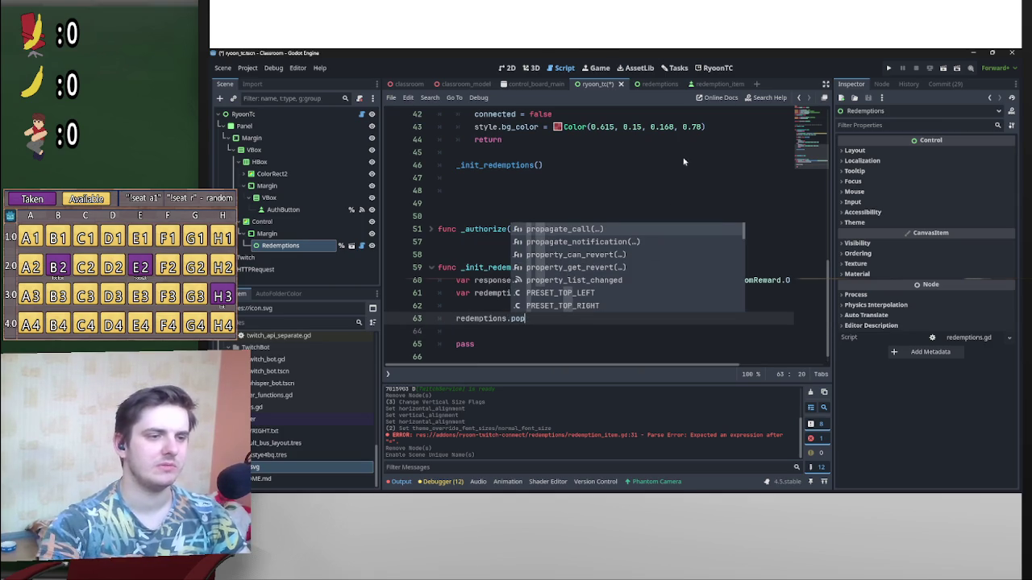
left_click(681, 155)
- Copy populate_items from the redemptions script and complete the call as redemptions.populate_items(
left_click(637, 85)
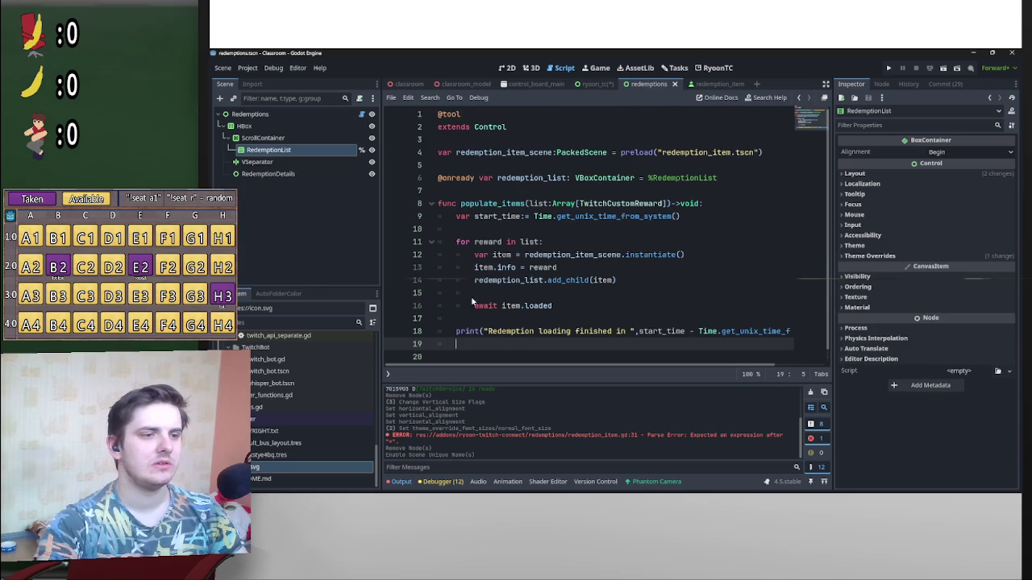
left_click_drag(460, 206, 527, 207)
key("ctrl+c")
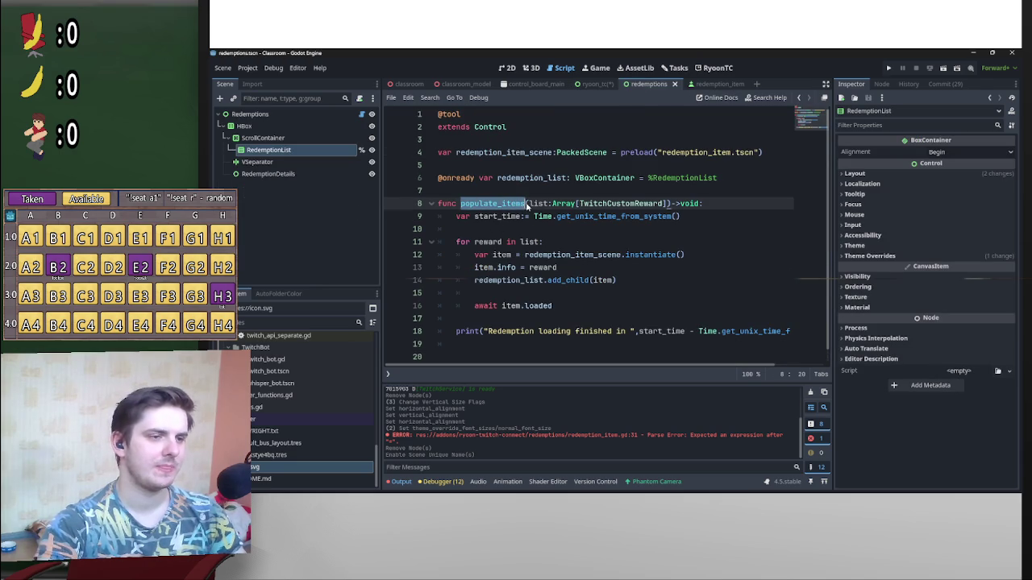
scroll(520, 323, "down", 1)
key("alt+Left")
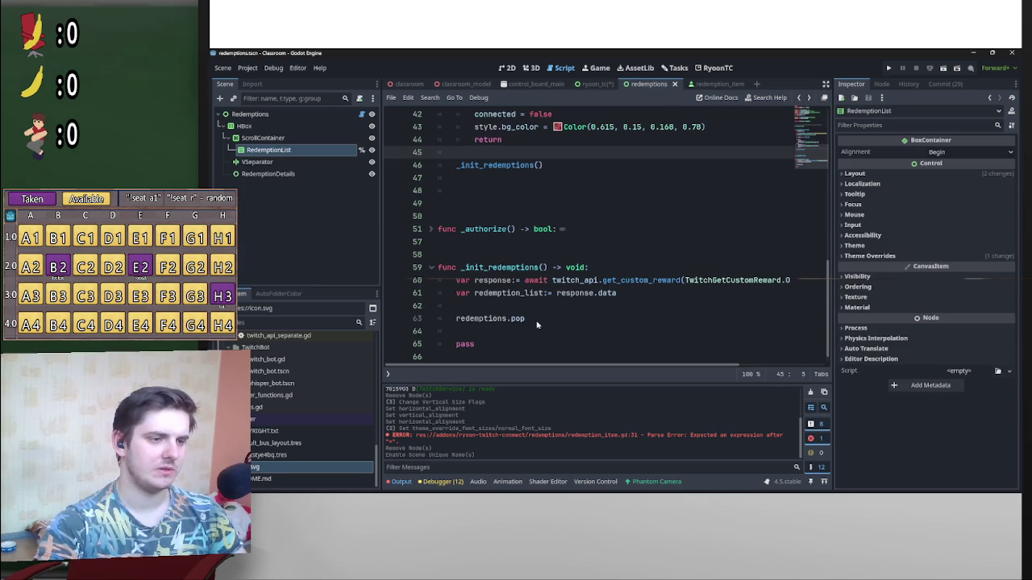
double_click(518, 319)
key("ctrl+v")
type("(")
- Pass redemption_list as the populate_items argument and save the scripts
left_click_drag(547, 293, 474, 293)
key("ctrl+c")
left_click(581, 319)
key("ctrl+v")
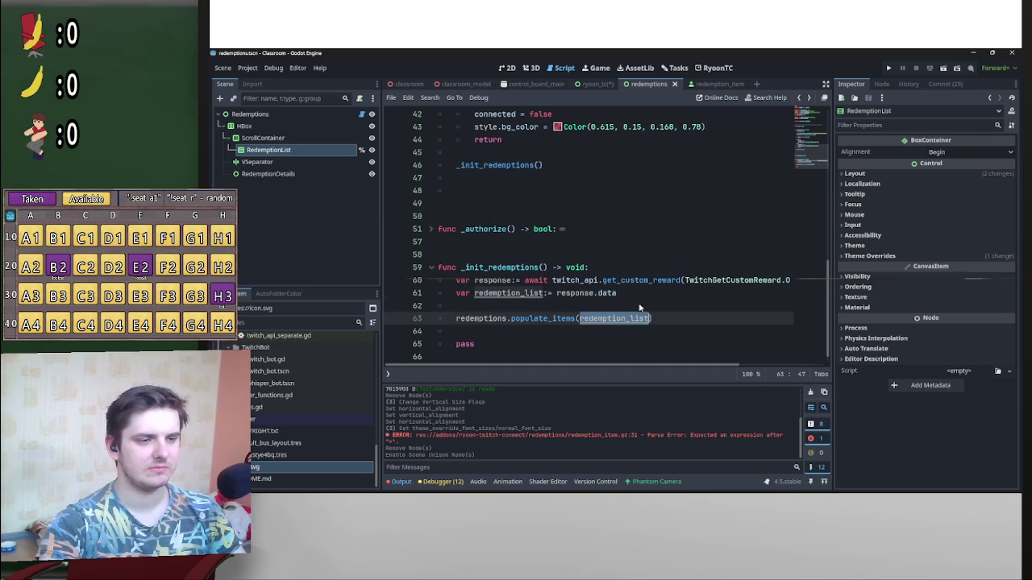
left_click(662, 305)
key("ctrl+s")
left_click(591, 86)
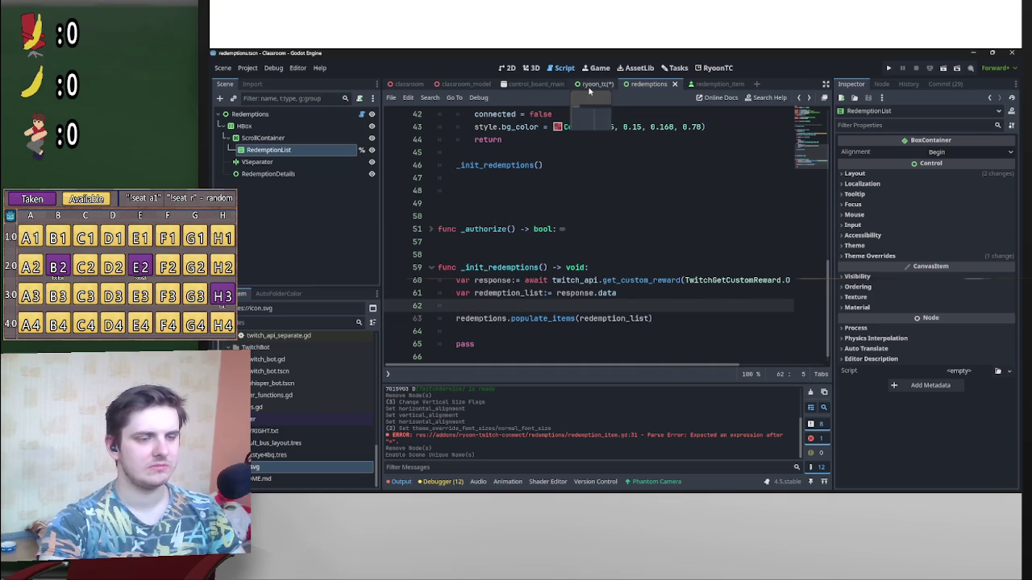
- Read the get_unix_time_from_system documentation from the redemptions.gd timing code
left_click(645, 84)
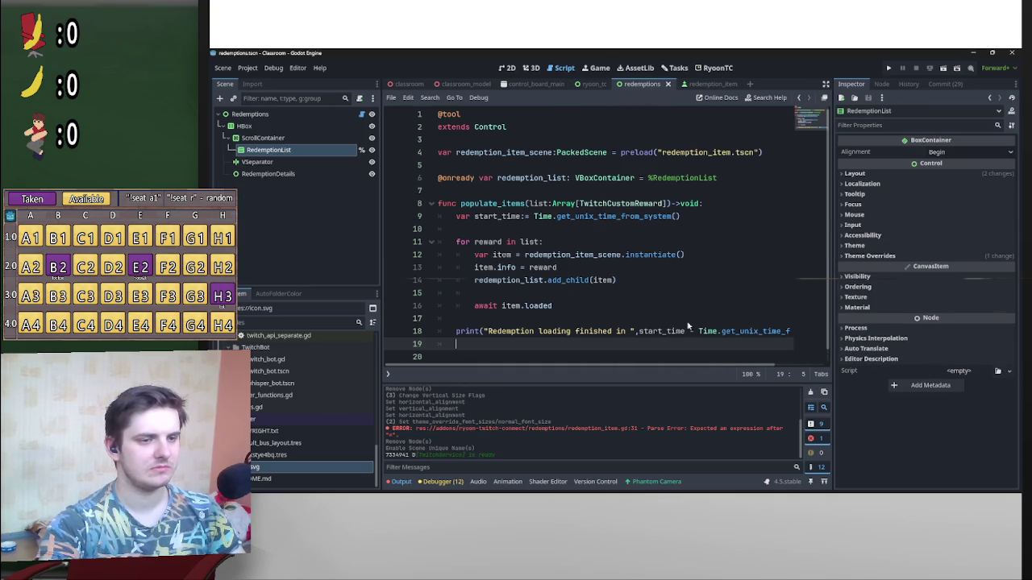
mouse_move(723, 365)
left_mouse_down()
mouse_move(767, 365)
mouse_move(723, 364)
left_mouse_up()
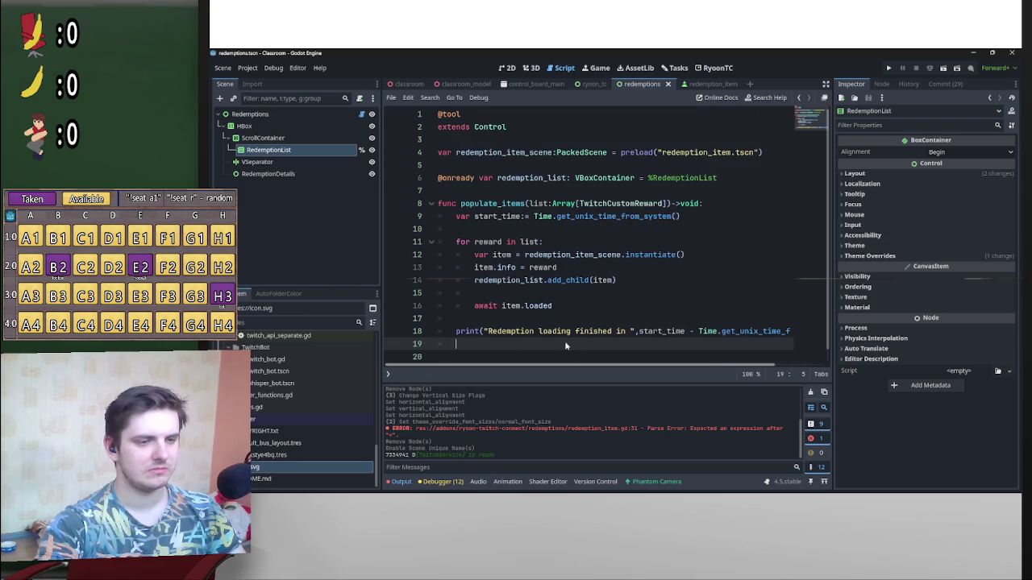
left_click(610, 280)
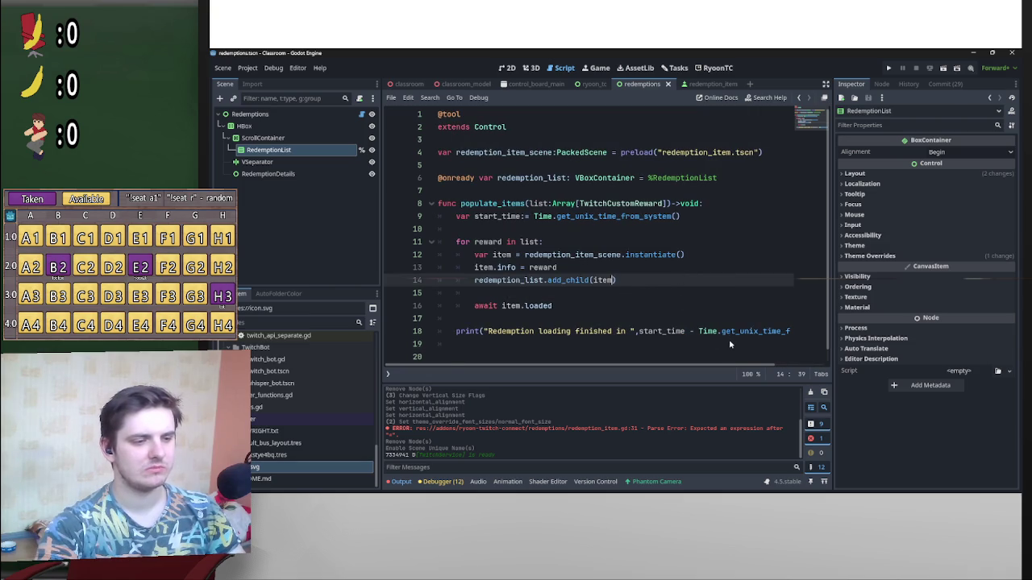
mouse_move(638, 331)
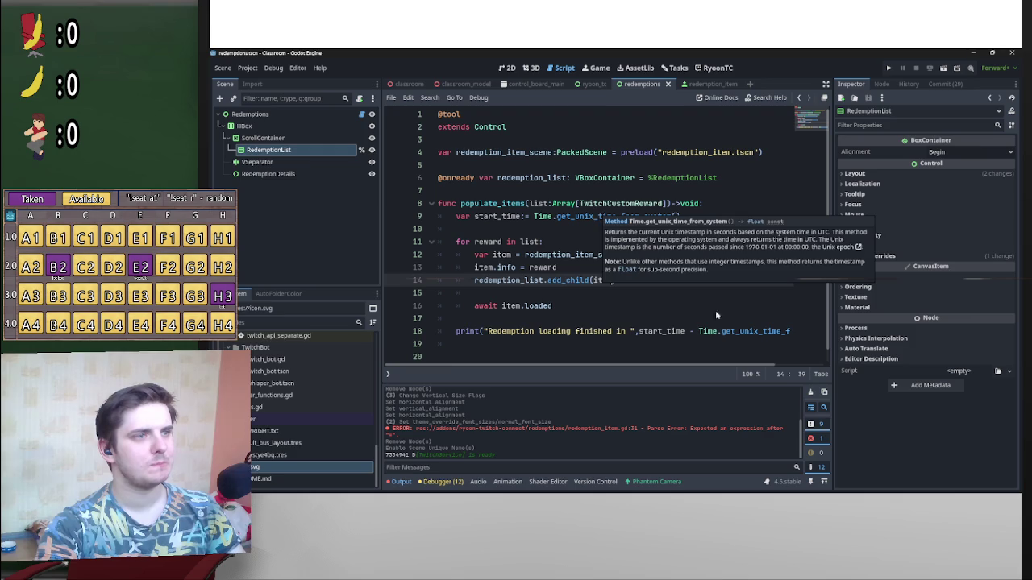
left_click_drag(758, 369, 794, 370)
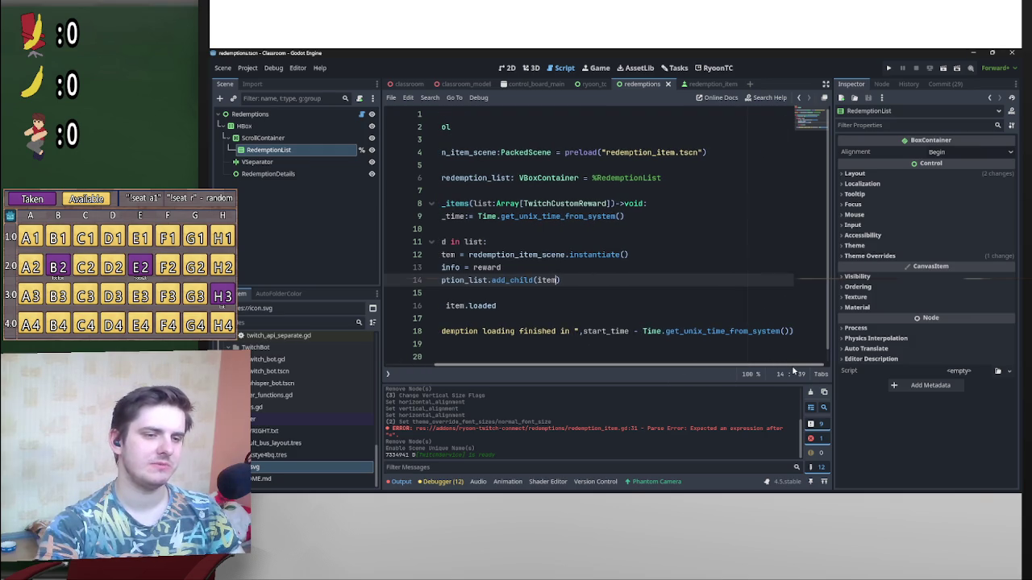
left_click(735, 331, "ctrl")
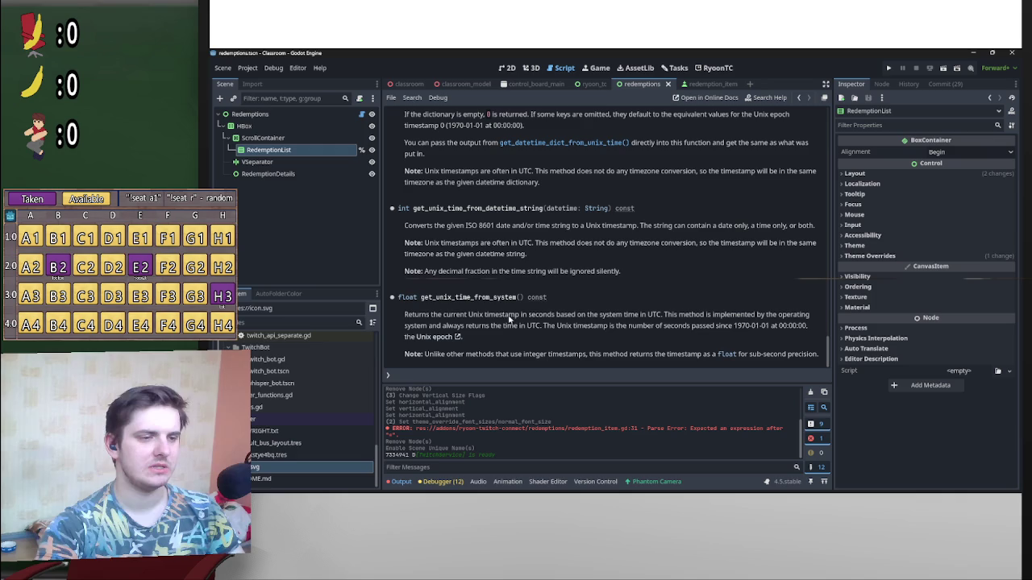
key("alt+Left")
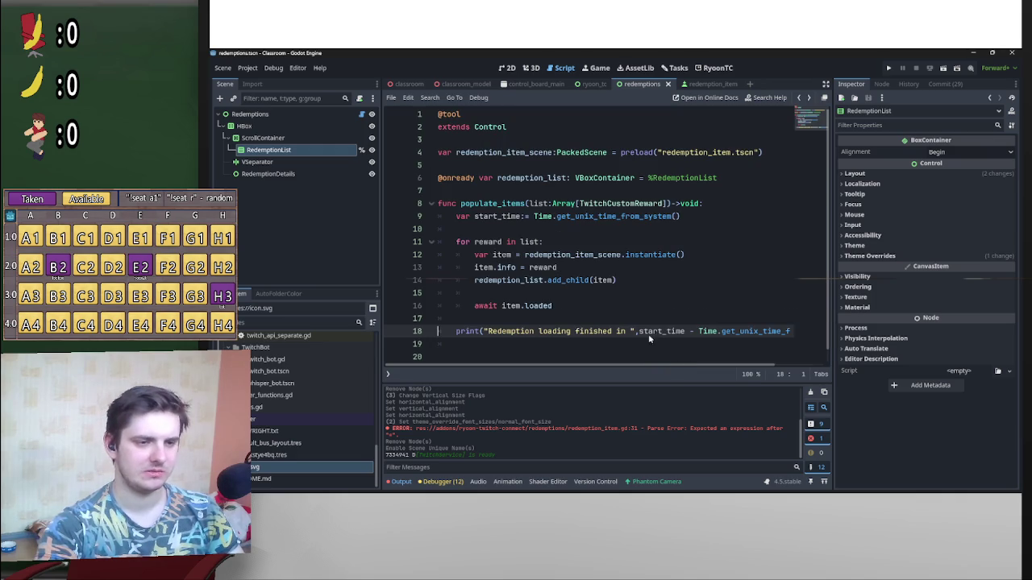
- Wrap the elapsed load-time expression on line 18 in int()
left_click_drag(638, 332, 789, 338)
type("(")
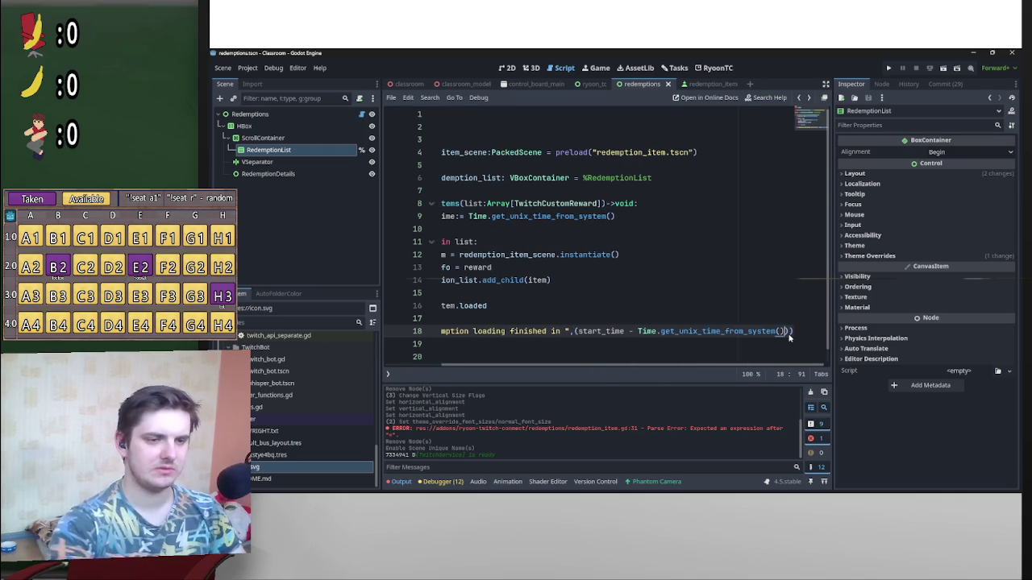
left_click(577, 335)
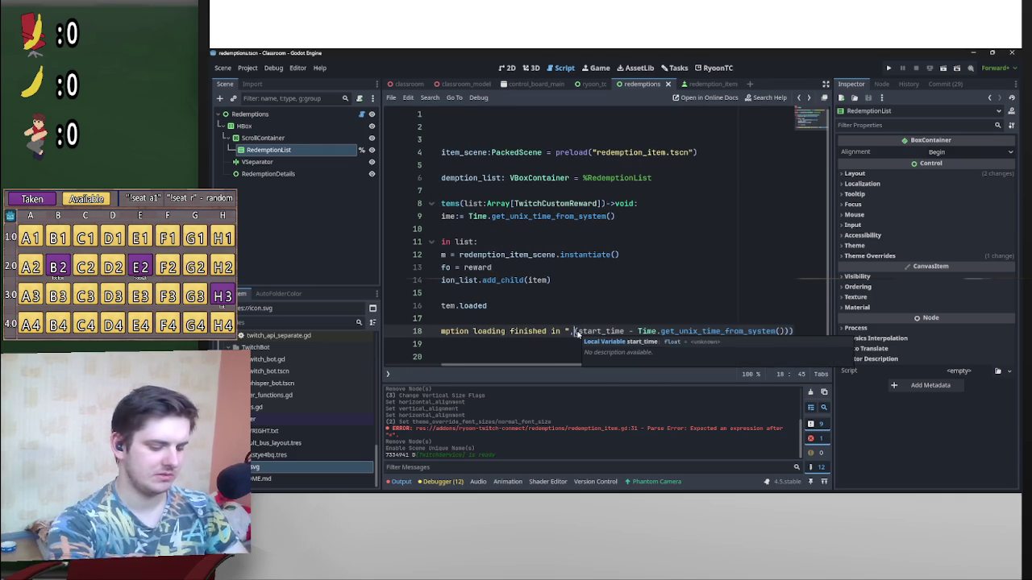
type("sint")
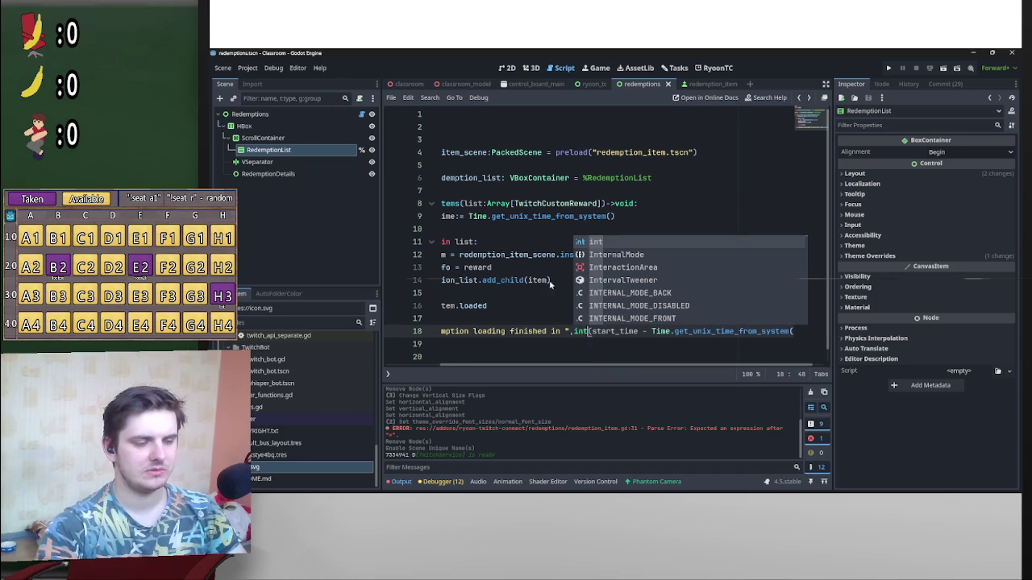
key("Escape")
key("Up")
key("Up")
key("Up")
scroll(661, 367, "left", 3)
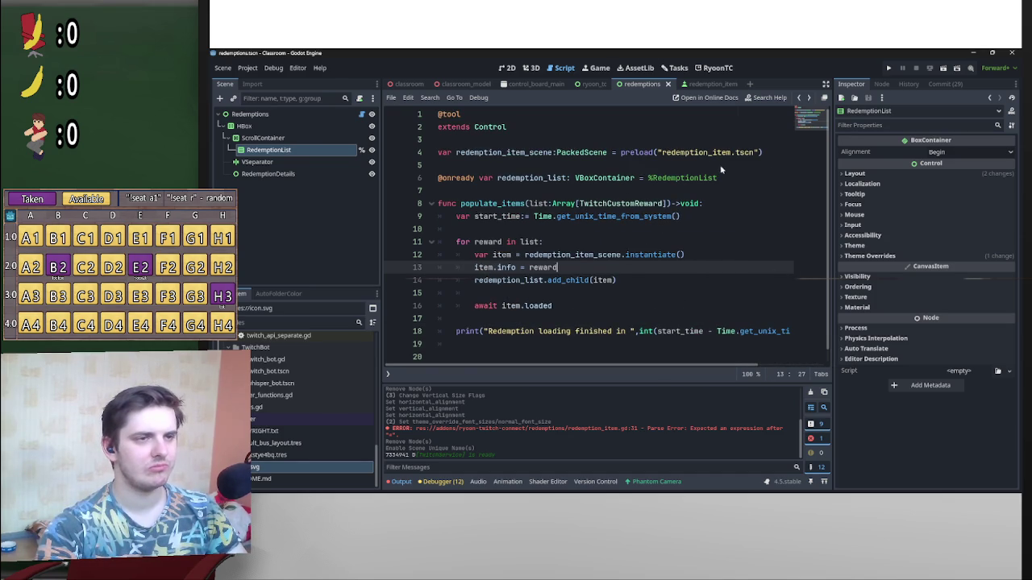
- Check the installed plugins in Project Settings, then go back to the ryoon_tc script
left_click(247, 68)
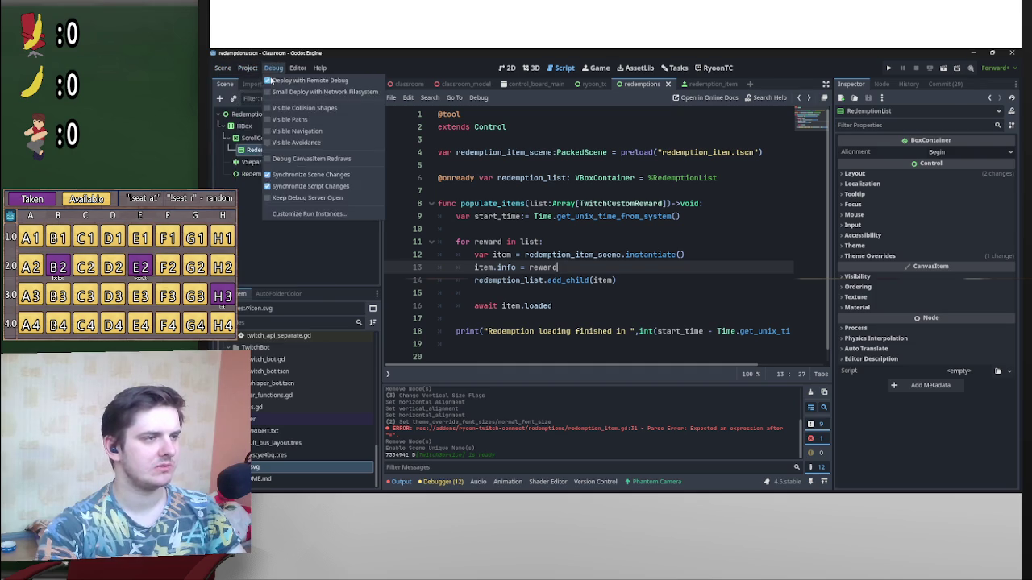
left_click(260, 80)
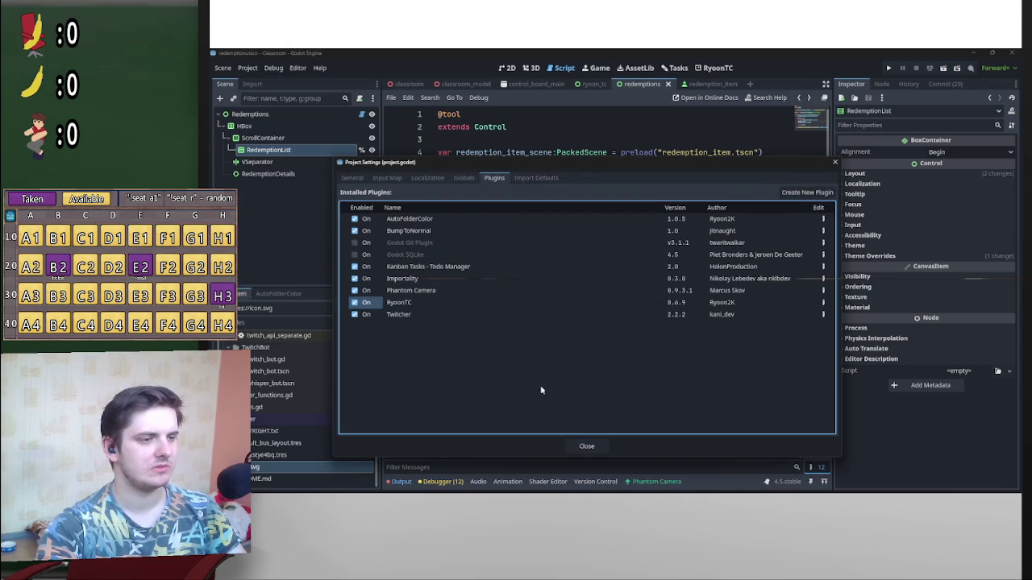
left_click(586, 446)
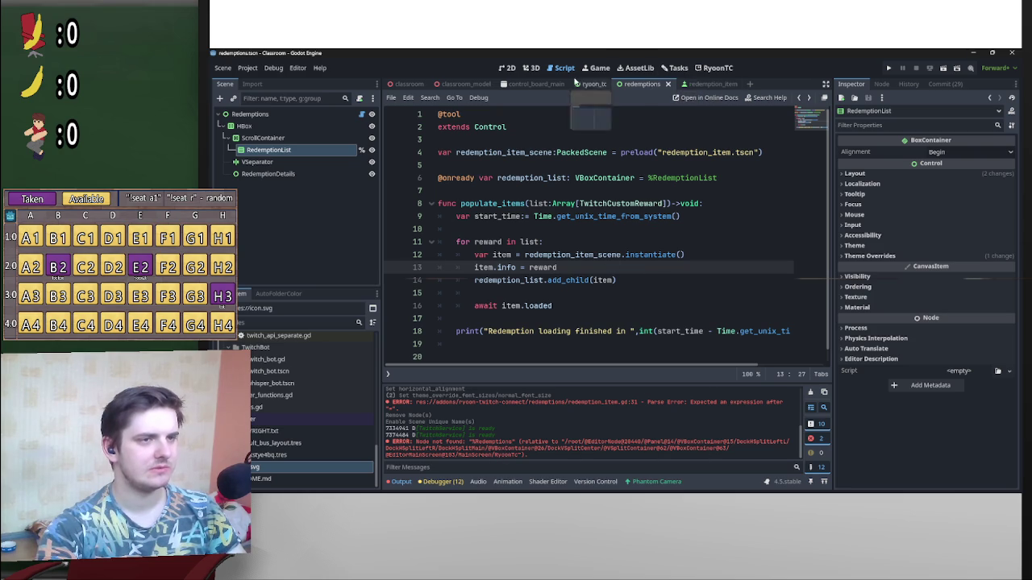
left_click(594, 84)
scroll(656, 310, "up", 12)
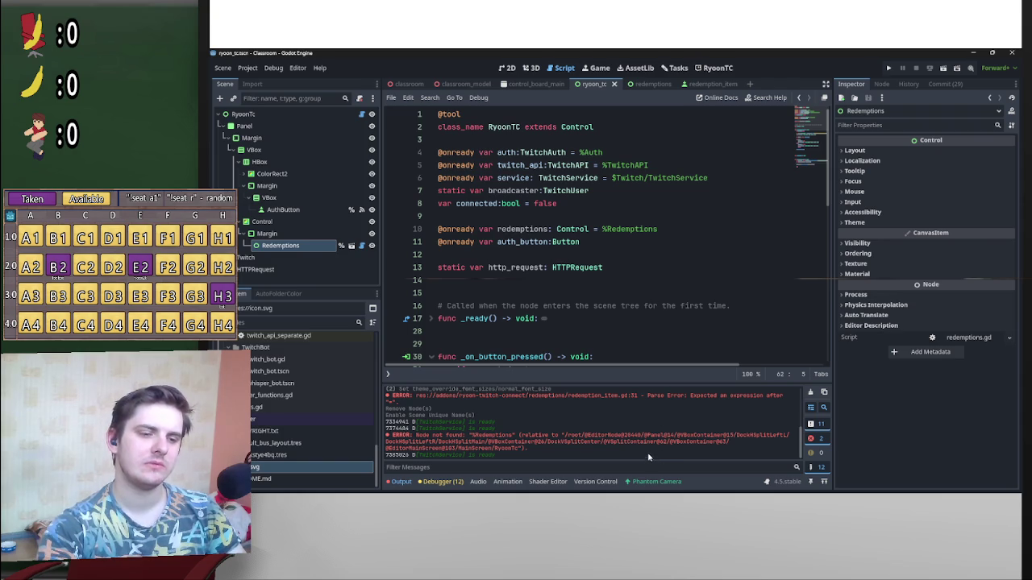
- Clear the output log and re-enable the RyoonTC plugin to show its Redemptions panel
left_click(600, 266)
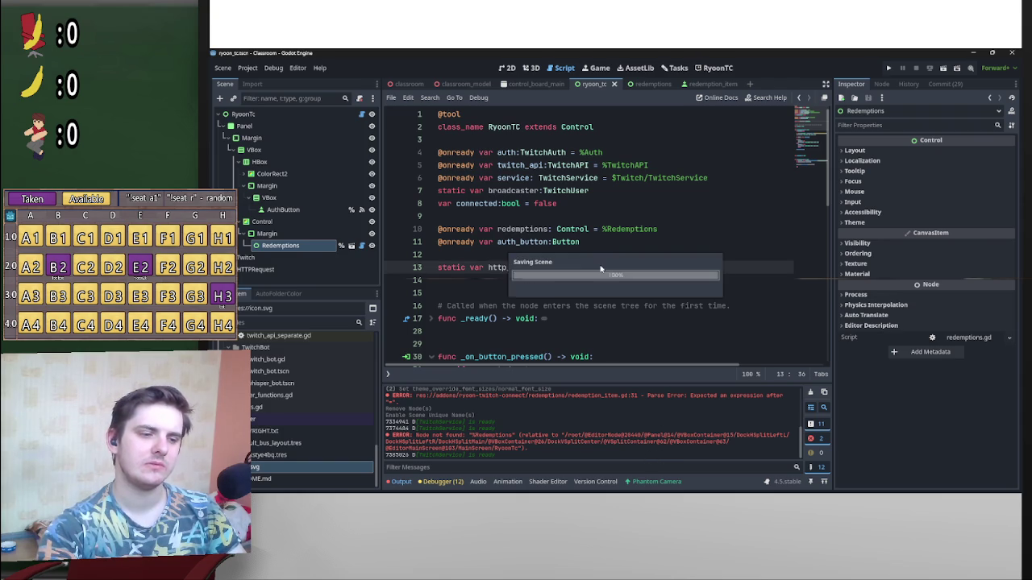
left_click(810, 392)
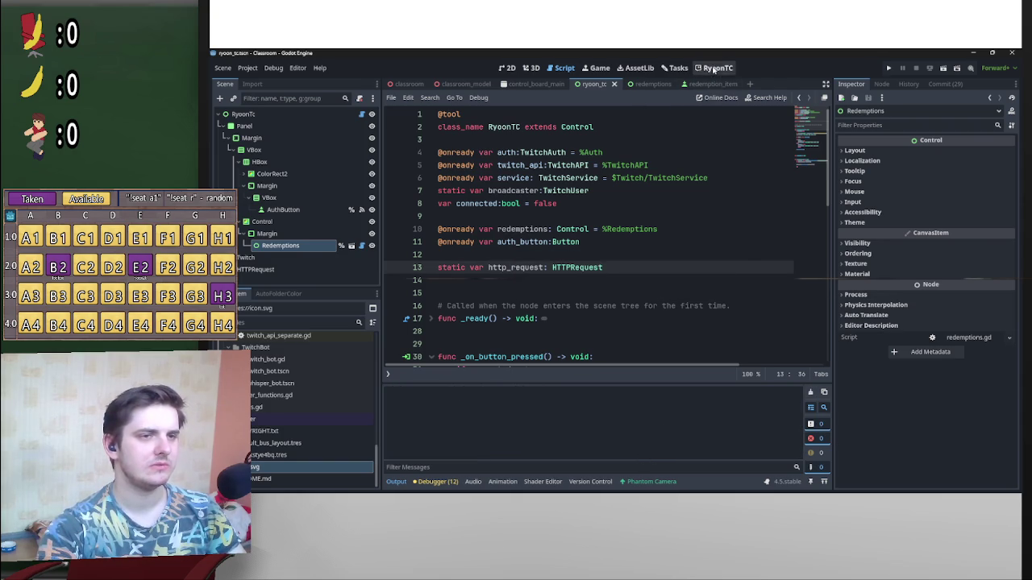
left_click(717, 68)
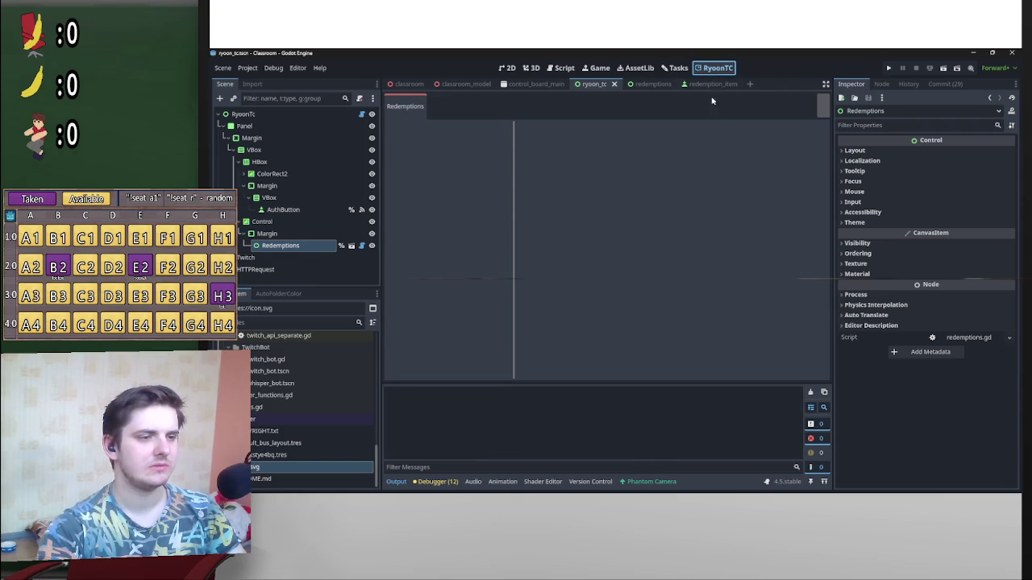
left_click(823, 109)
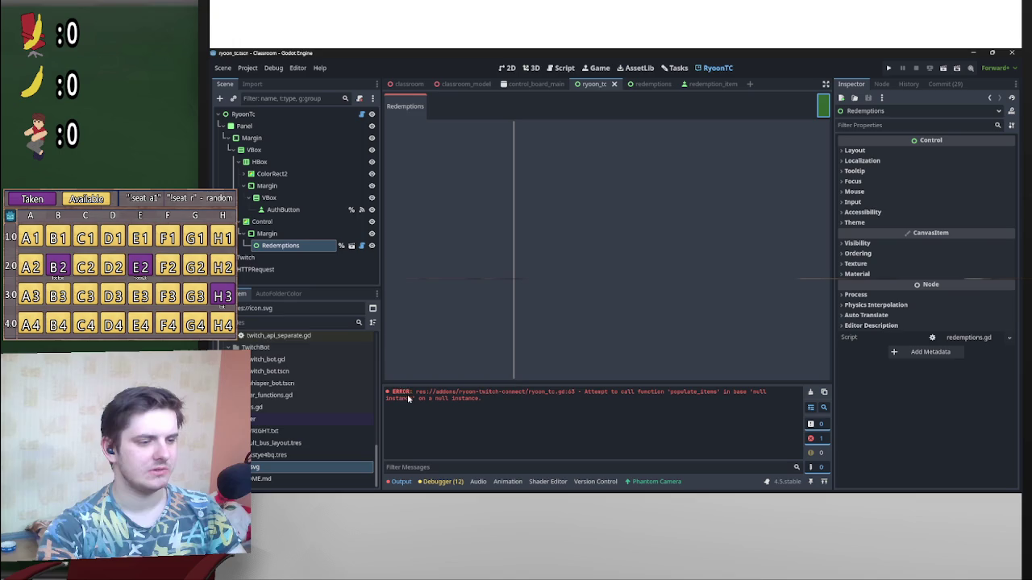
left_click(248, 68)
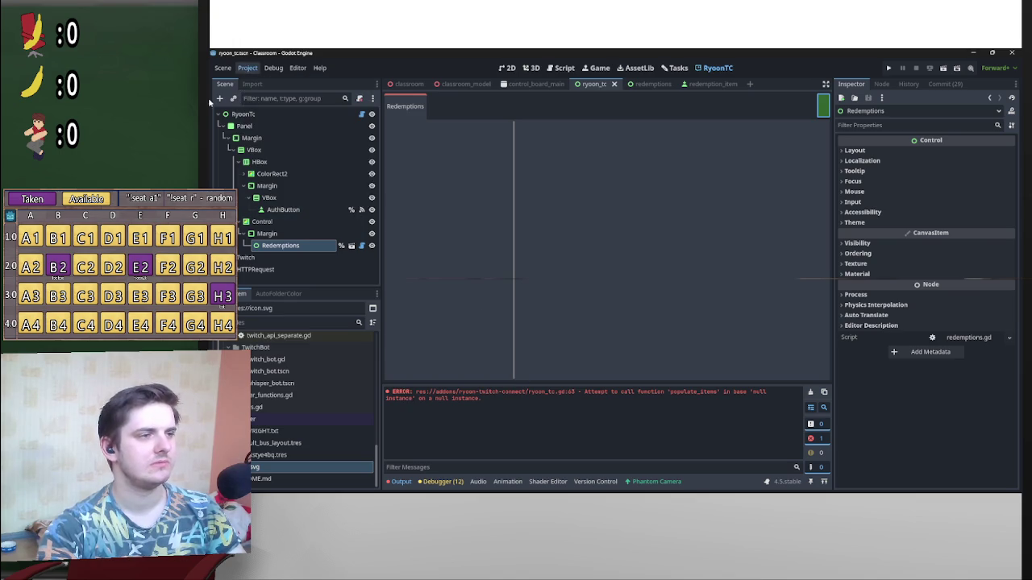
left_click(357, 302)
left_click(607, 450)
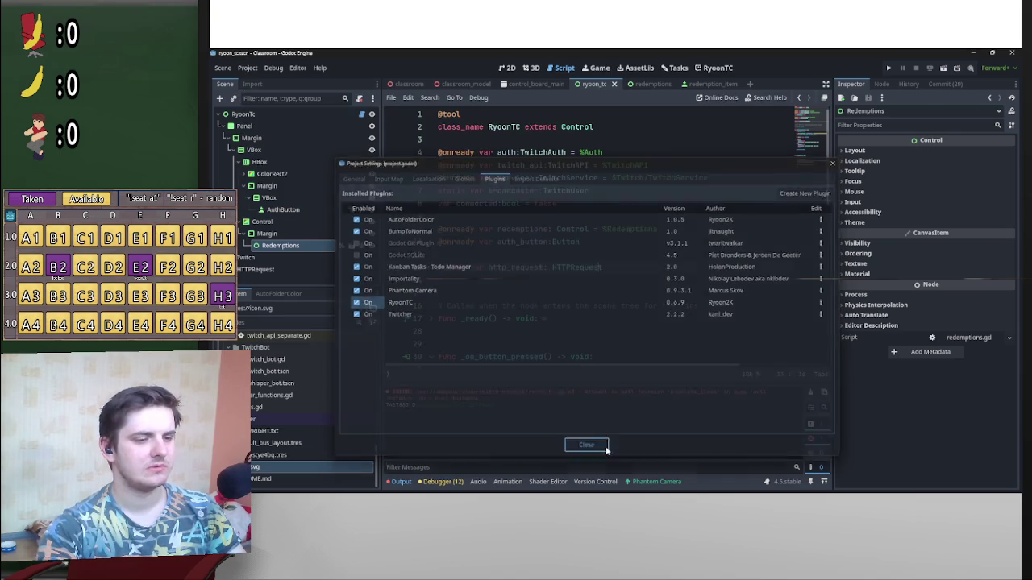
left_click(712, 69)
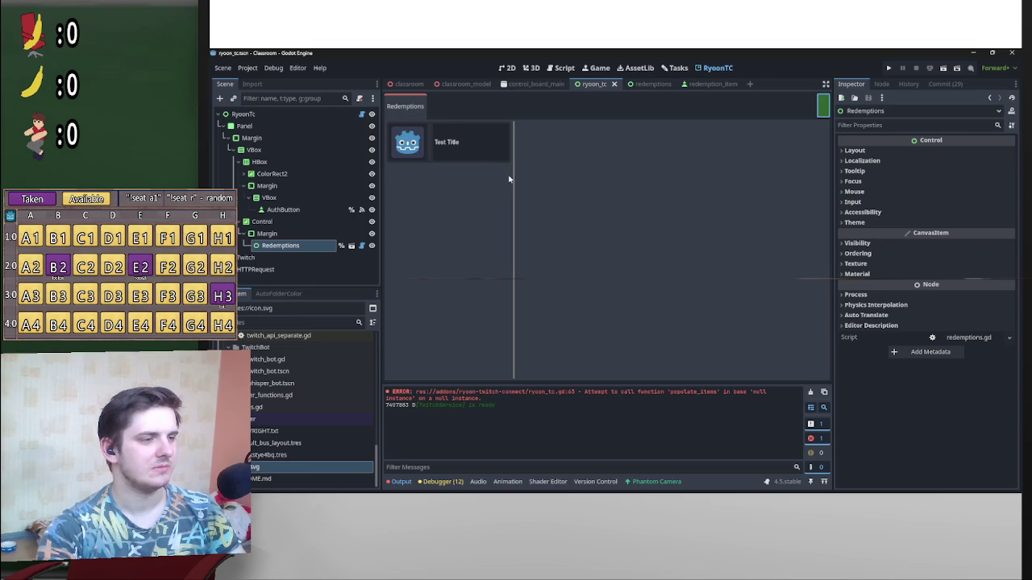
- Toggle the output log to inspect the null-instance error, then open the redemption_item scene
left_click(398, 483)
left_click(400, 482)
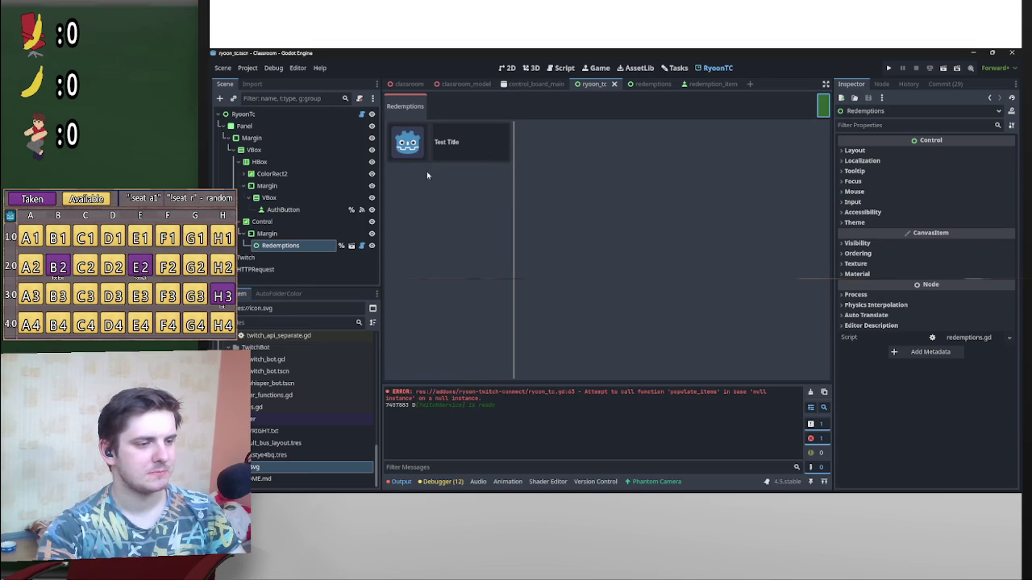
mouse_move(709, 488)
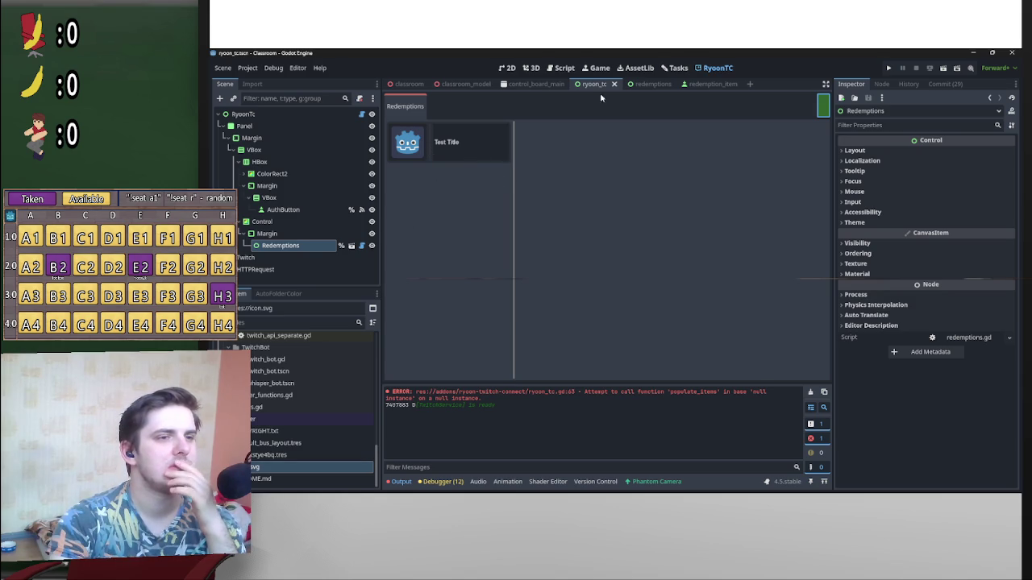
left_click(700, 84)
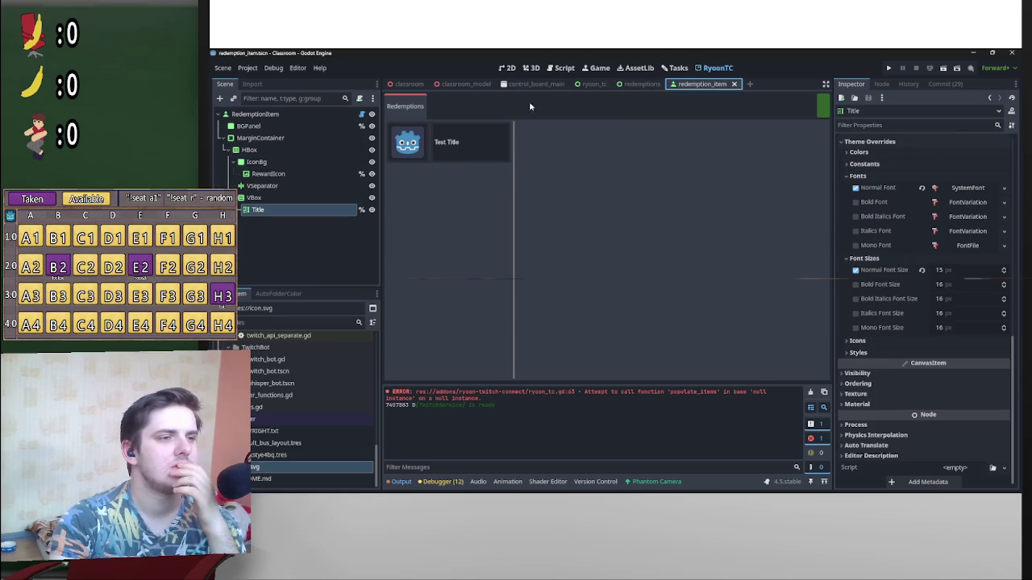
- In 2D, confirm the nodes from BGPanel through Title have Mouse Filter set to Ignore
left_click(507, 67)
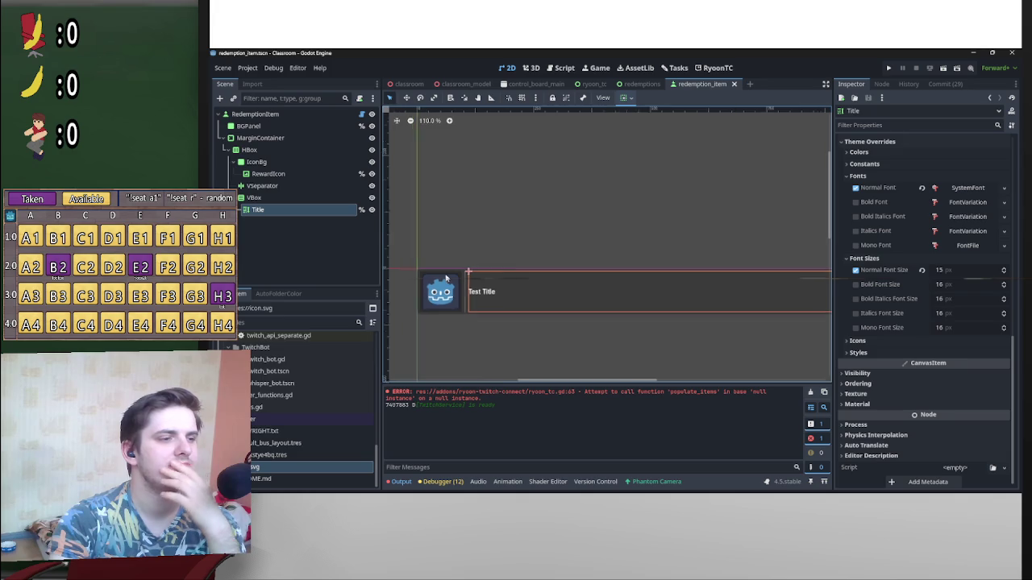
scroll(446, 278, "down", 2)
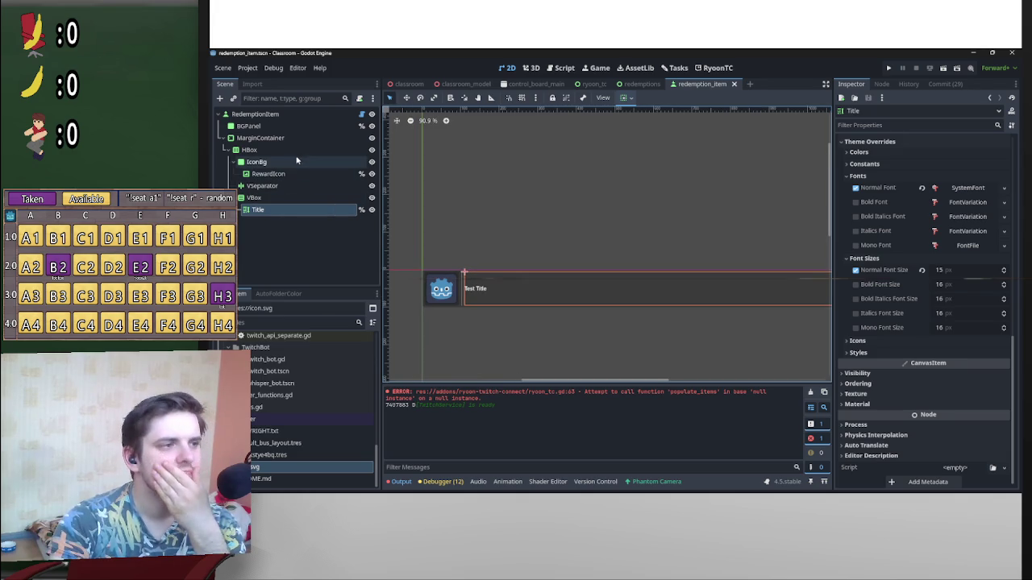
left_click(258, 126)
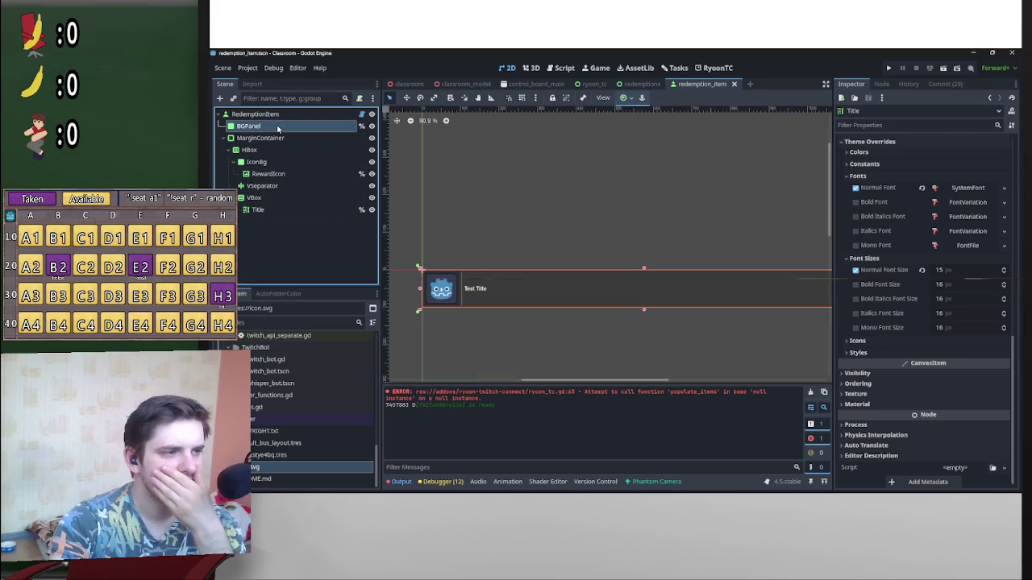
left_click(318, 208, "shift")
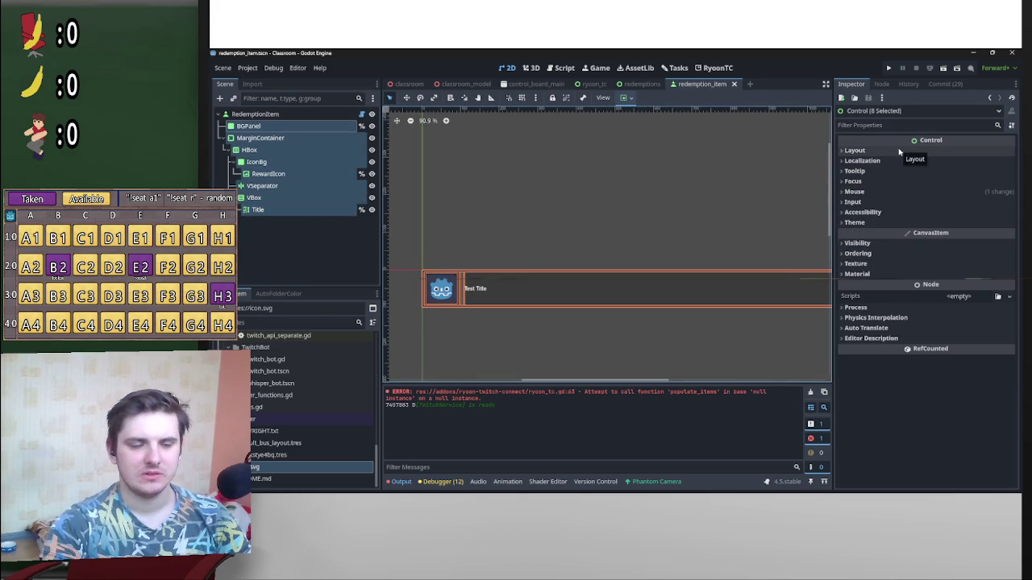
left_click(885, 185)
left_click(882, 181)
left_click(893, 203)
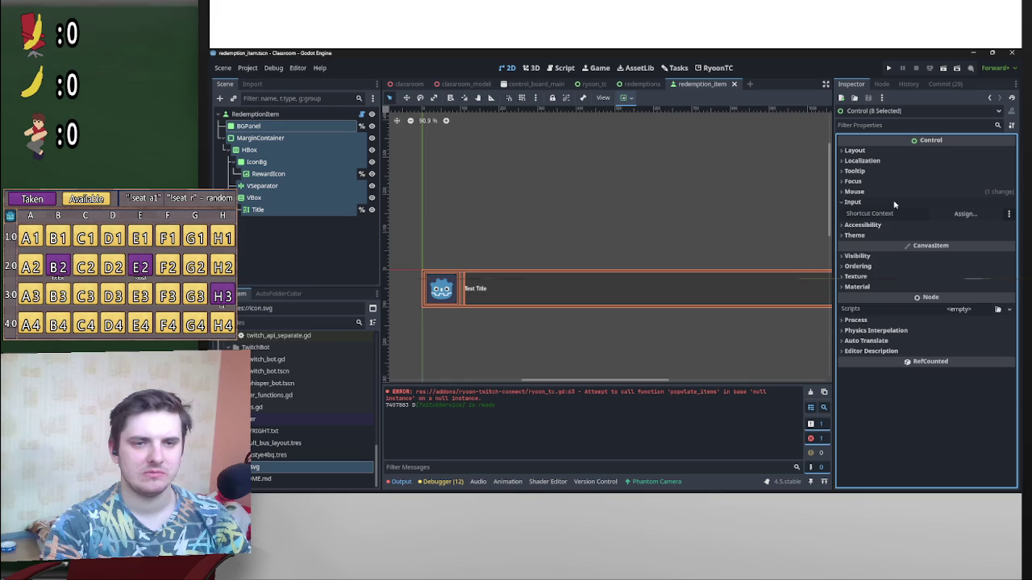
left_click(893, 194)
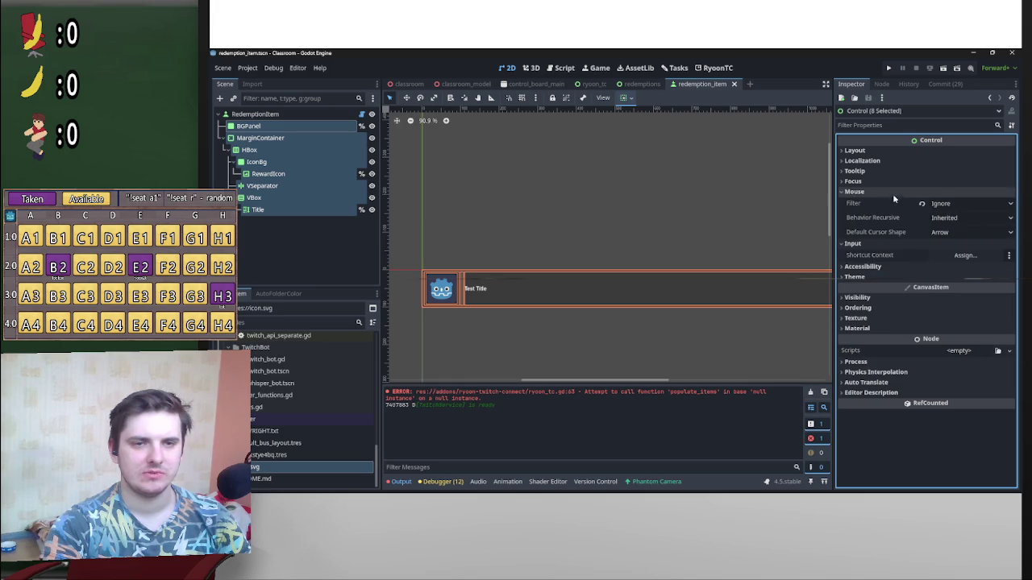
left_click(912, 244)
left_click(968, 203)
left_click(939, 243)
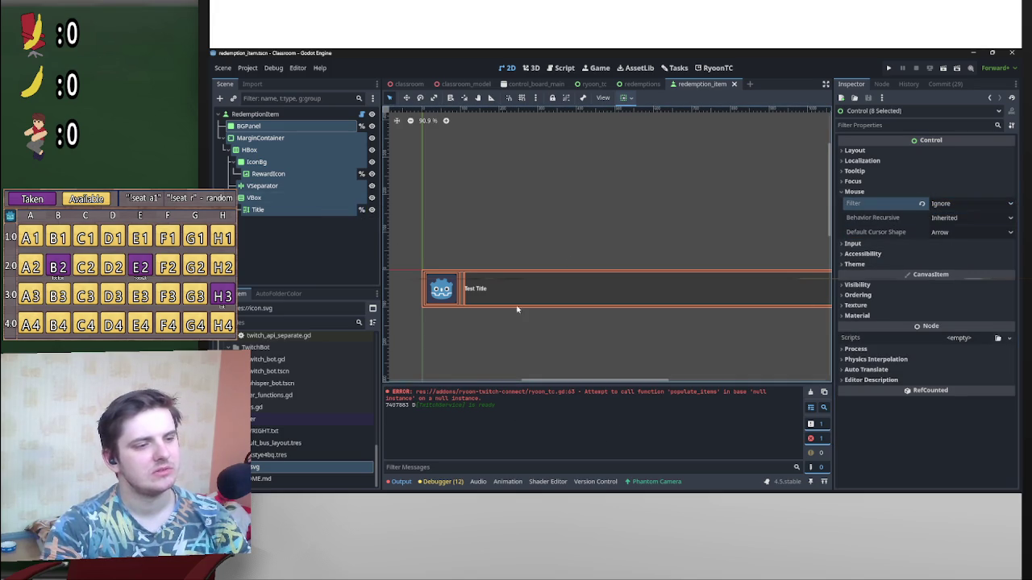
key("Escape")
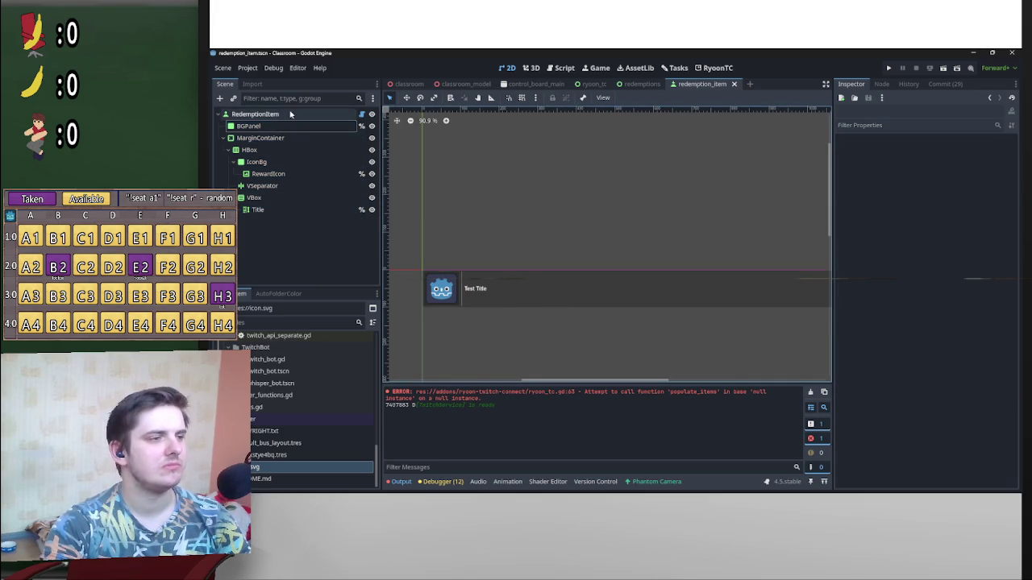
- Select the RedemptionItem root, hide the output log, and look through the redemptions and ryoon_tc scenes
left_click(255, 113)
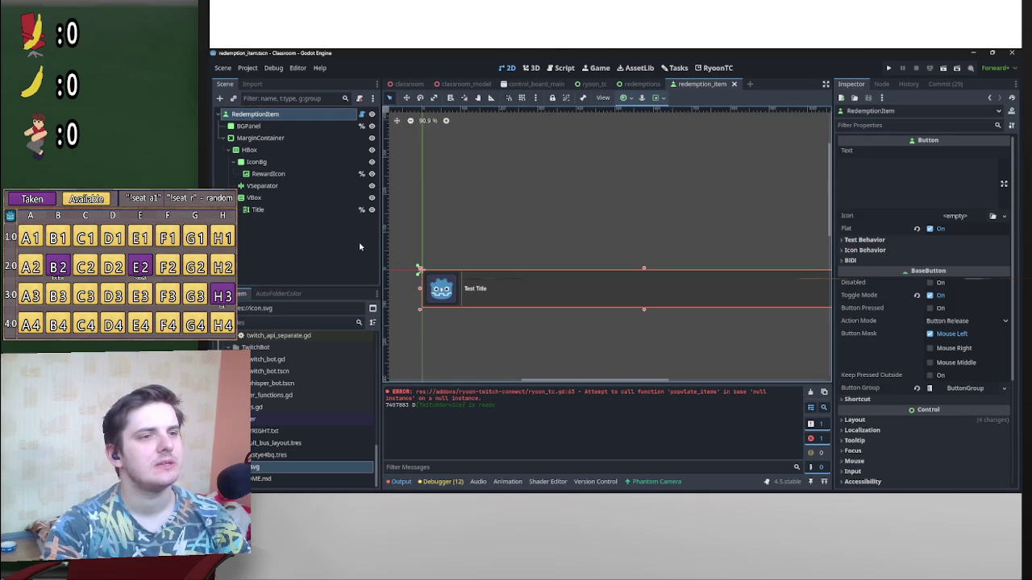
scroll(653, 269, "down", 5)
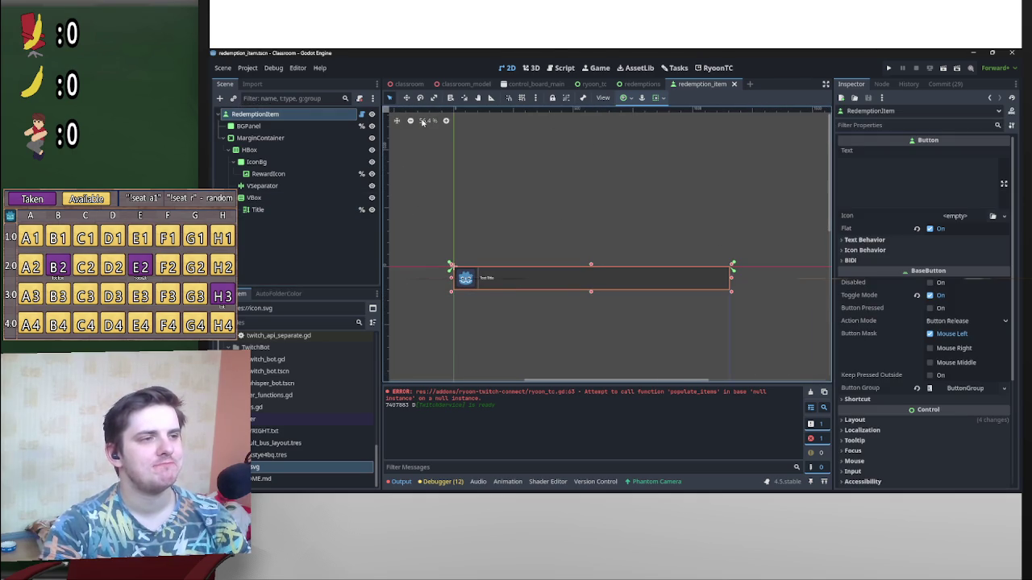
left_click(641, 84)
left_click(699, 84)
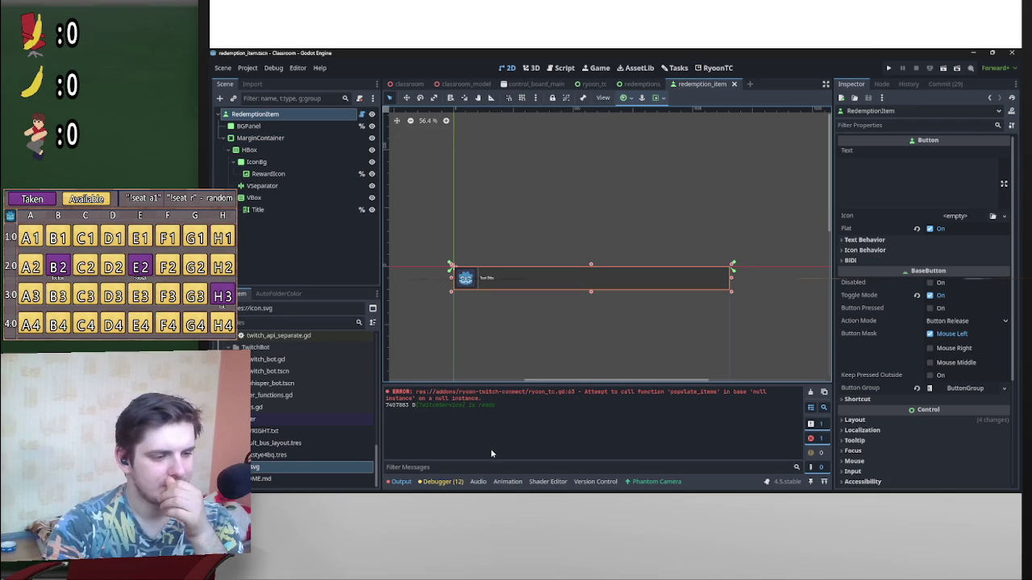
left_click(401, 482)
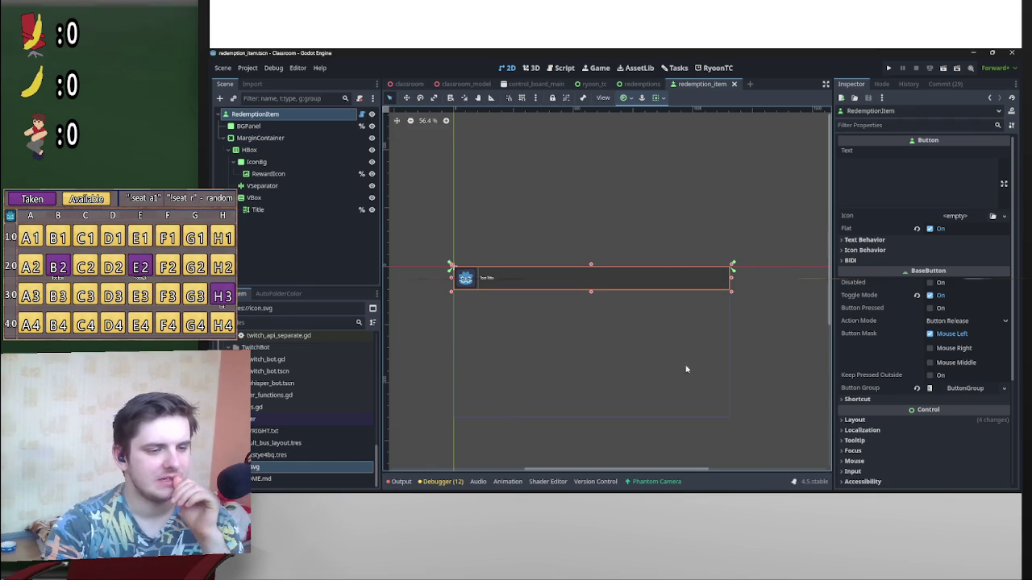
left_click(647, 84)
left_click(702, 83)
left_click(589, 84)
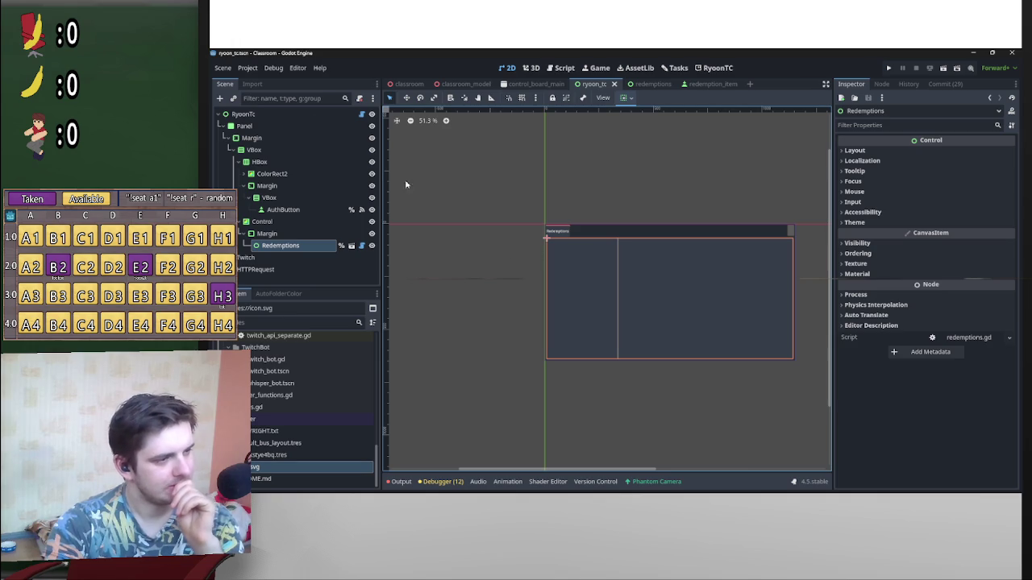
- Review the plugin list in Project Settings, then open the RedemptionItem script
left_click(244, 70)
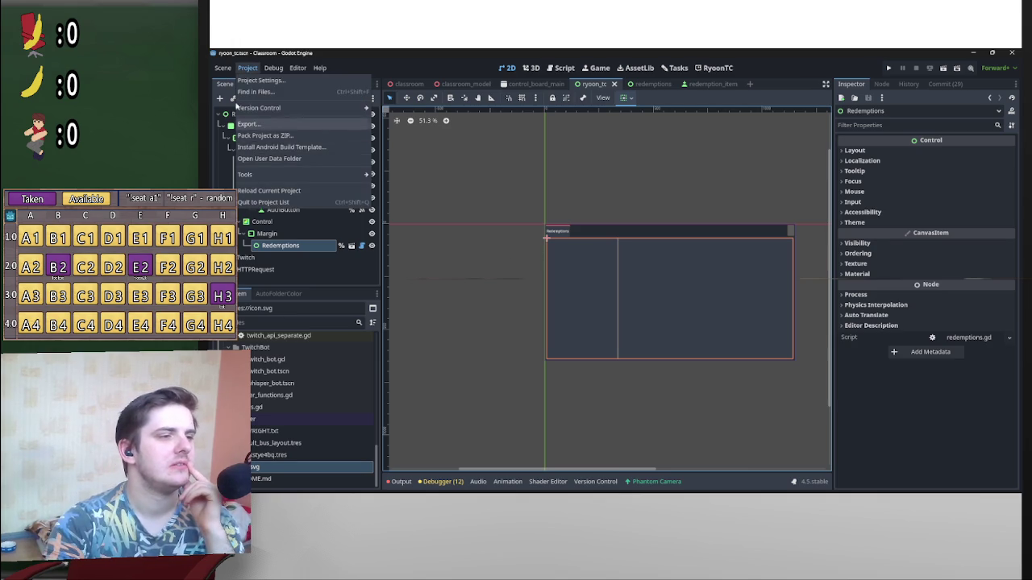
left_click(260, 80)
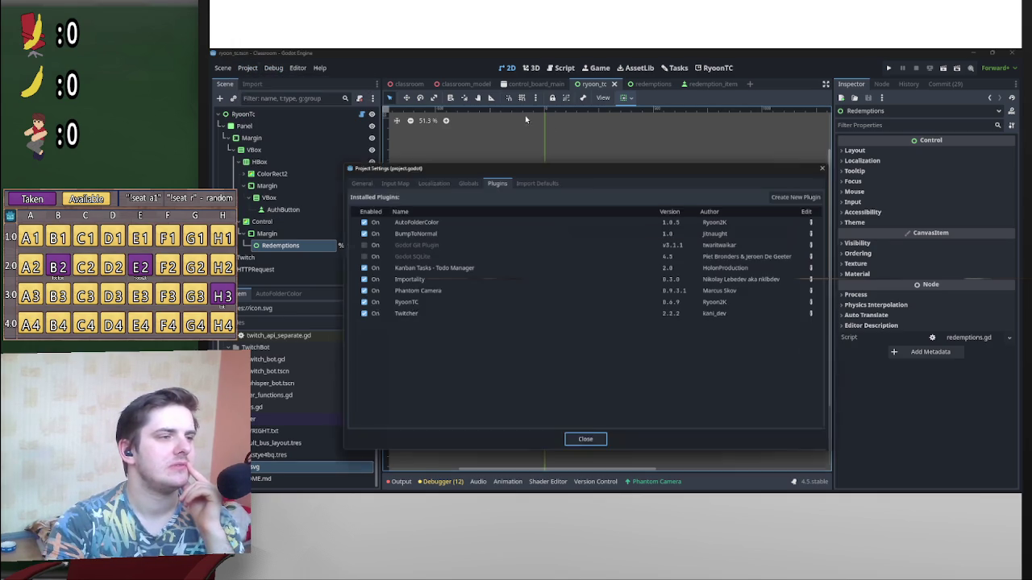
left_click(586, 446)
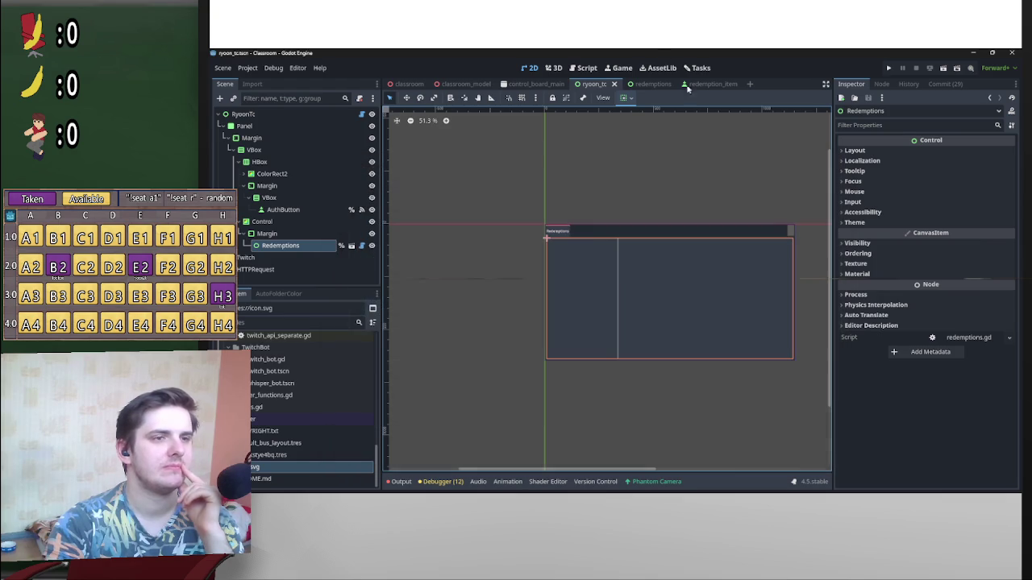
left_click(641, 84)
left_click(699, 84)
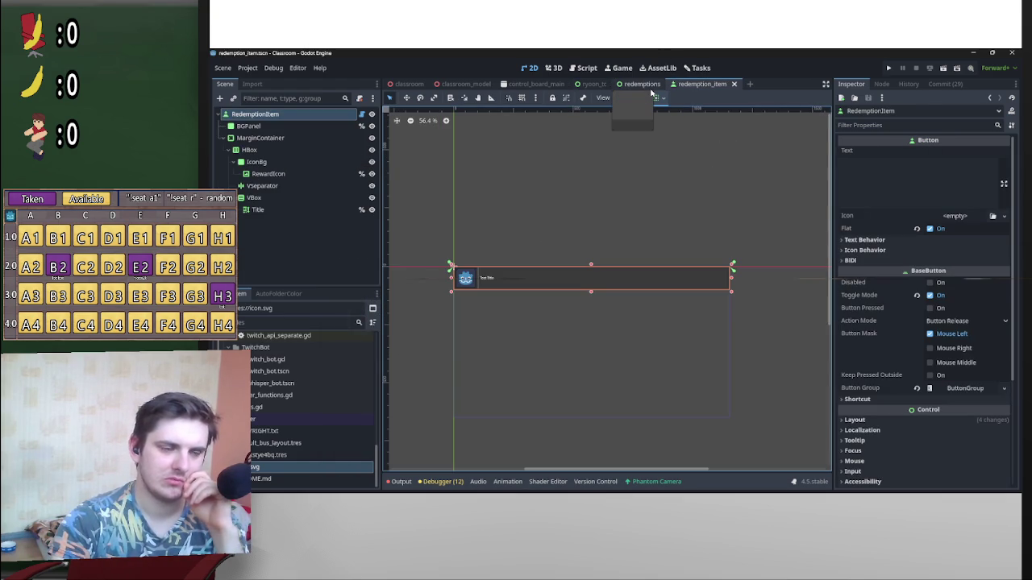
left_click(362, 114)
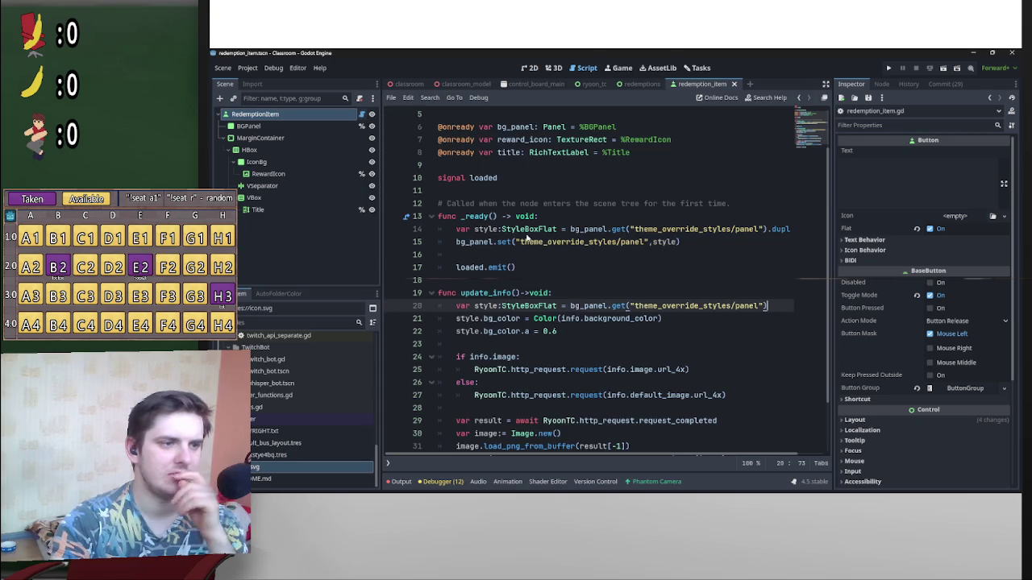
- Insert `await update_info()` in _ready above loaded.emit()
scroll(571, 321, "down", 1)
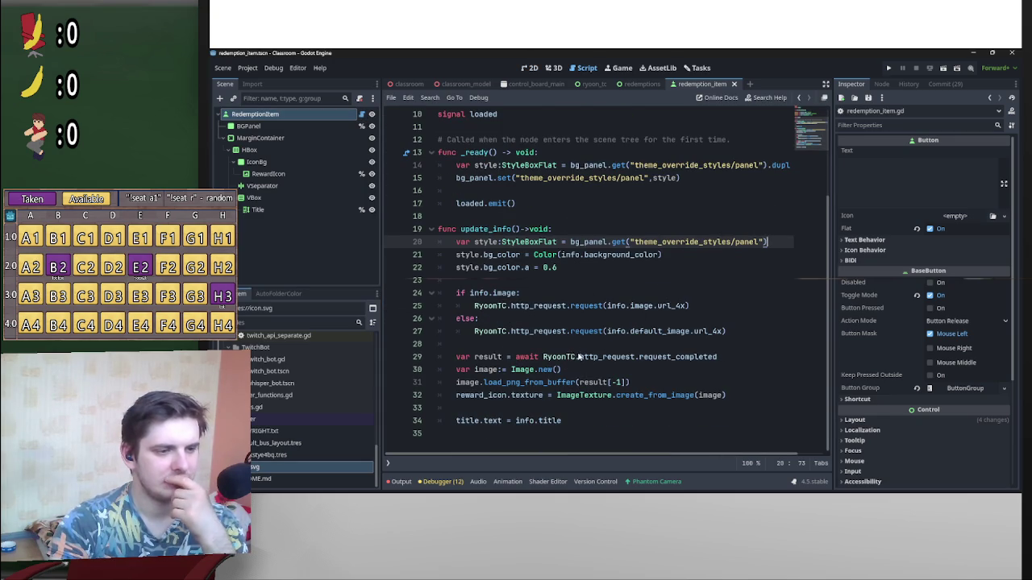
scroll(554, 342, "up", 1)
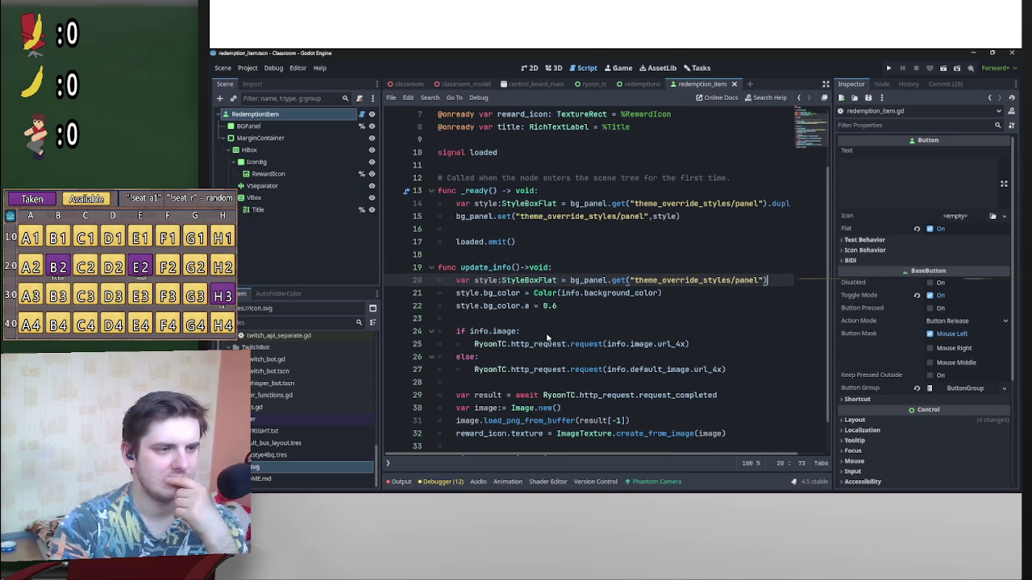
left_click_drag(460, 267, 520, 267)
left_click(542, 227)
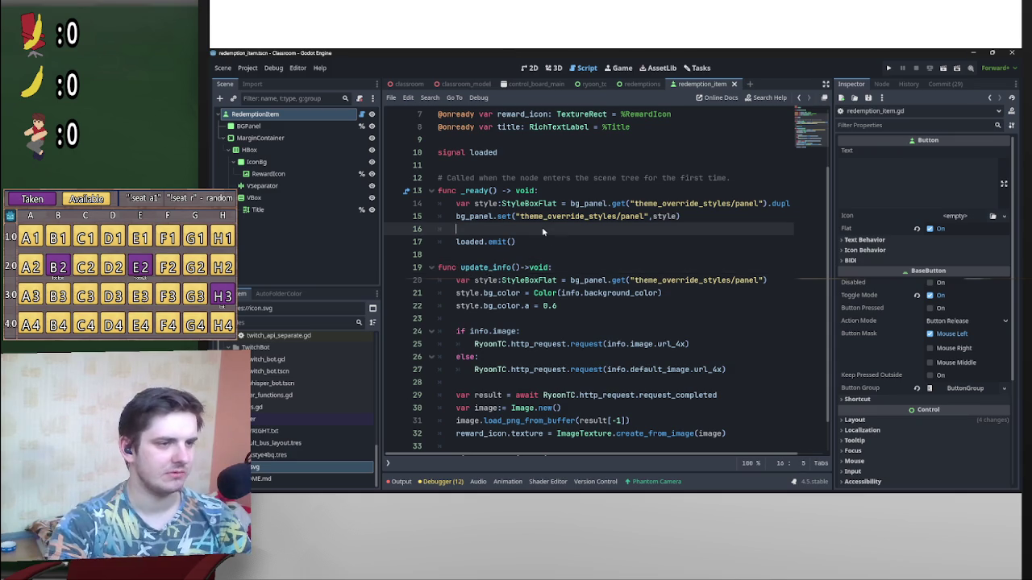
key("Return")
key("Return")
key("Up")
type("await update_info()")
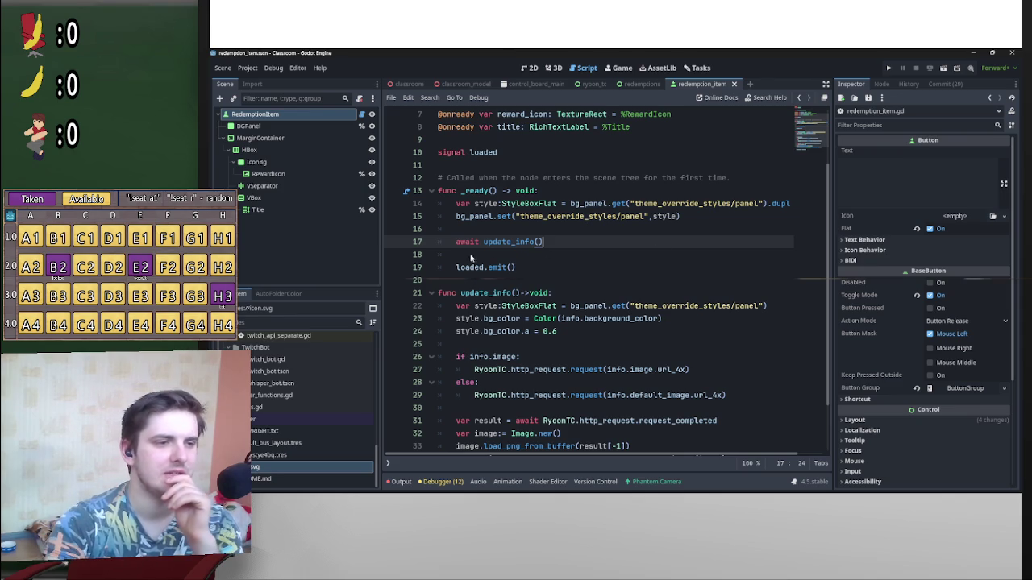
- Compare with the redemptions script, then return to redemption_item.gd
left_click(640, 85)
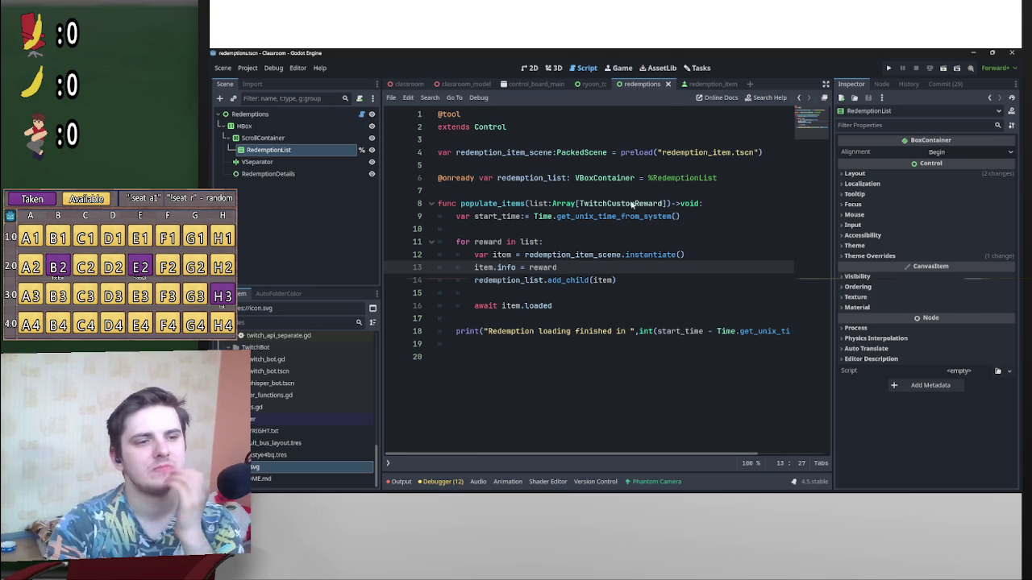
mouse_move(611, 214)
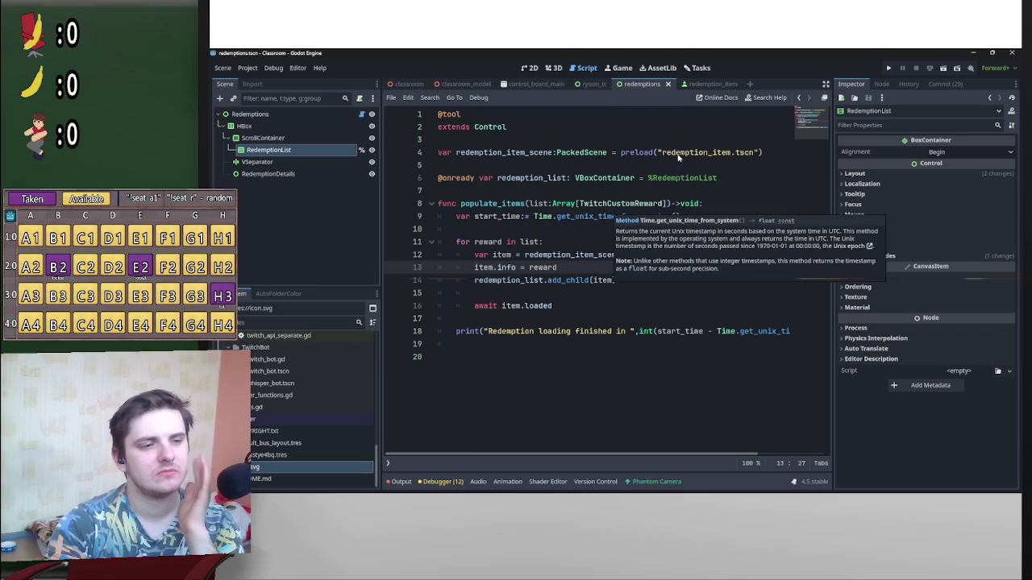
left_click(711, 86)
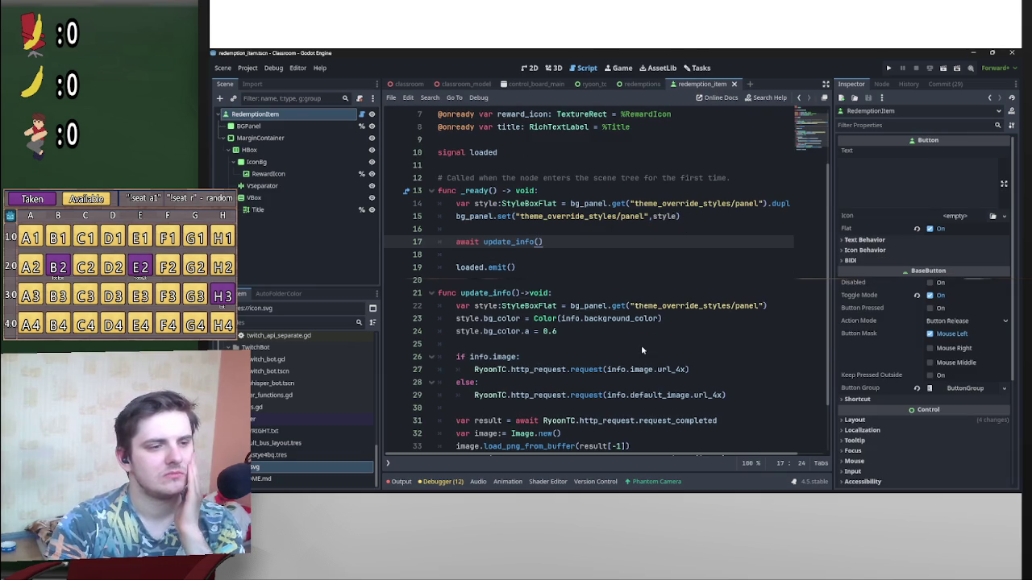
scroll(642, 350, "up", 2)
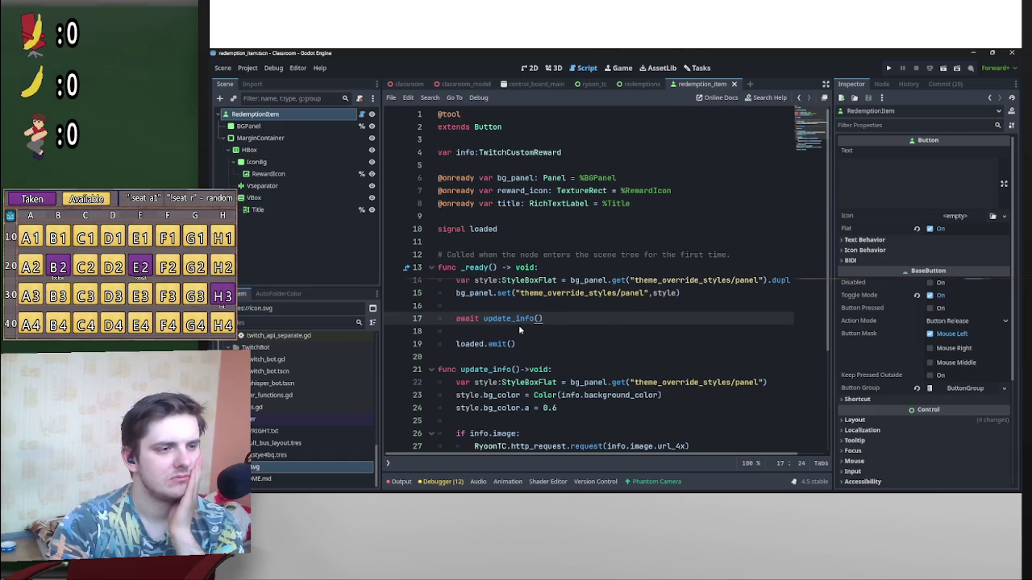